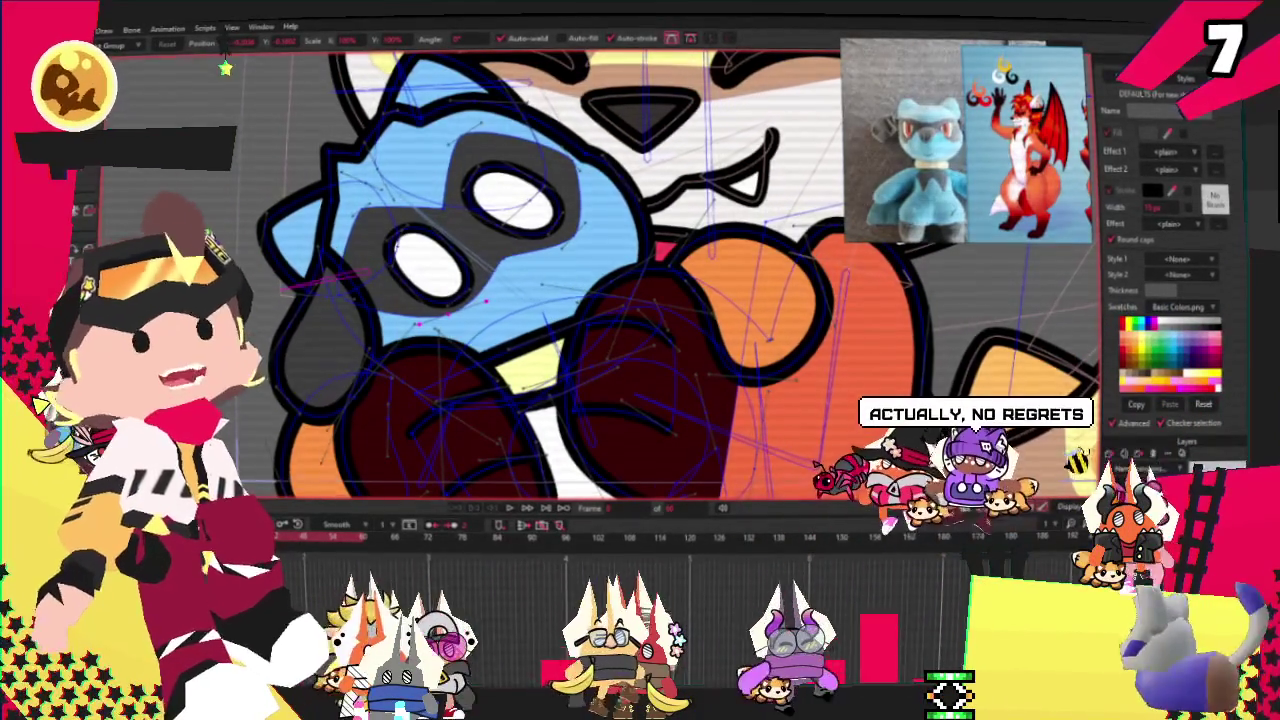
Step: Select the grey eye mask with Transform Points and nudge its lower points up and left
scroll(662, 258, "up", 3)
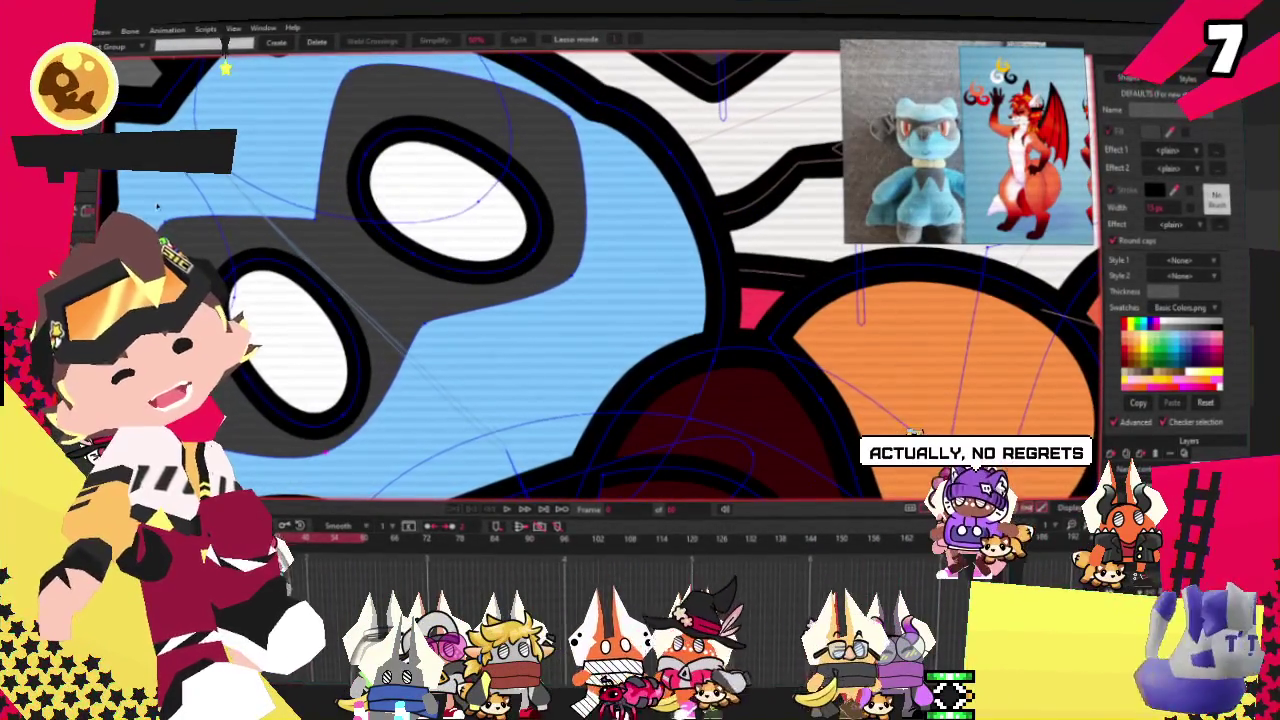
scroll(338, 133, "down", 1)
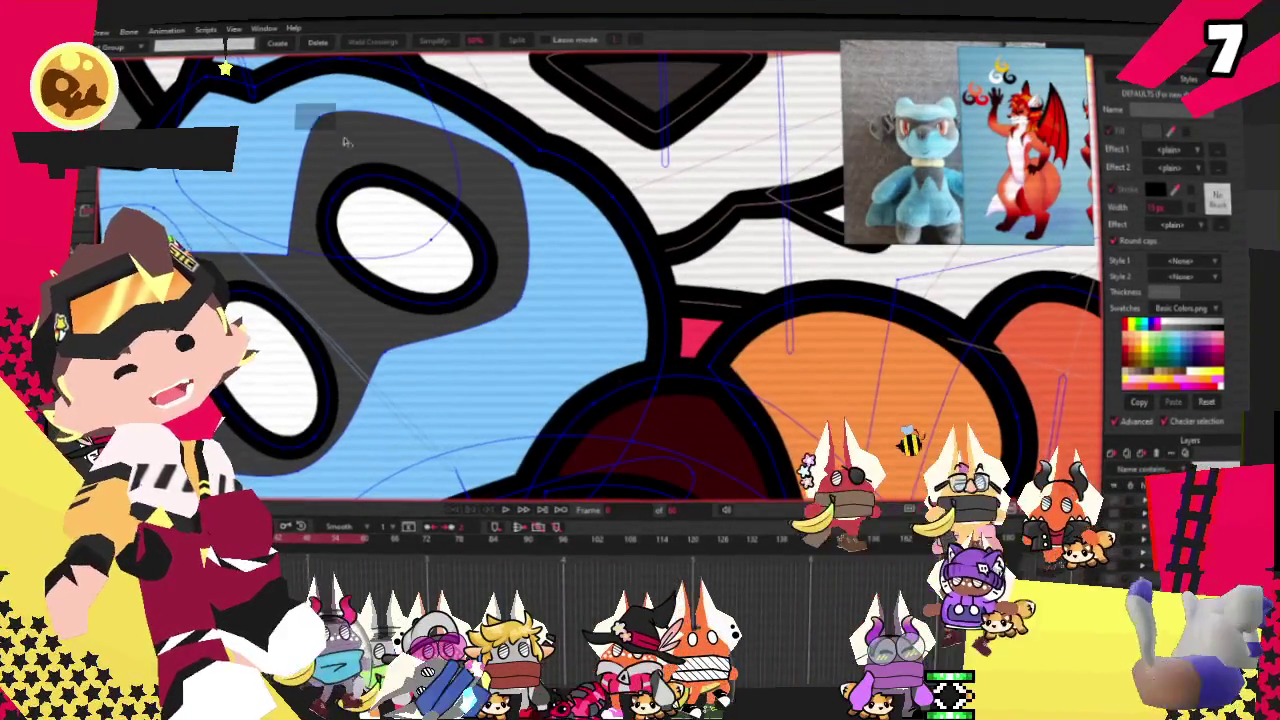
key("t")
scroll(338, 133, "down", 1)
scroll(325, 152, "up", 3)
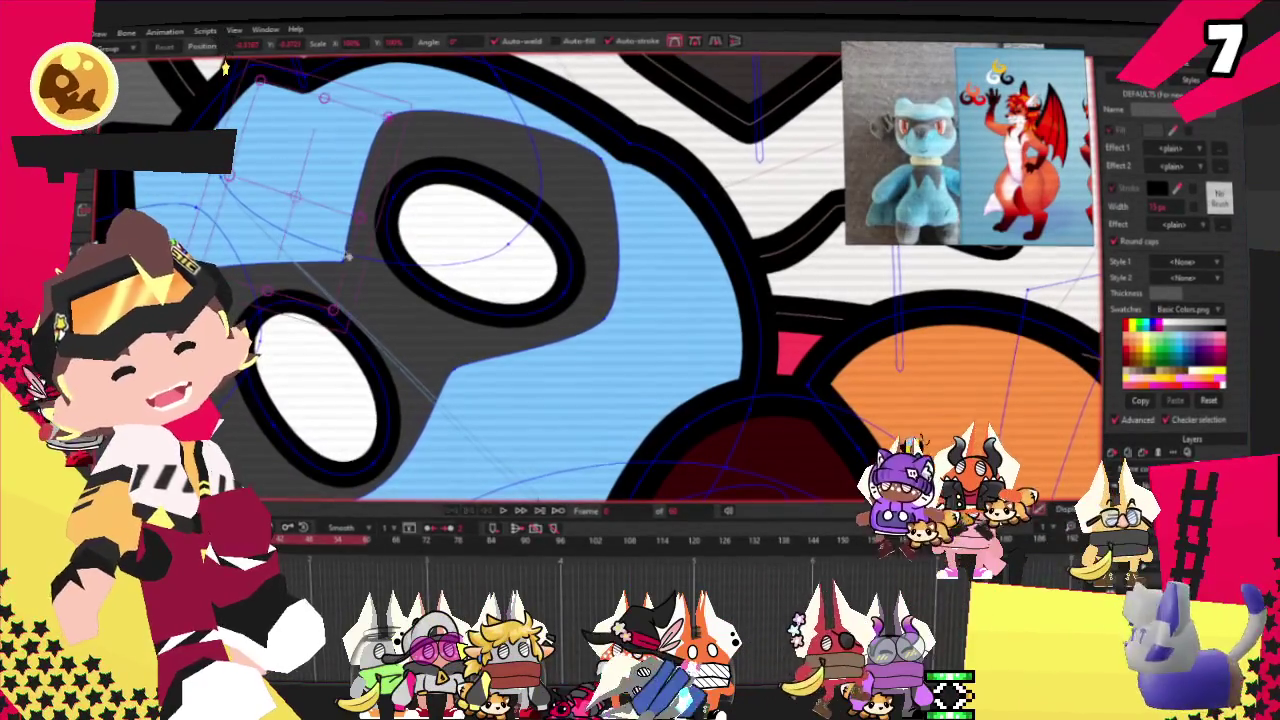
left_click(346, 259)
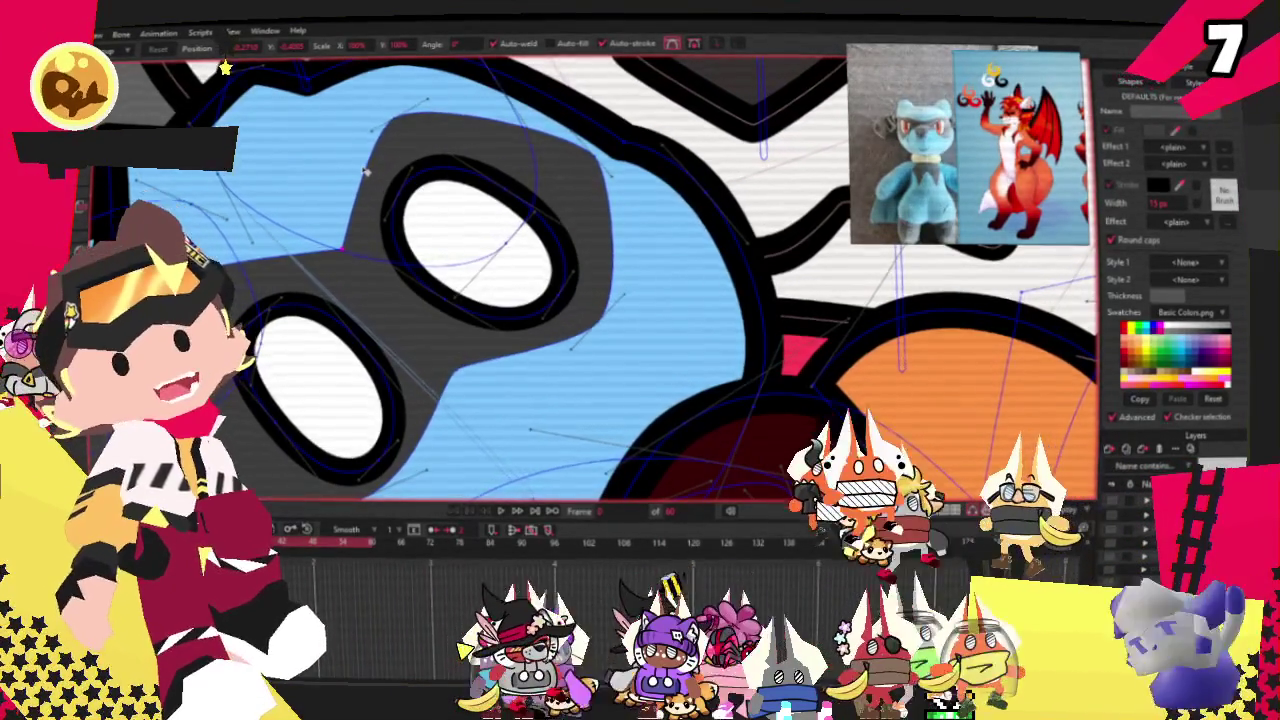
scroll(414, 191, "down", 2)
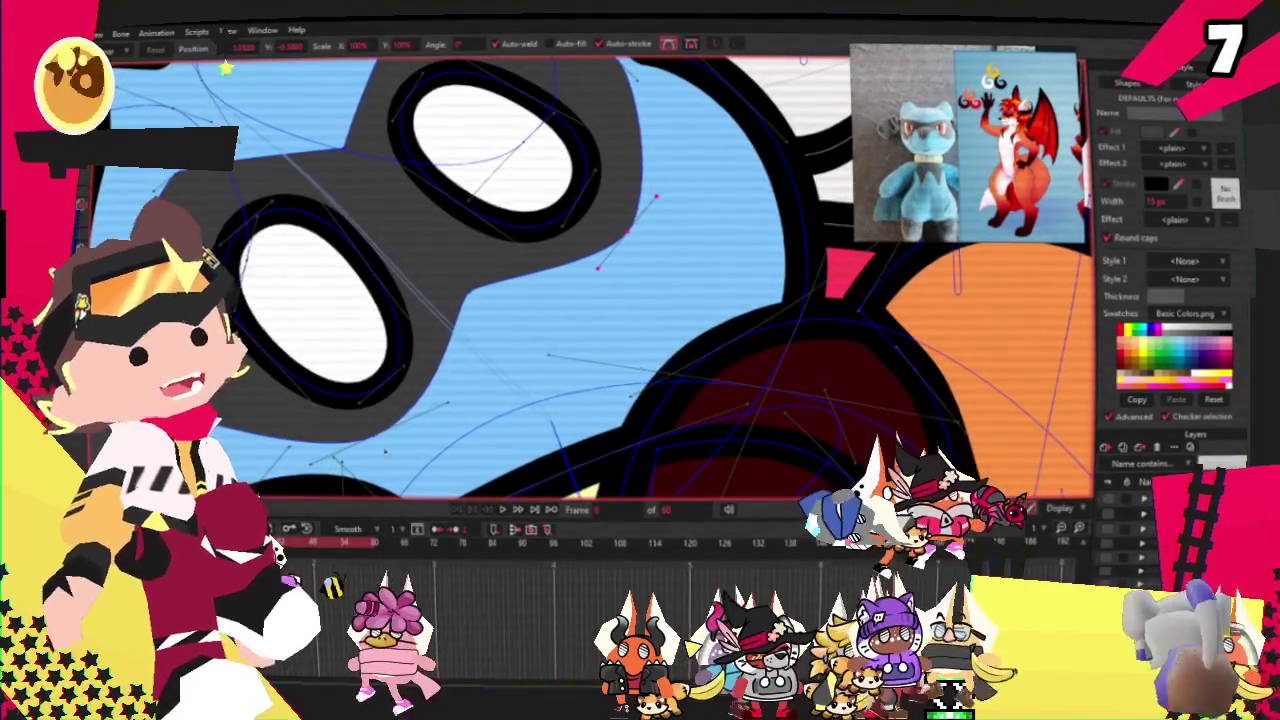
left_click_drag(378, 437, 366, 430)
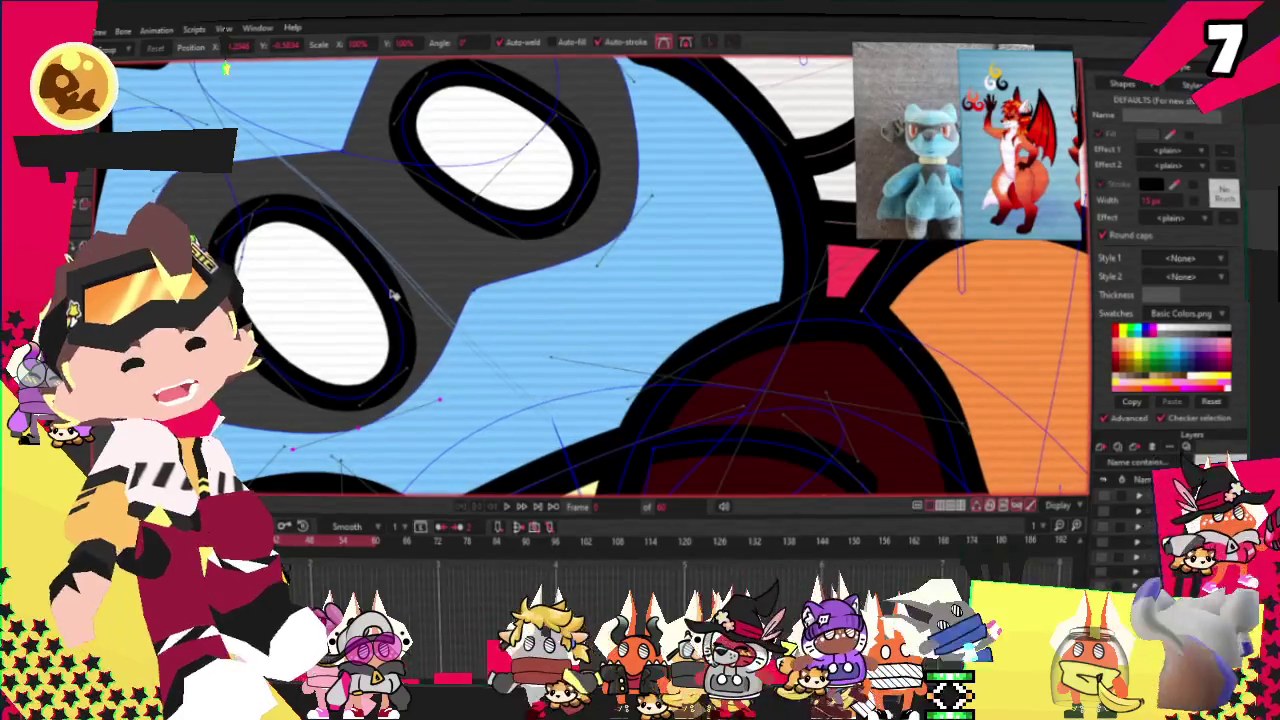
Step: Pull an upper mask curve point slightly left and down, briefly trying the Curvature tool
scroll(314, 330, "down", 3)
scroll(400, 310, "up", 2)
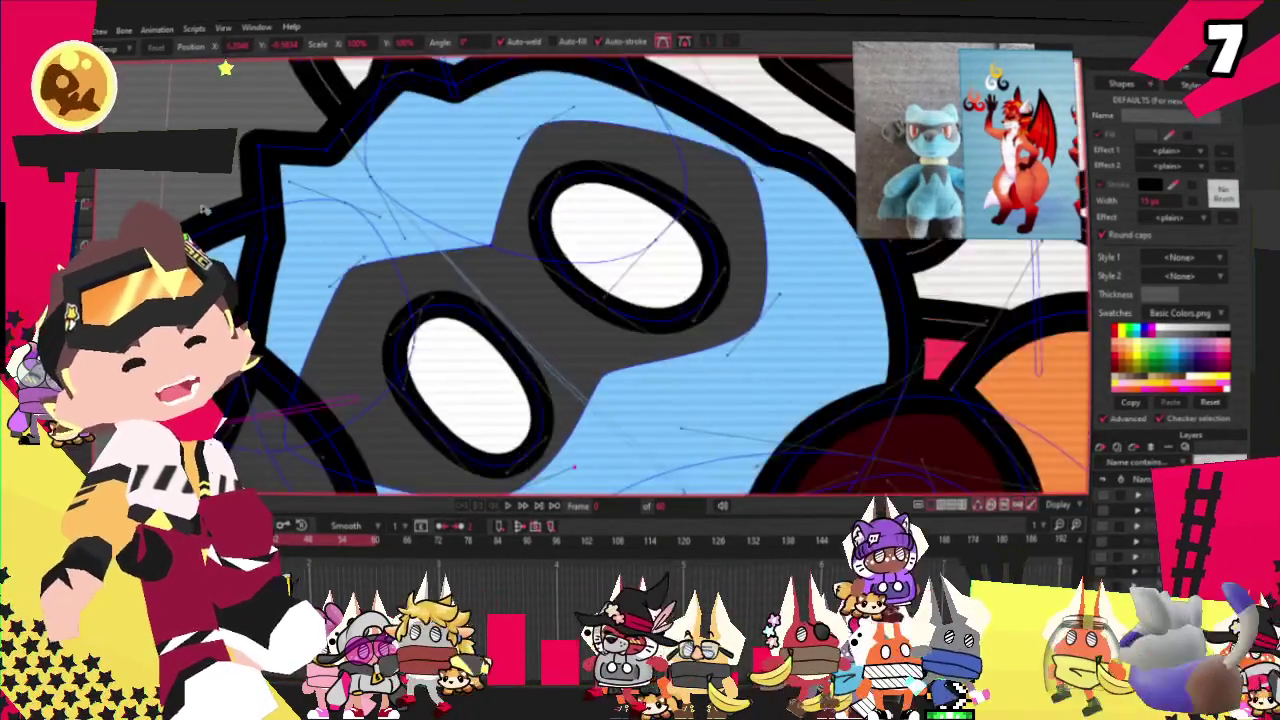
scroll(420, 300, "up", 2)
scroll(430, 295, "up", 1)
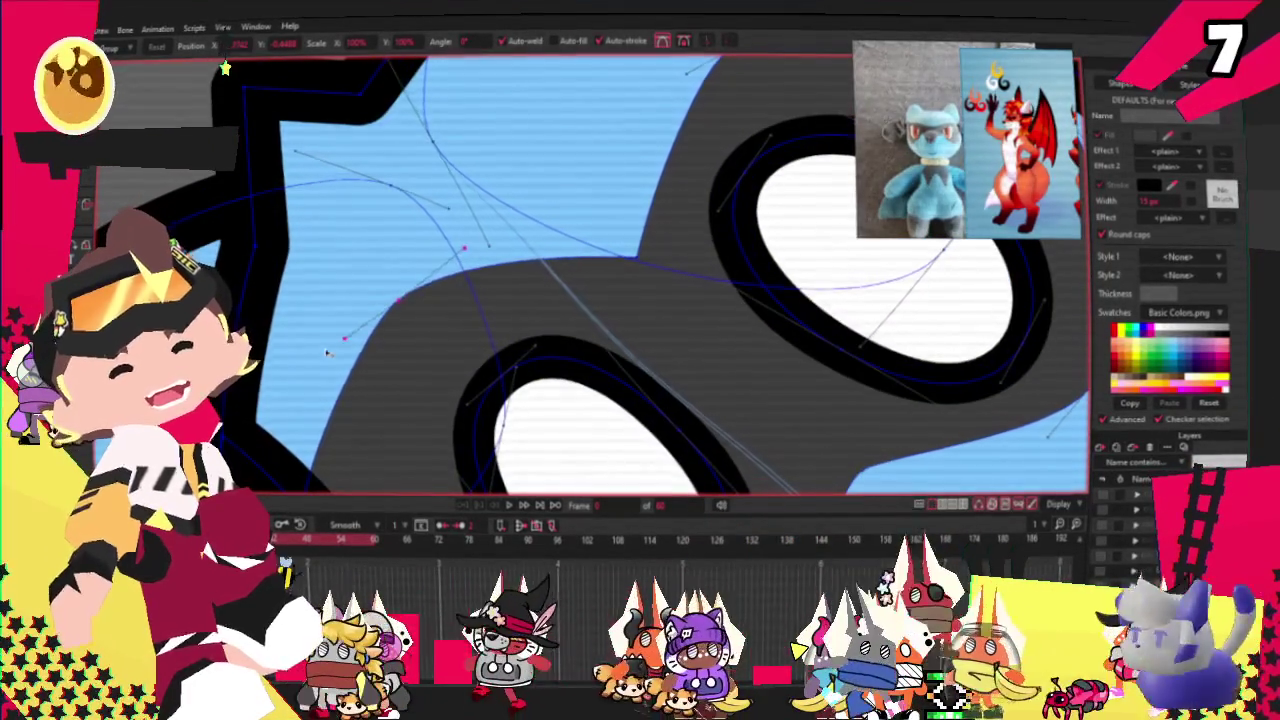
scroll(563, 213, "down", 2)
scroll(563, 213, "up", 2)
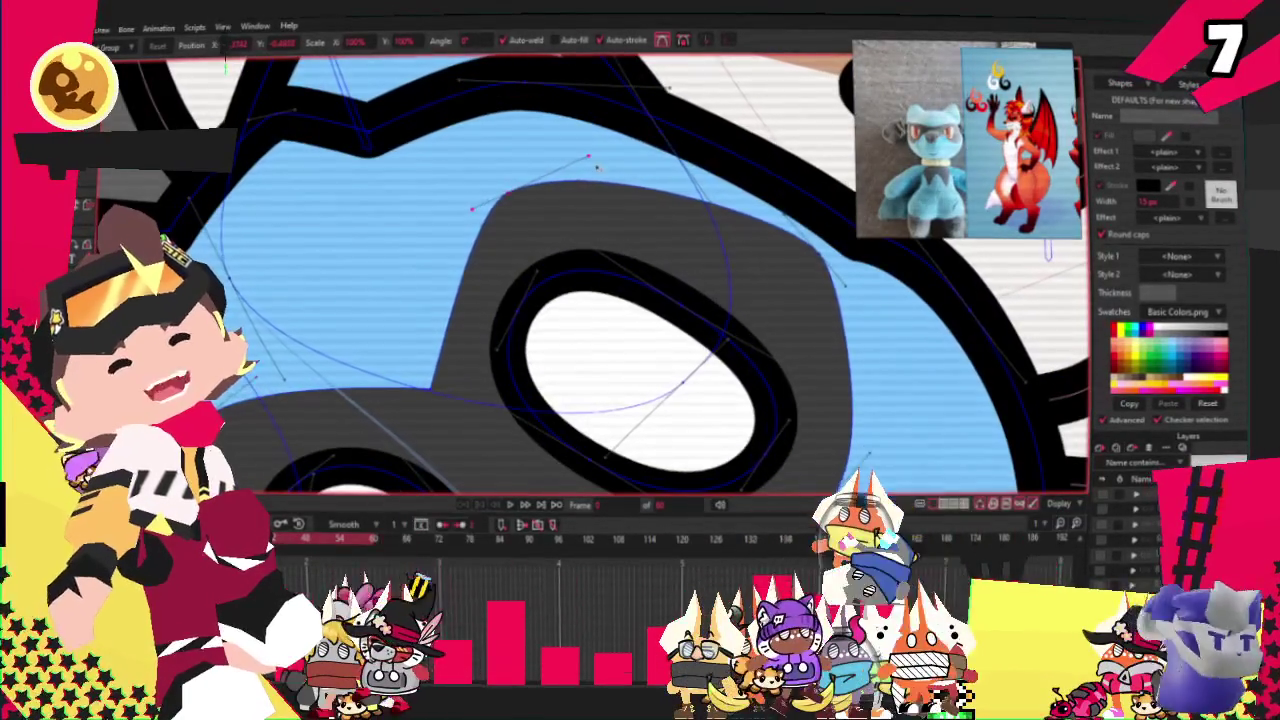
left_click_drag(464, 219, 451, 225)
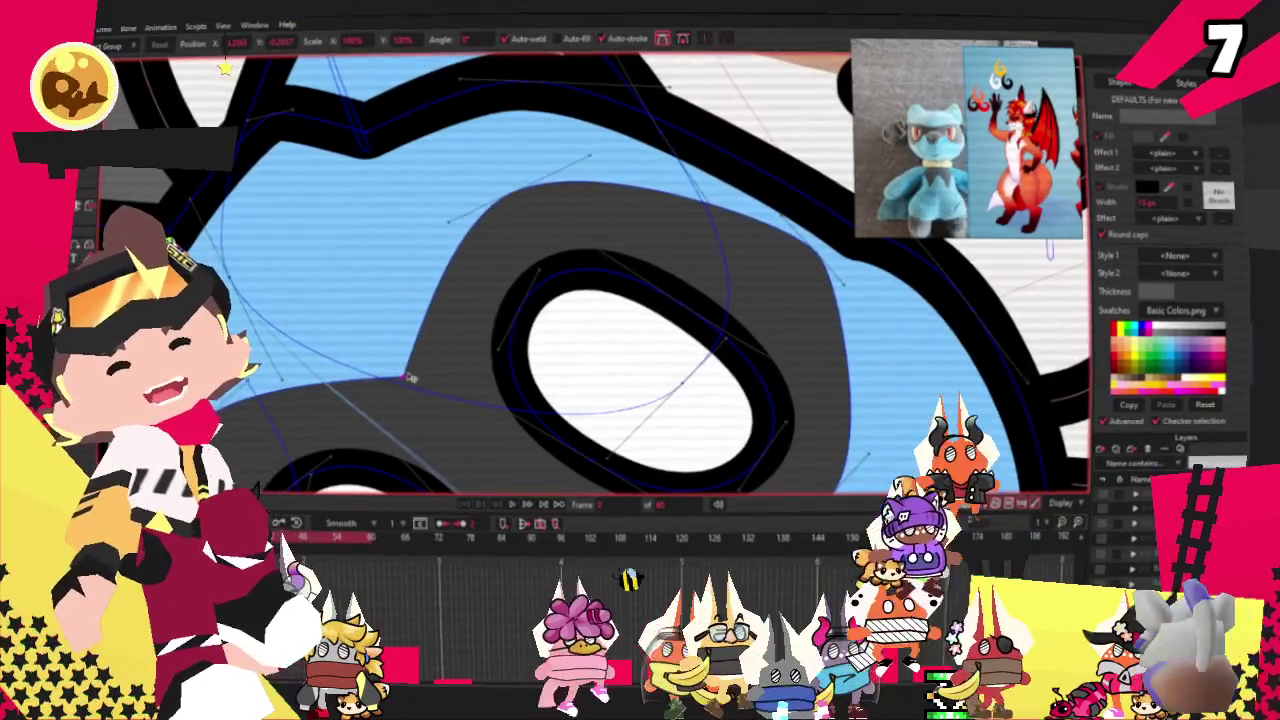
key("c")
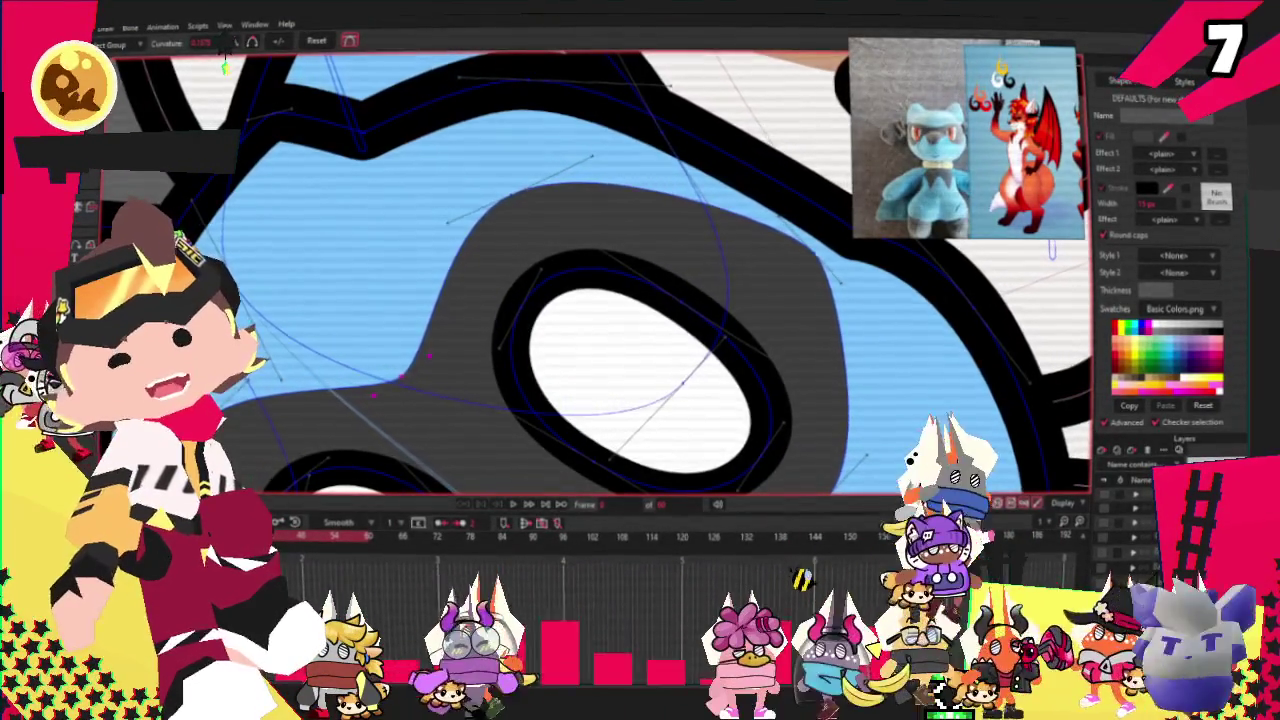
key("t")
scroll(472, 179, "down", 3)
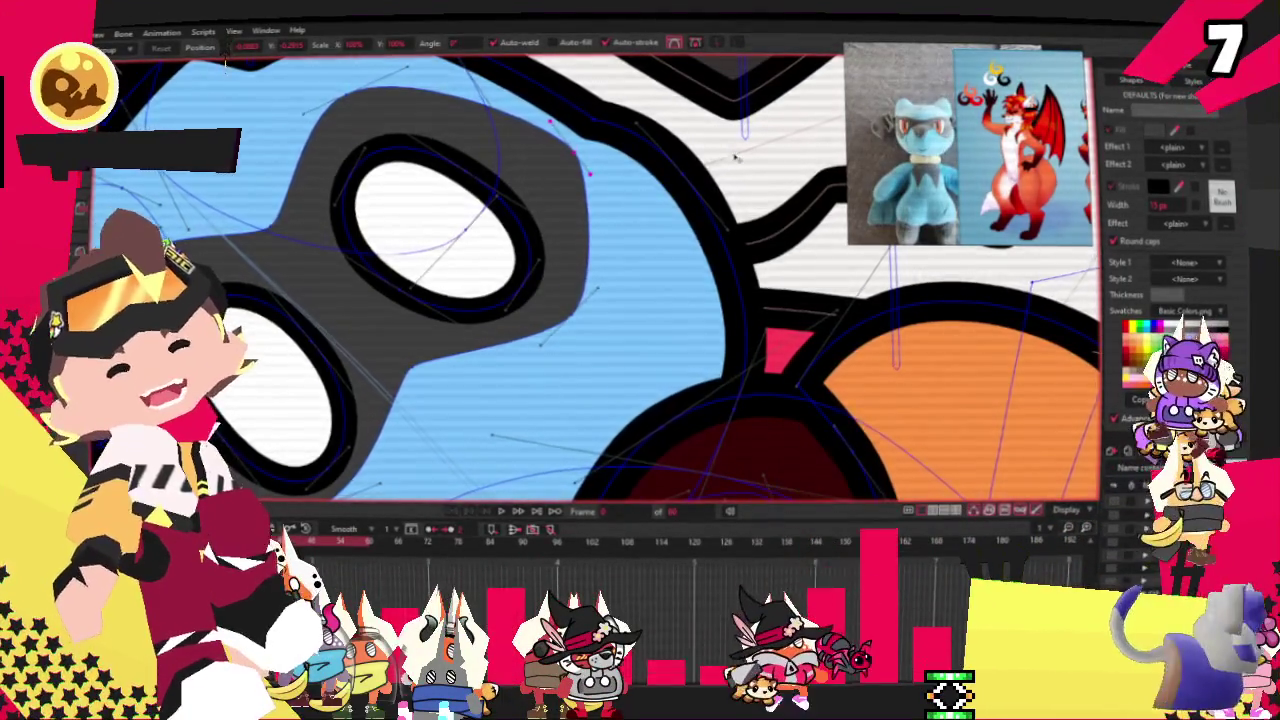
scroll(555, 187, "down", 2)
scroll(557, 215, "down", 2)
scroll(560, 232, "up", 2)
scroll(557, 167, "up", 2)
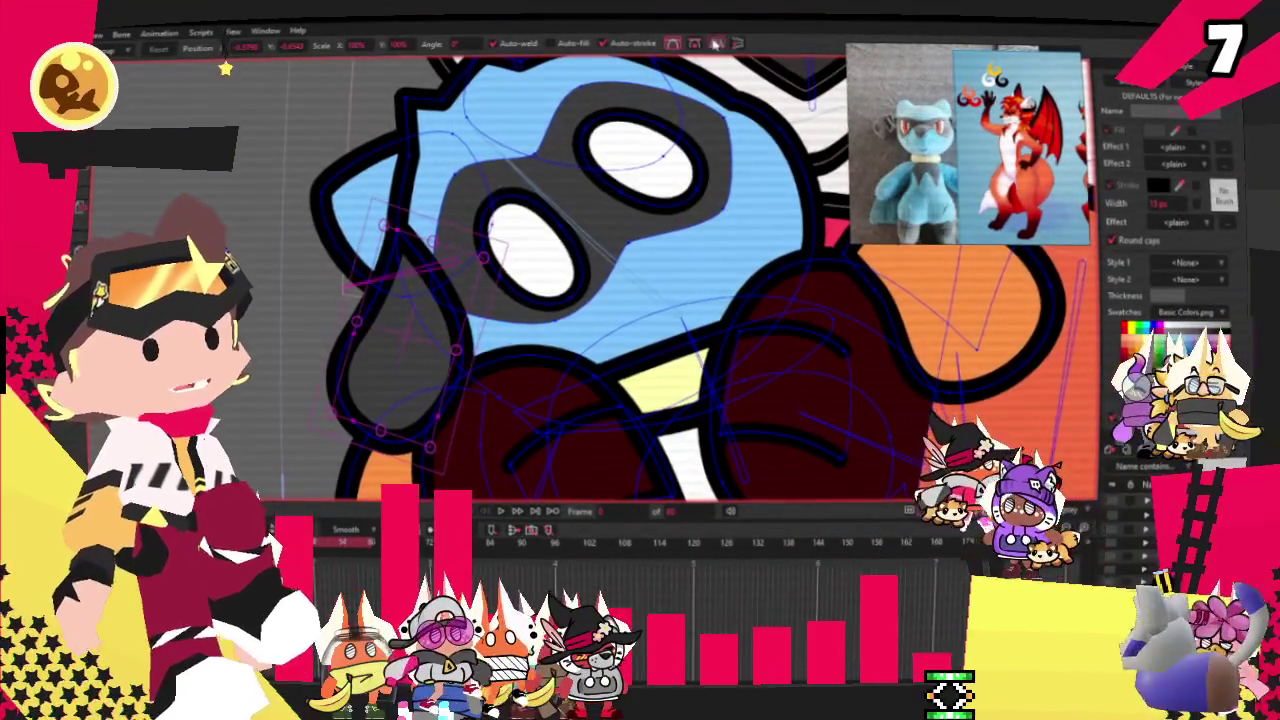
Step: Delete the stray dark mask piece and shift the remaining dark shape slightly up and right
left_click(763, 258)
key("Delete")
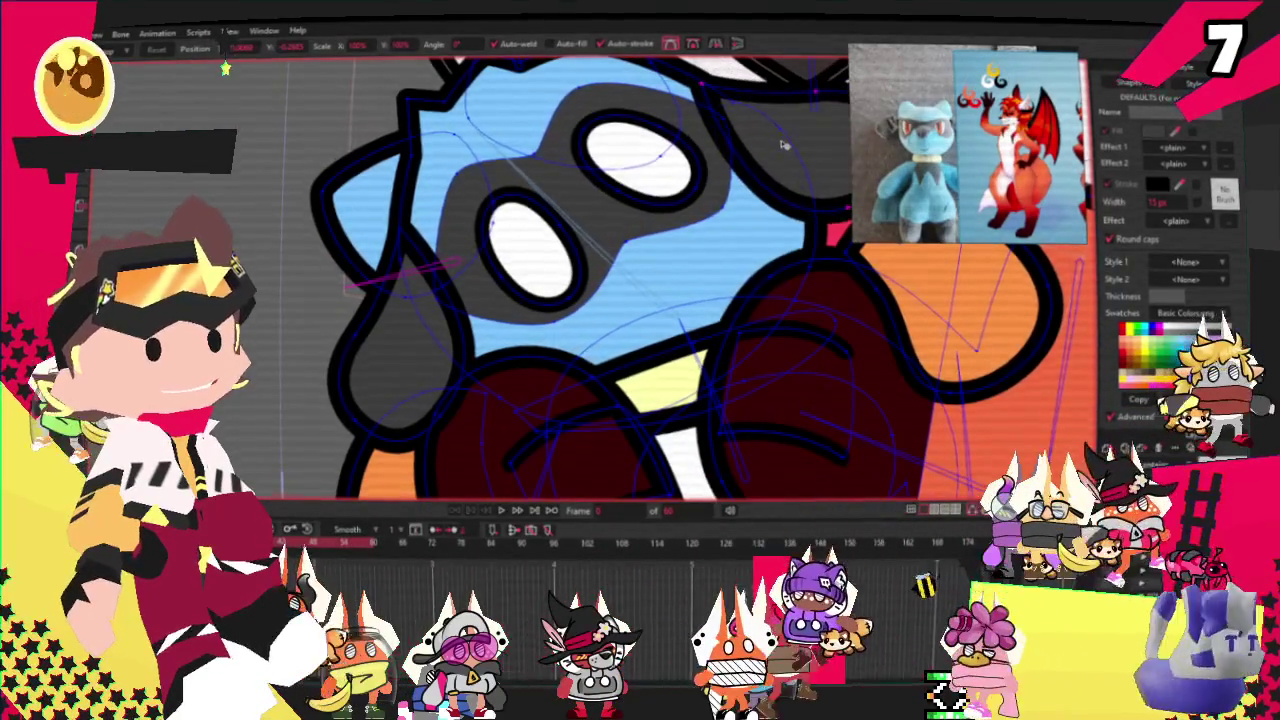
scroll(772, 135, "down", 3)
scroll(680, 172, "up", 4)
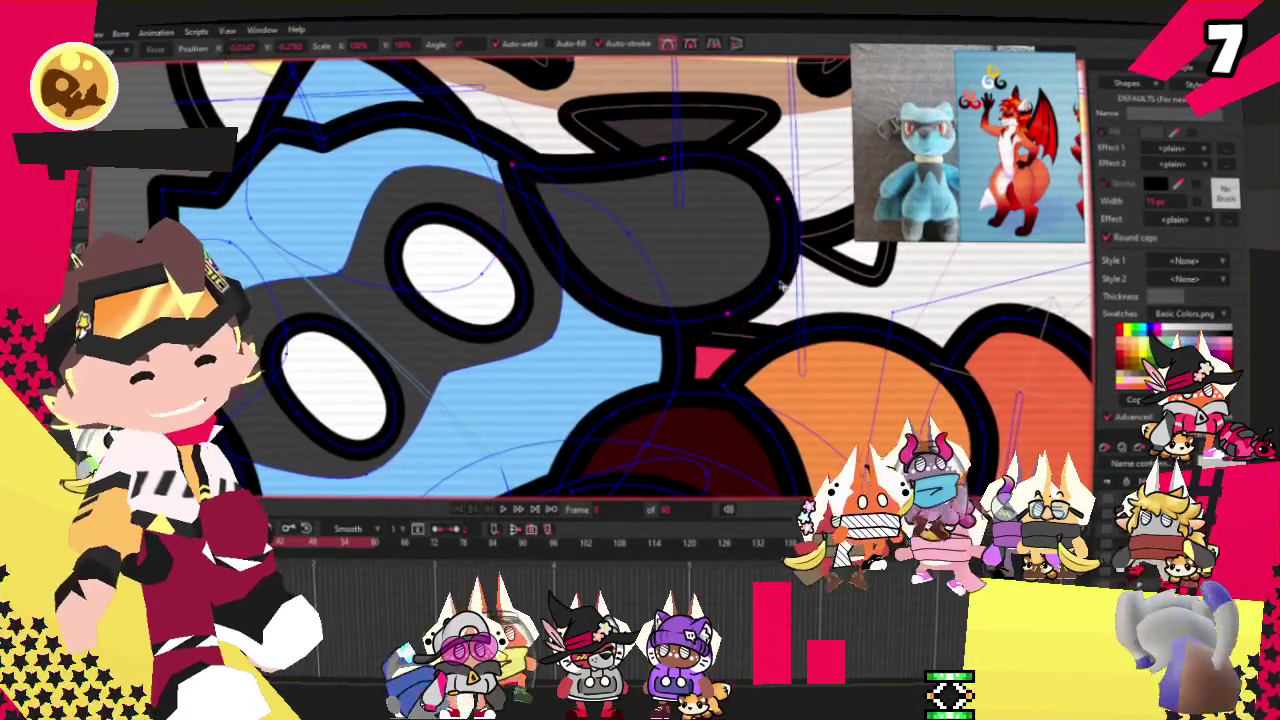
left_click_drag(720, 284, 724, 271)
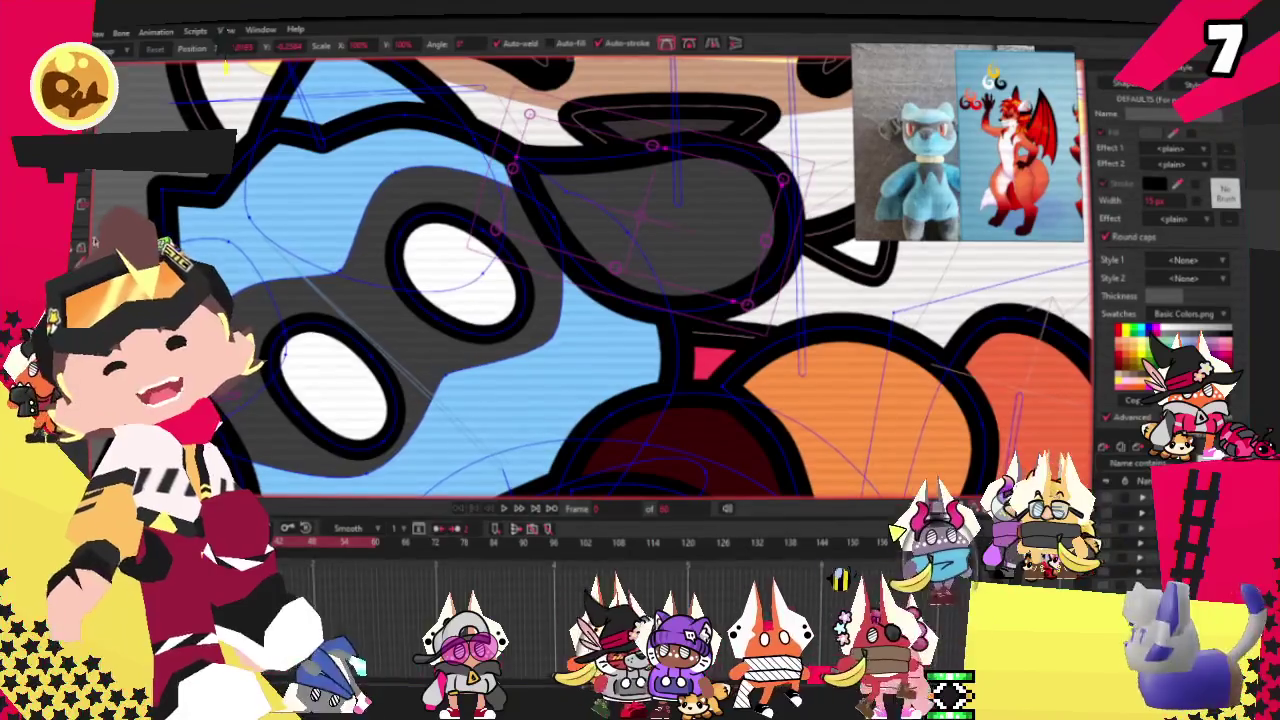
key("b")
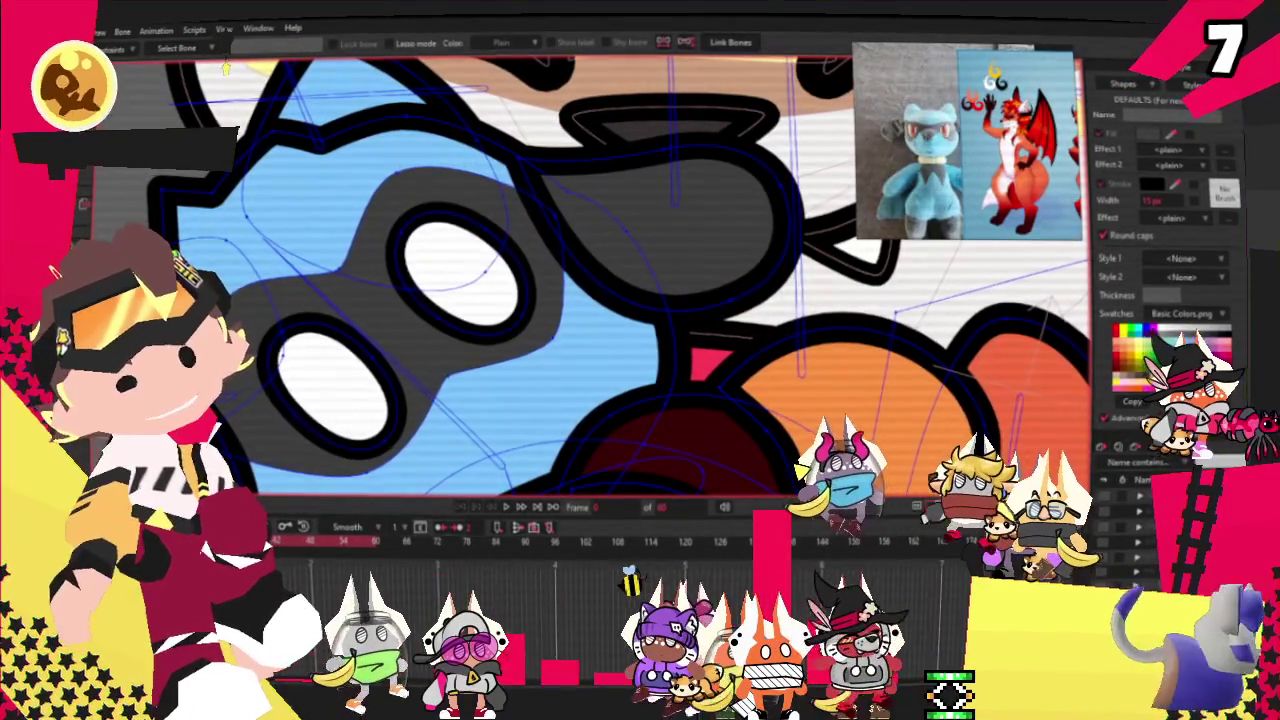
Step: Select both white eye shapes of the plush with the Select Shape tool
key("q")
scroll(347, 171, "down", 3)
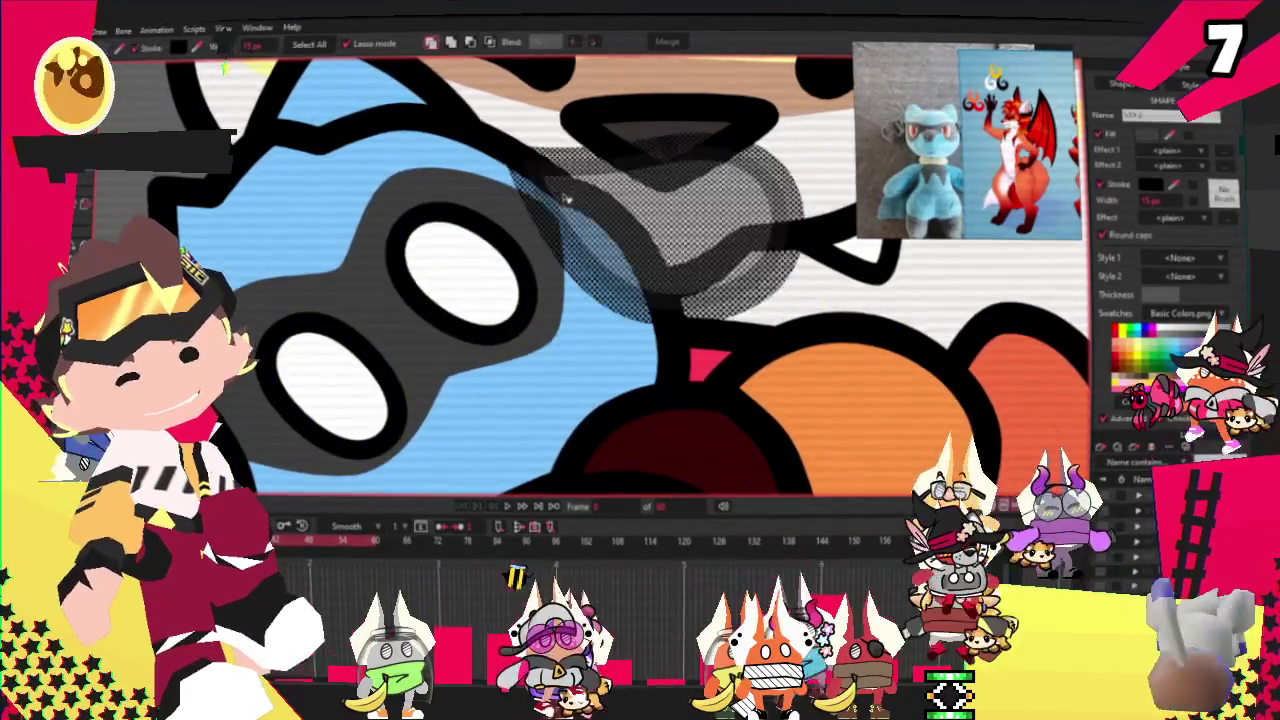
scroll(347, 171, "down", 3)
scroll(347, 171, "up", 2)
scroll(255, 147, "up", 2)
scroll(422, 240, "down", 2)
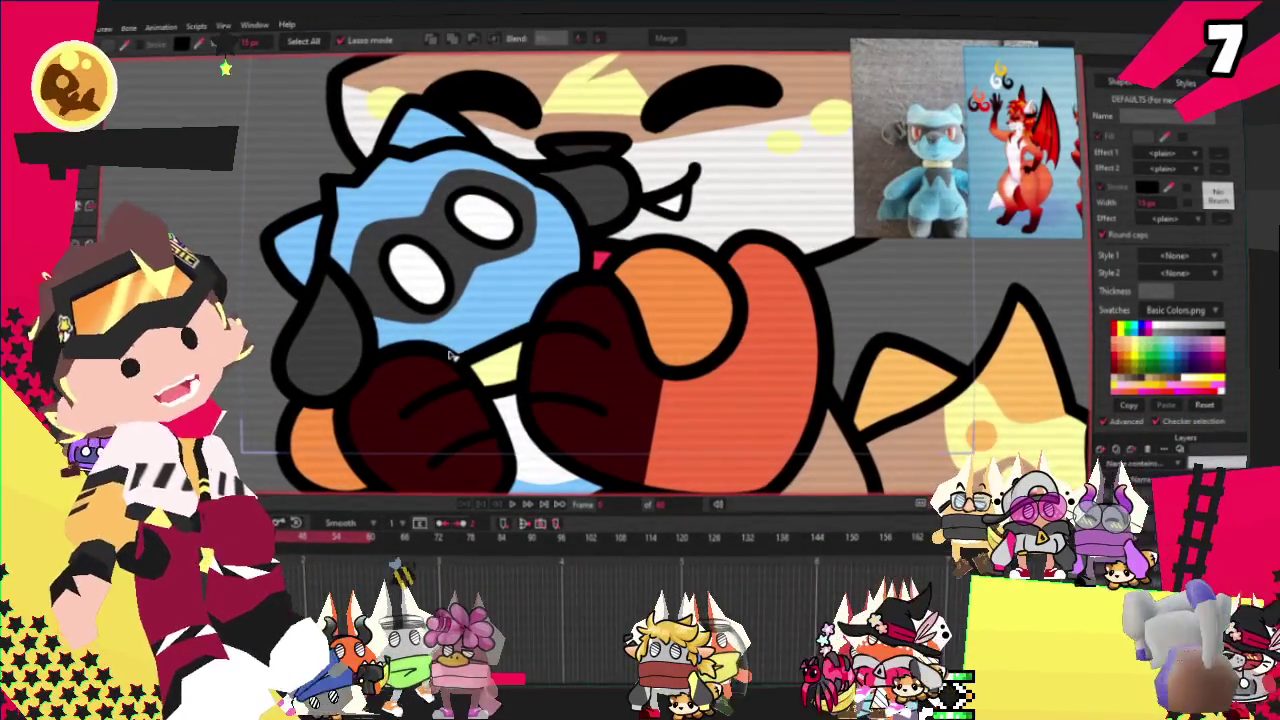
scroll(503, 322, "up", 1)
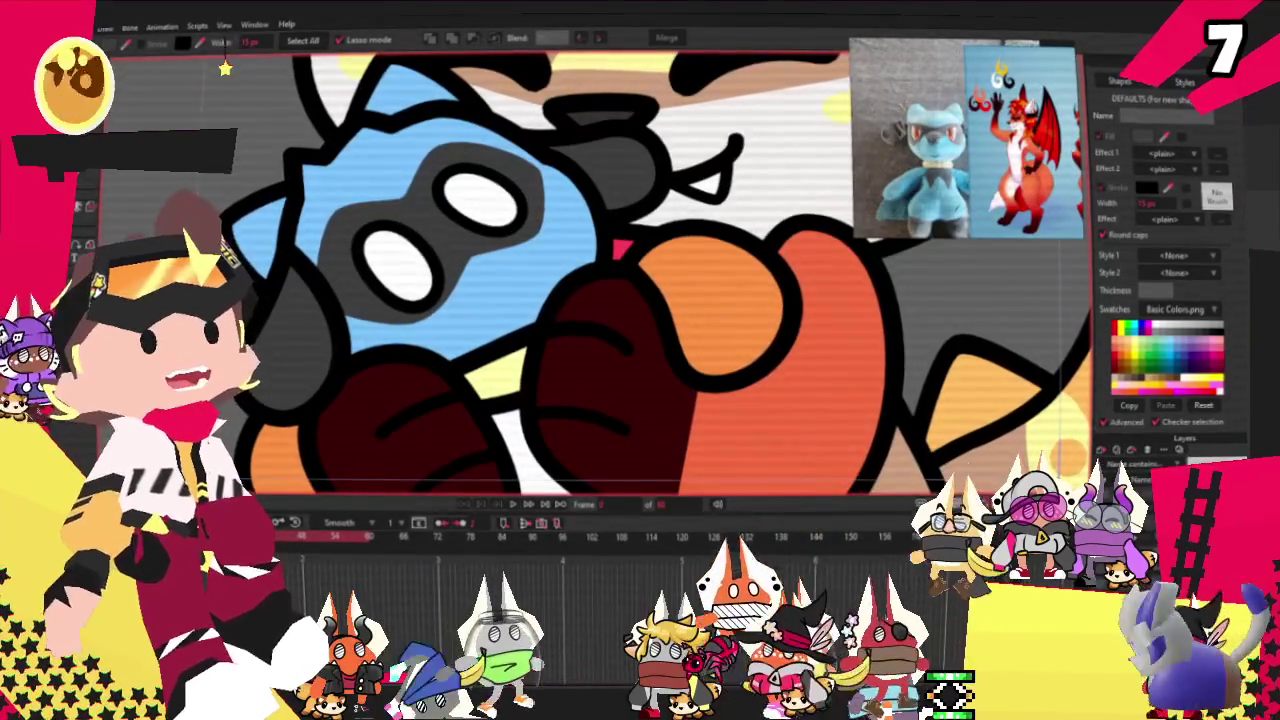
scroll(473, 194, "down", 2)
scroll(473, 194, "up", 1)
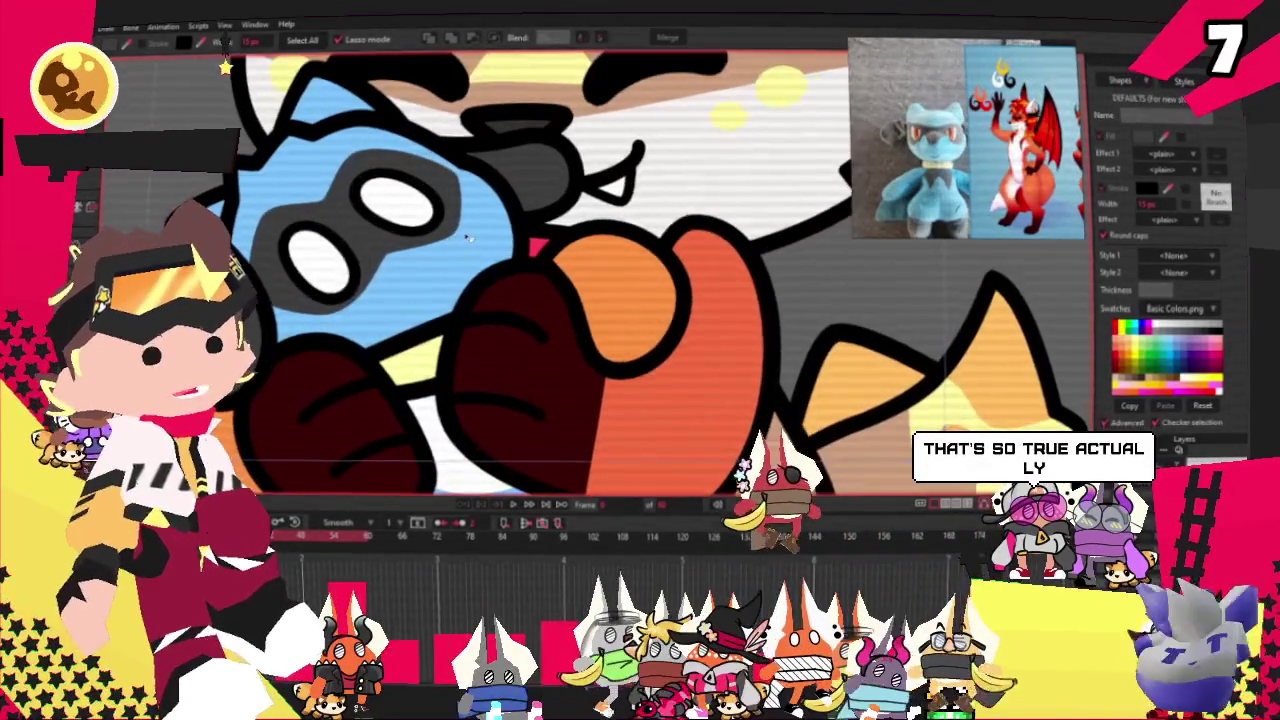
scroll(473, 194, "up", 1)
scroll(473, 194, "up", 1)
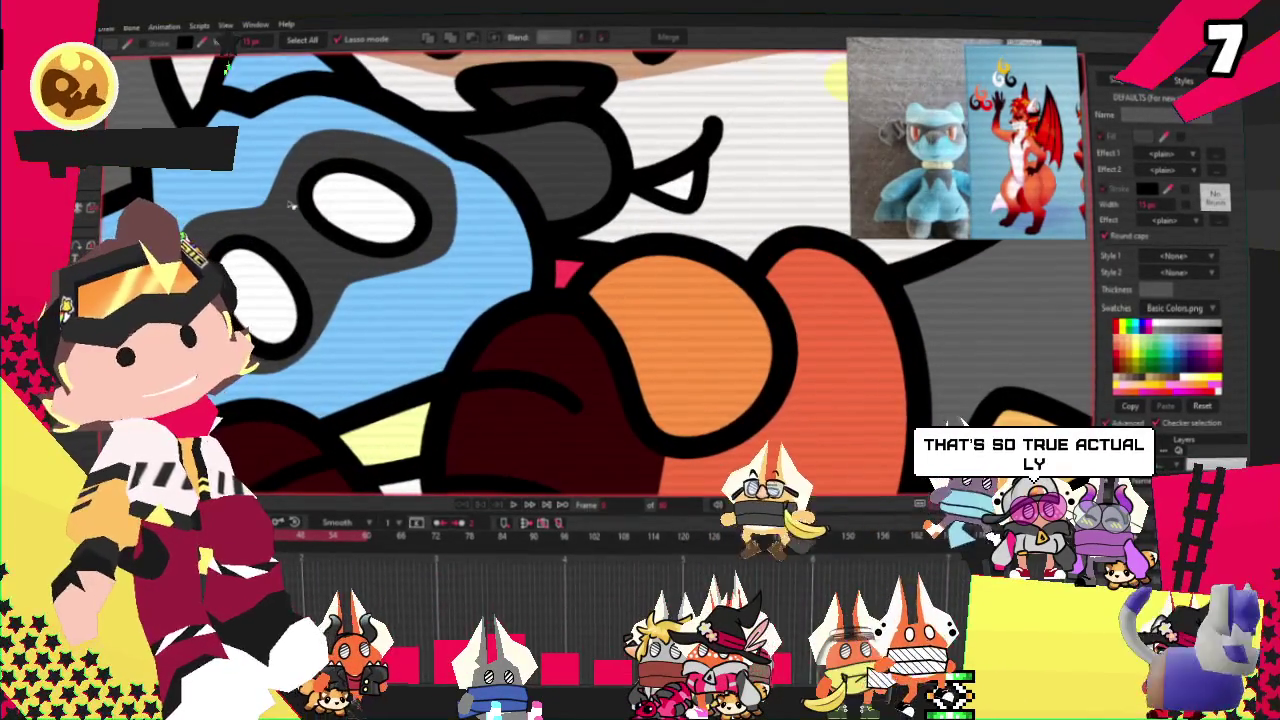
left_click(204, 218)
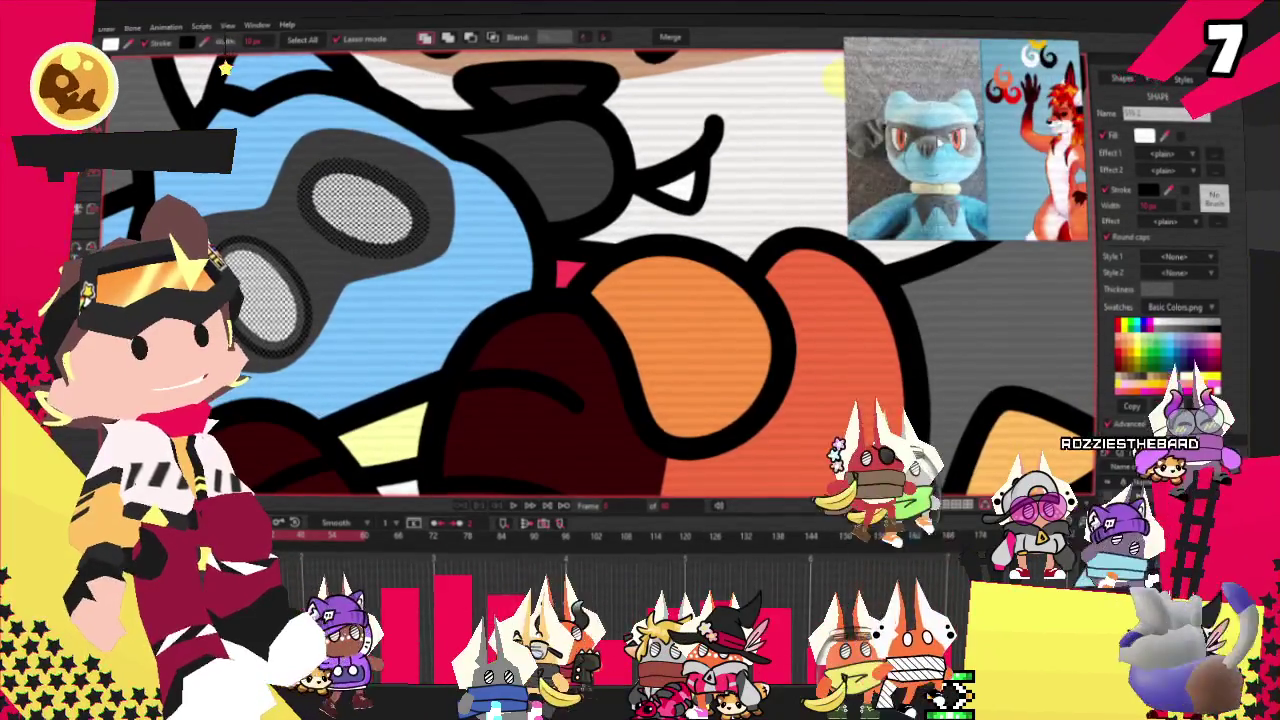
scroll(484, 236, "down", 5)
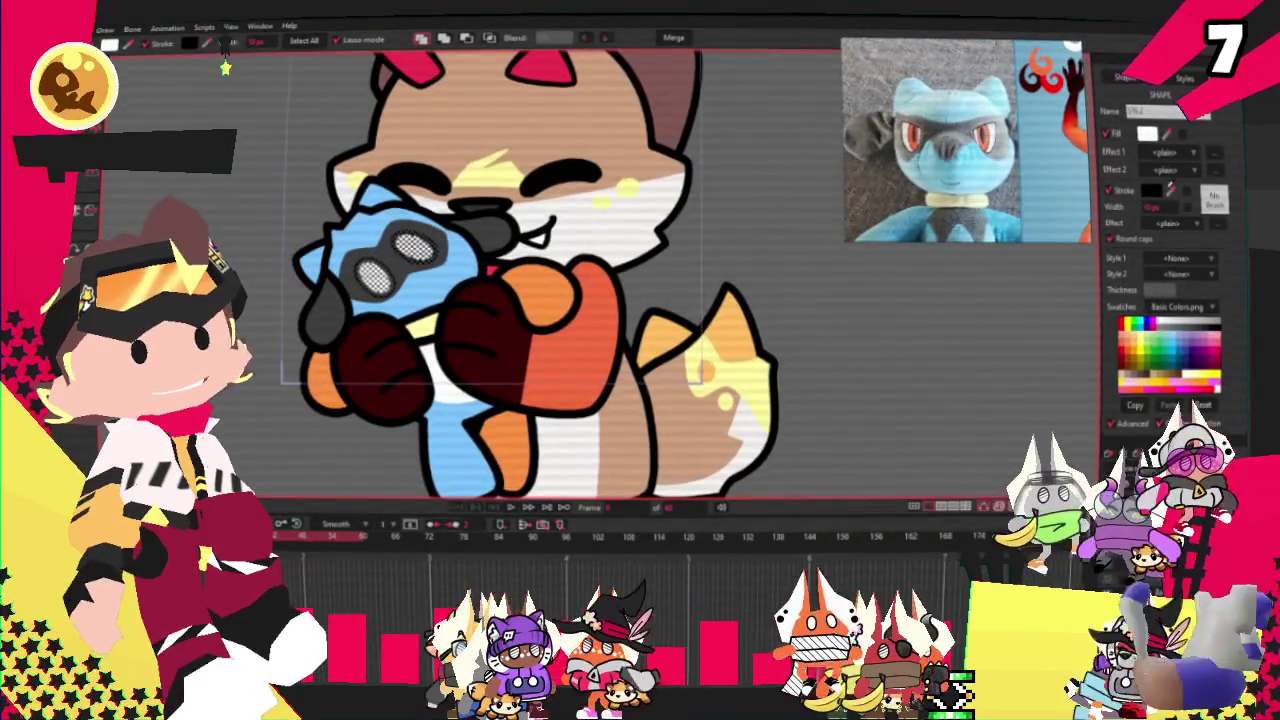
Step: Change the selected eyes' fill colour to red in the Color Picker
left_click(1150, 135)
left_click(948, 420)
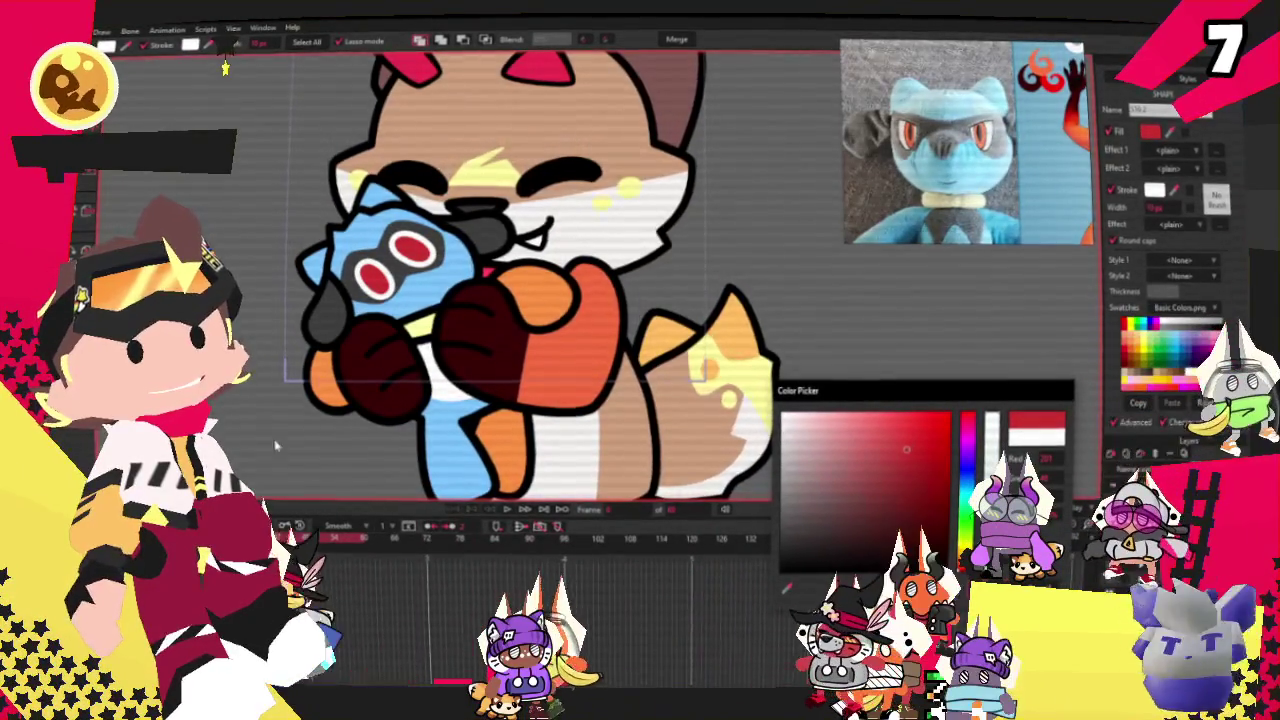
key("Escape")
scroll(404, 250, "up", 1)
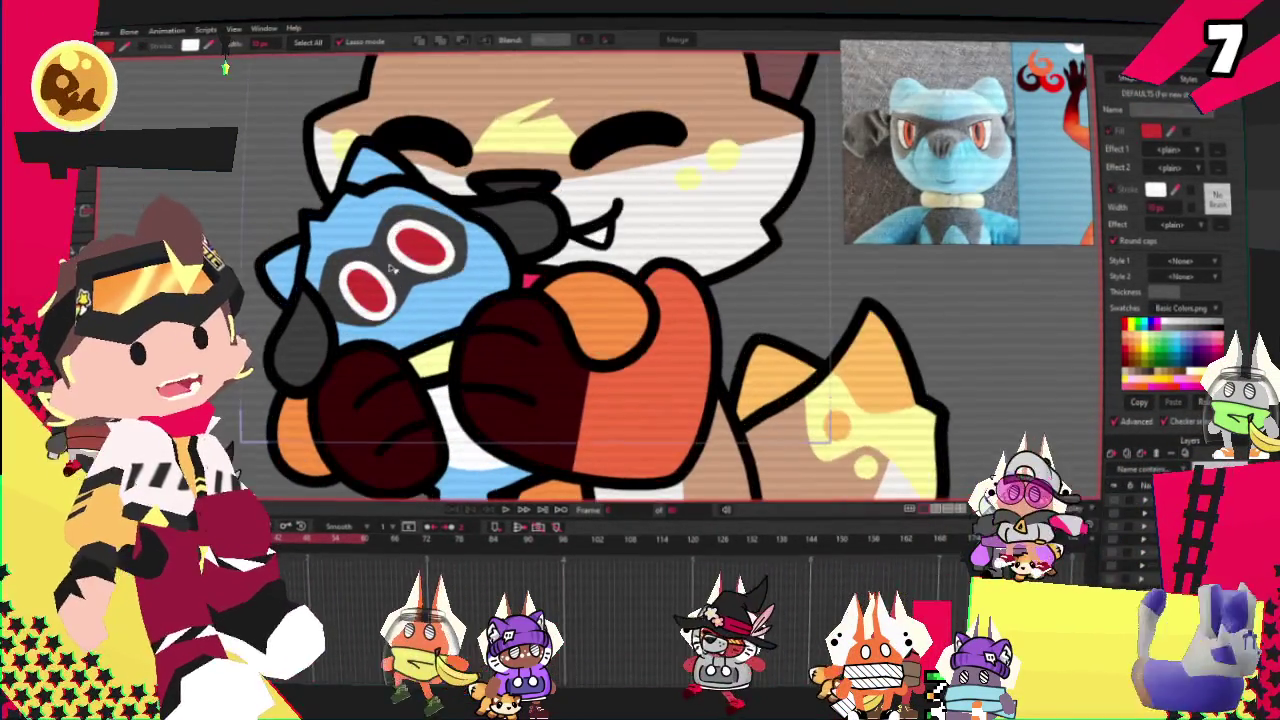
scroll(370, 250, "up", 1)
scroll(370, 250, "up", 1)
scroll(370, 250, "up", 2)
scroll(370, 250, "up", 1)
key("x")
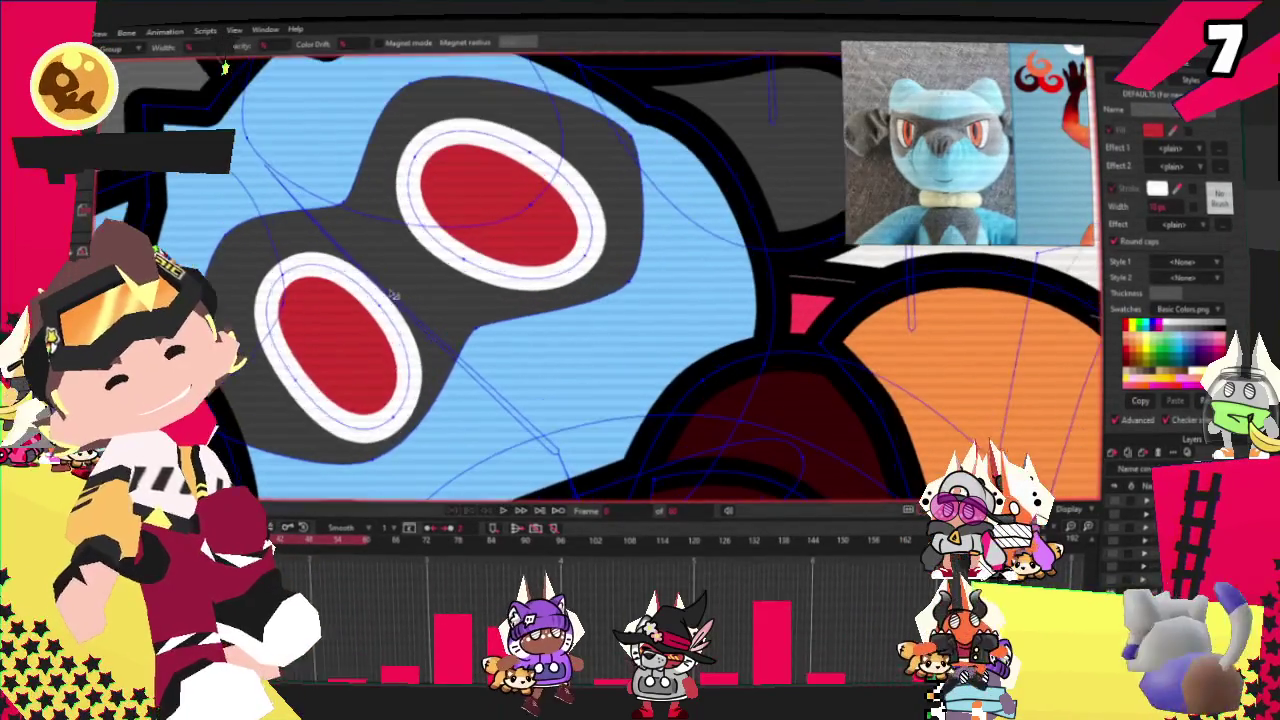
key("g")
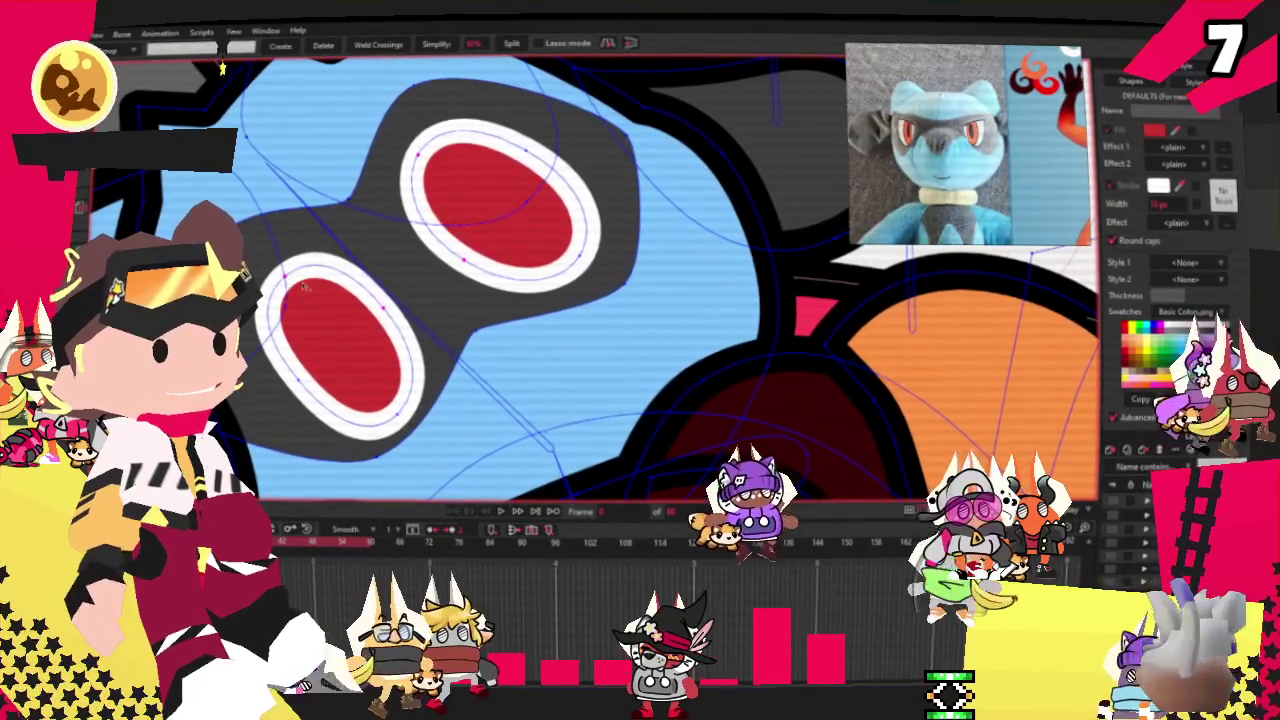
key("t")
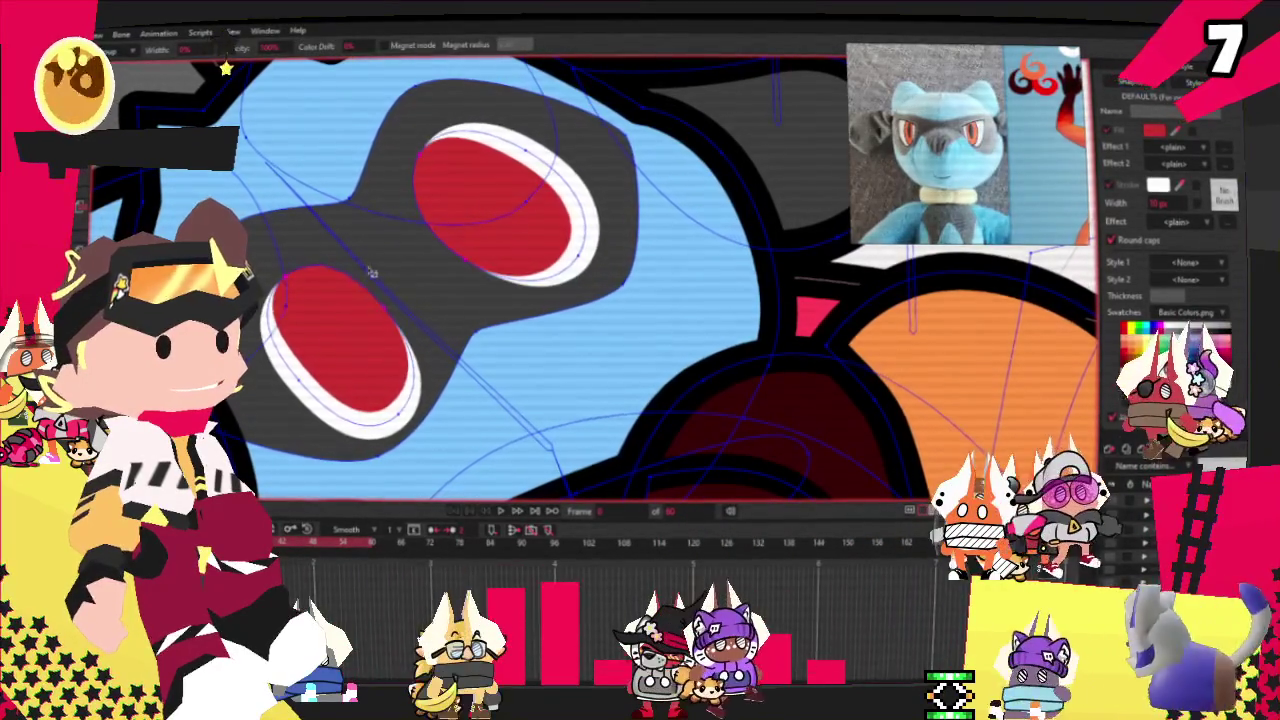
scroll(396, 242, "down", 5)
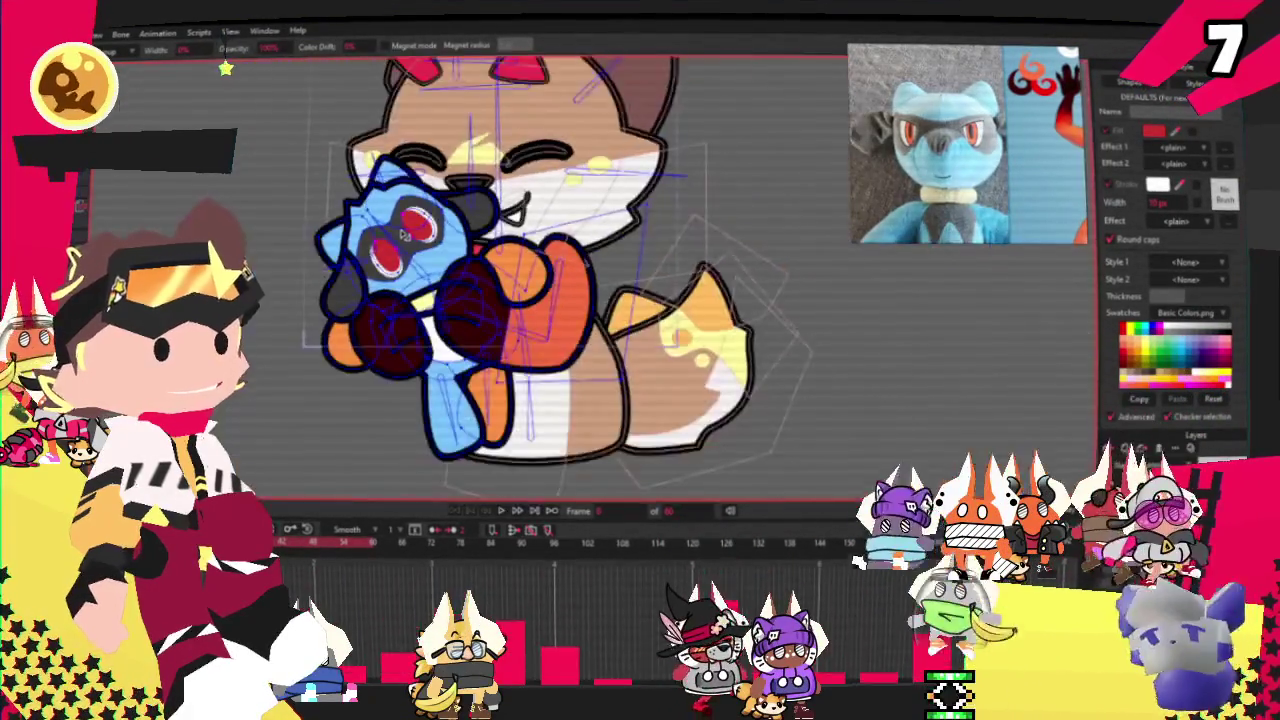
scroll(390, 225, "up", 3)
scroll(385, 205, "down", 1)
scroll(385, 205, "up", 1)
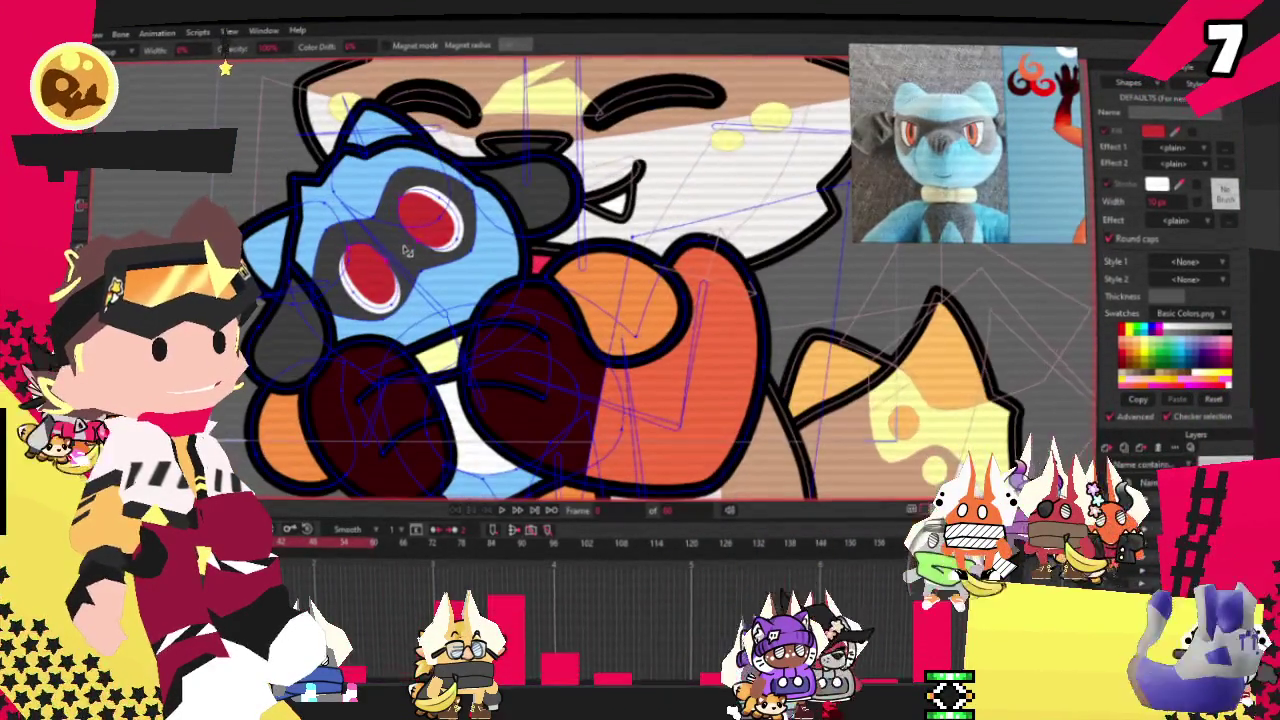
scroll(400, 215, "down", 3)
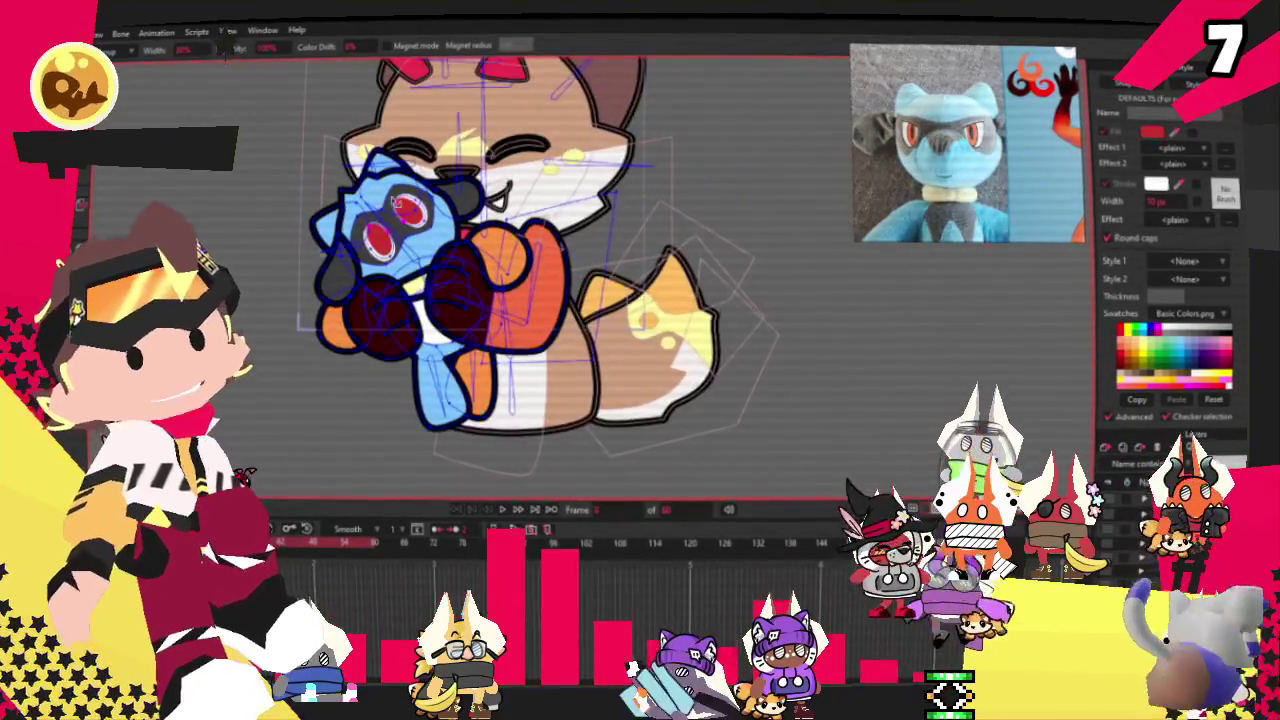
scroll(390, 251, "up", 2)
scroll(390, 250, "up", 2)
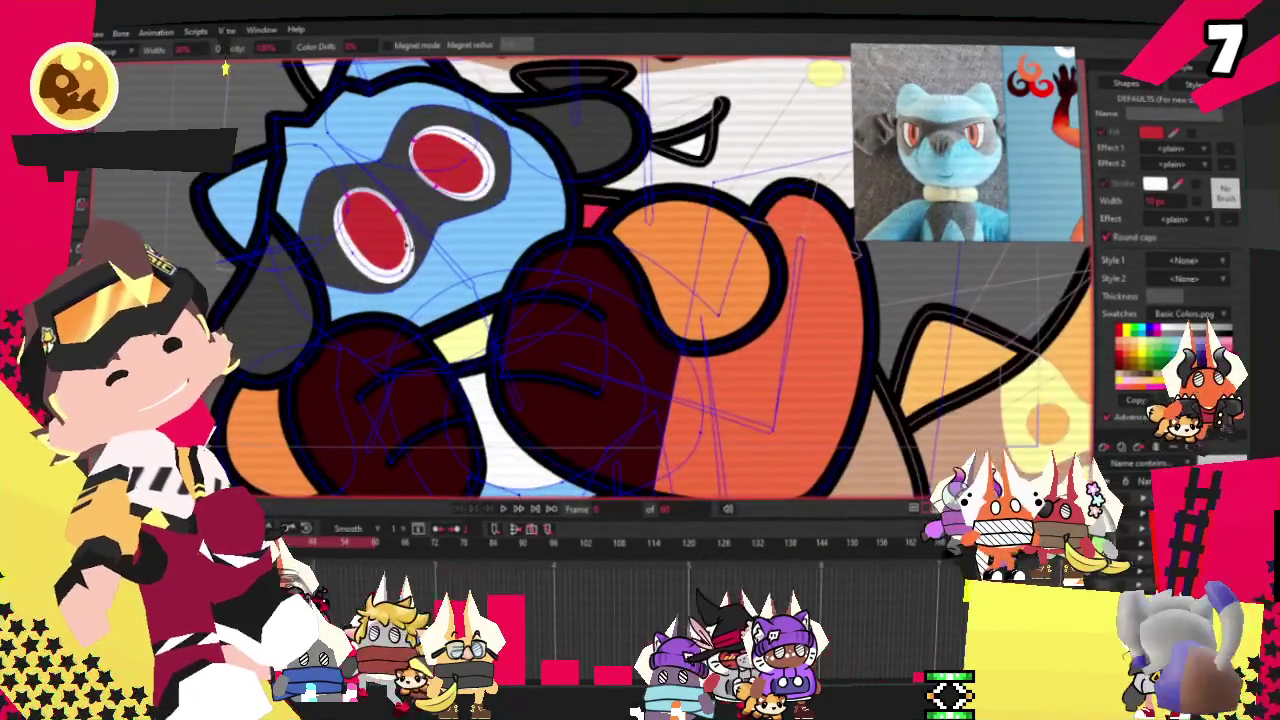
key("b")
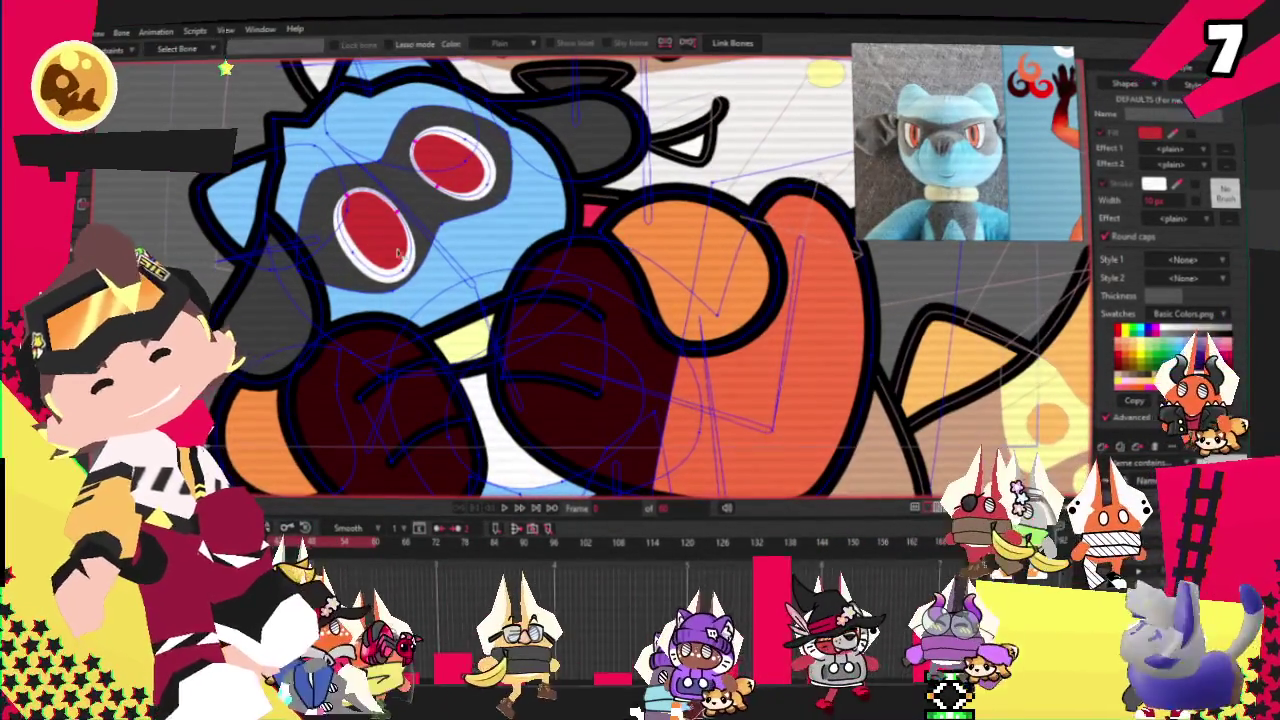
scroll(452, 258, "up", 1)
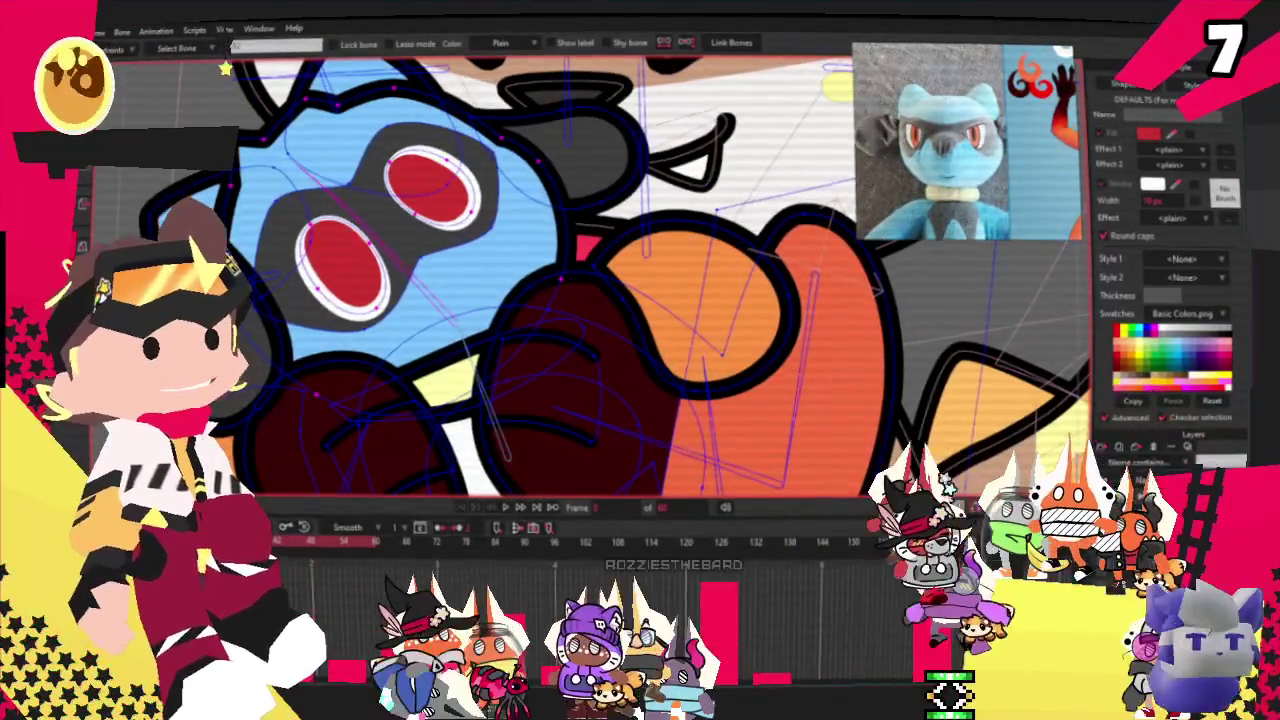
key("g")
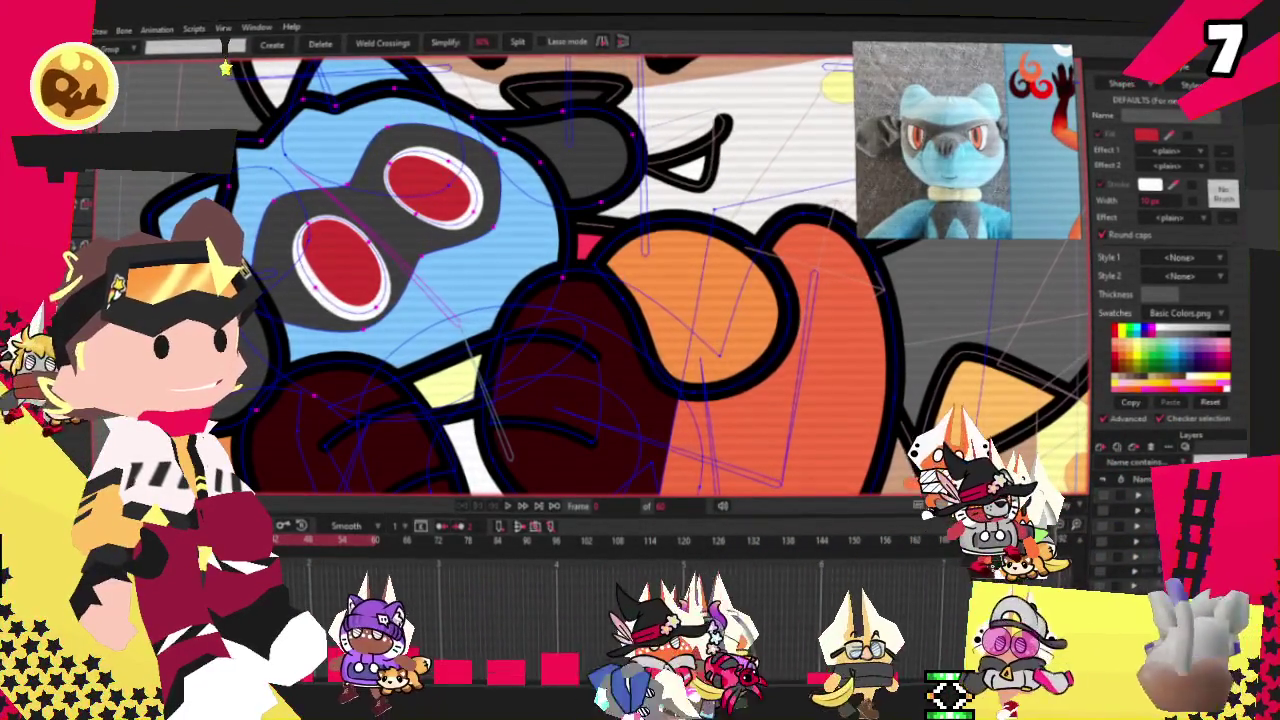
key("i")
scroll(249, 156, "up", 2)
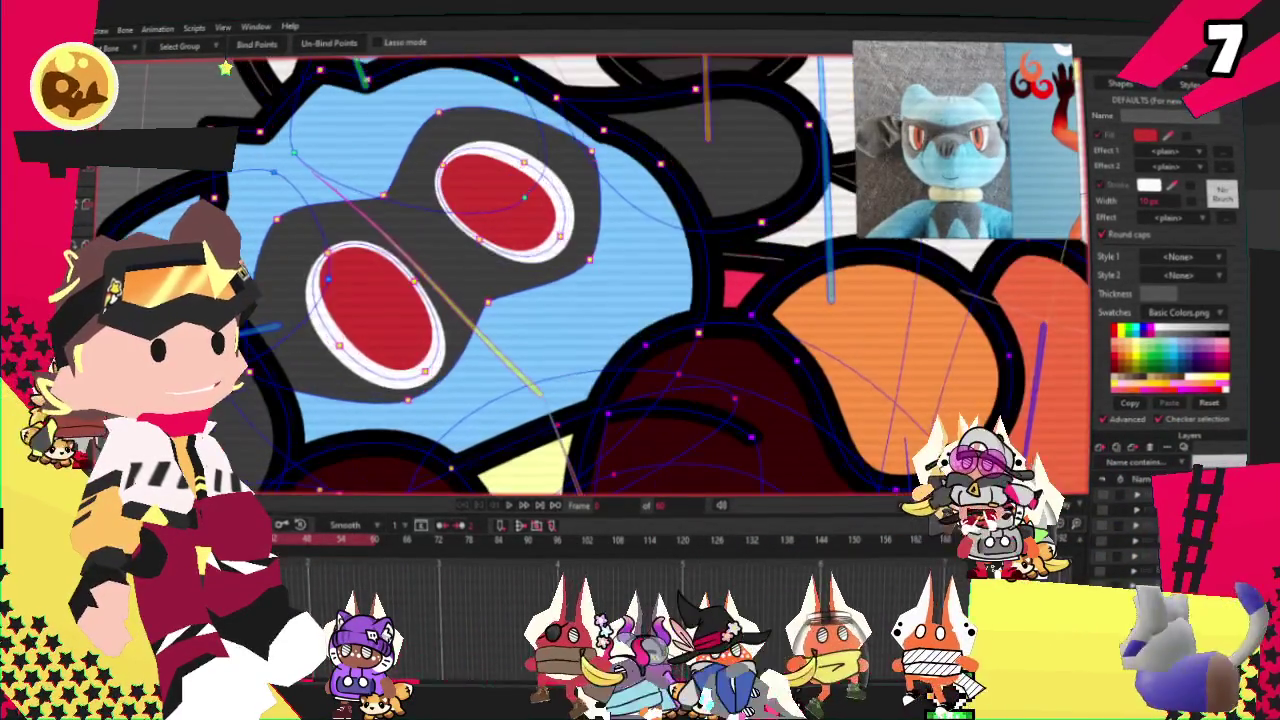
scroll(213, 174, "down", 3)
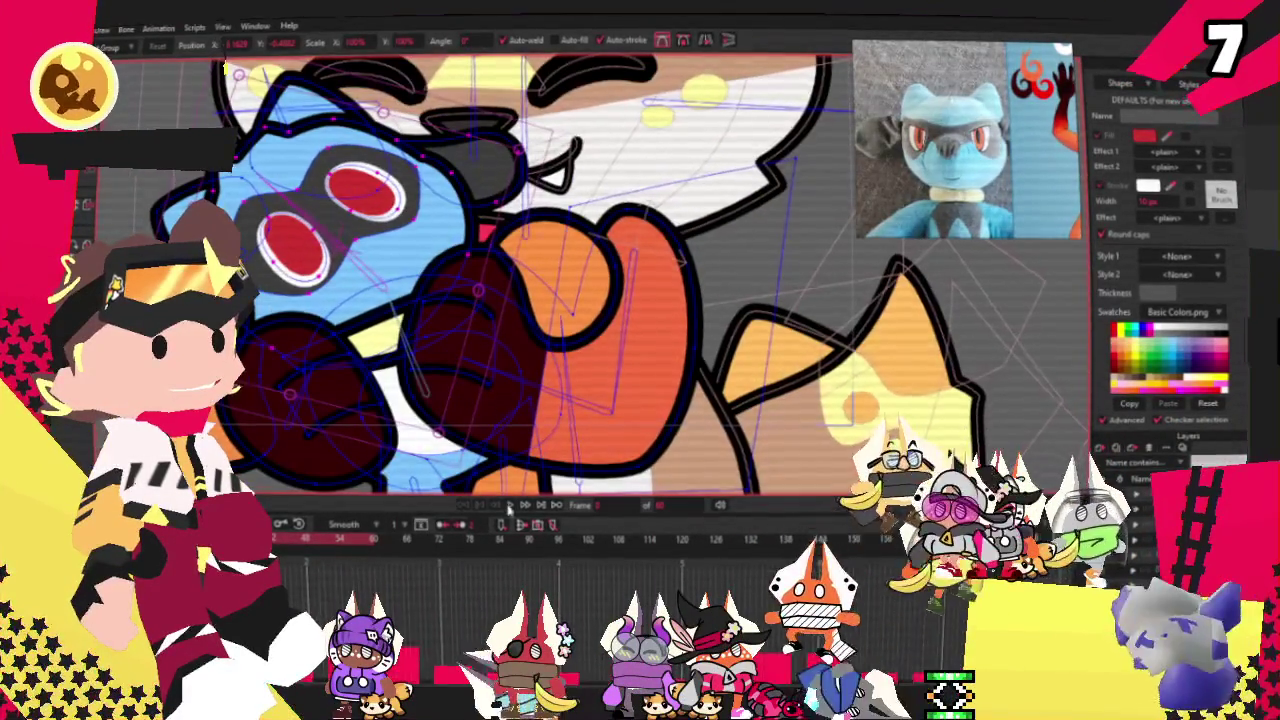
left_click(509, 506)
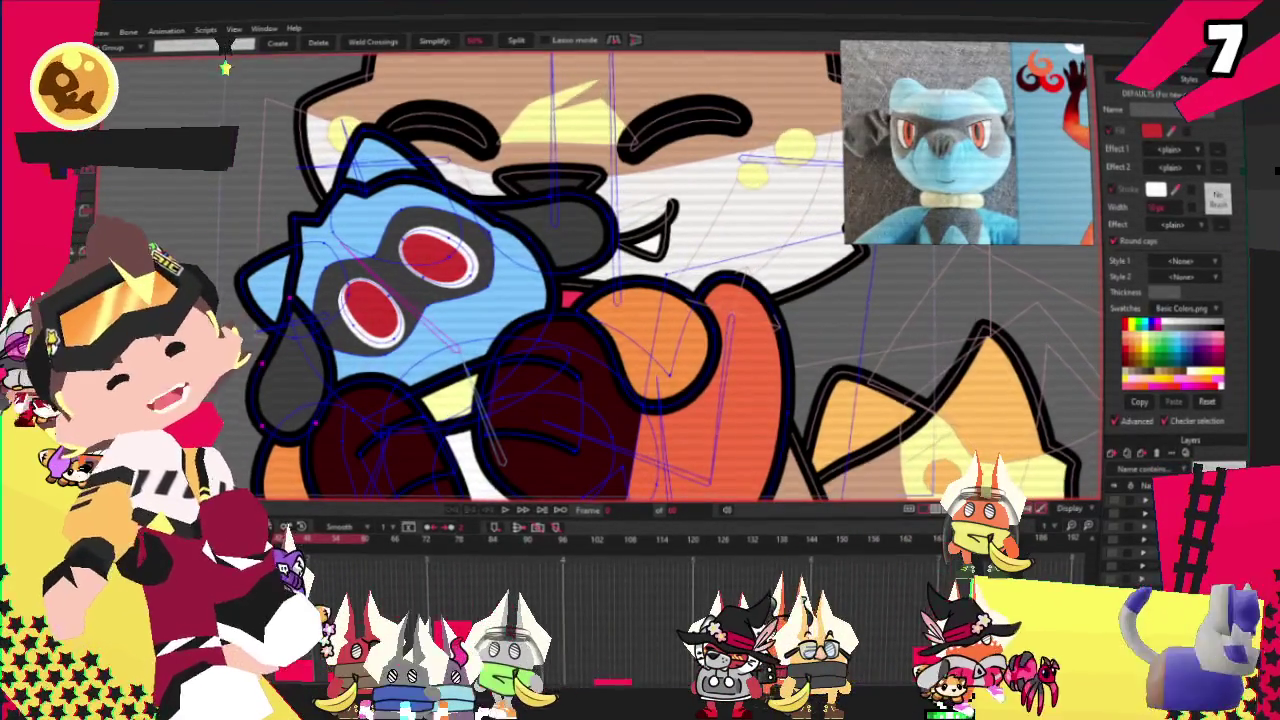
scroll(384, 410, "up", 2)
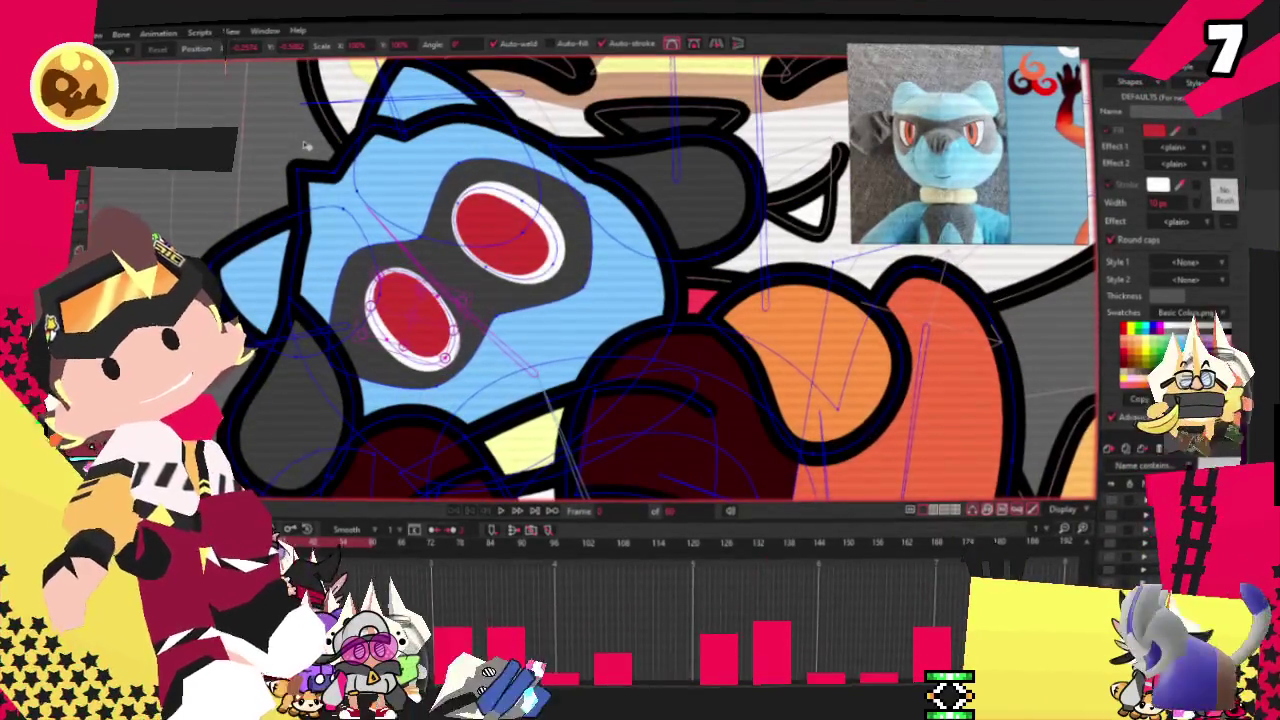
key("u")
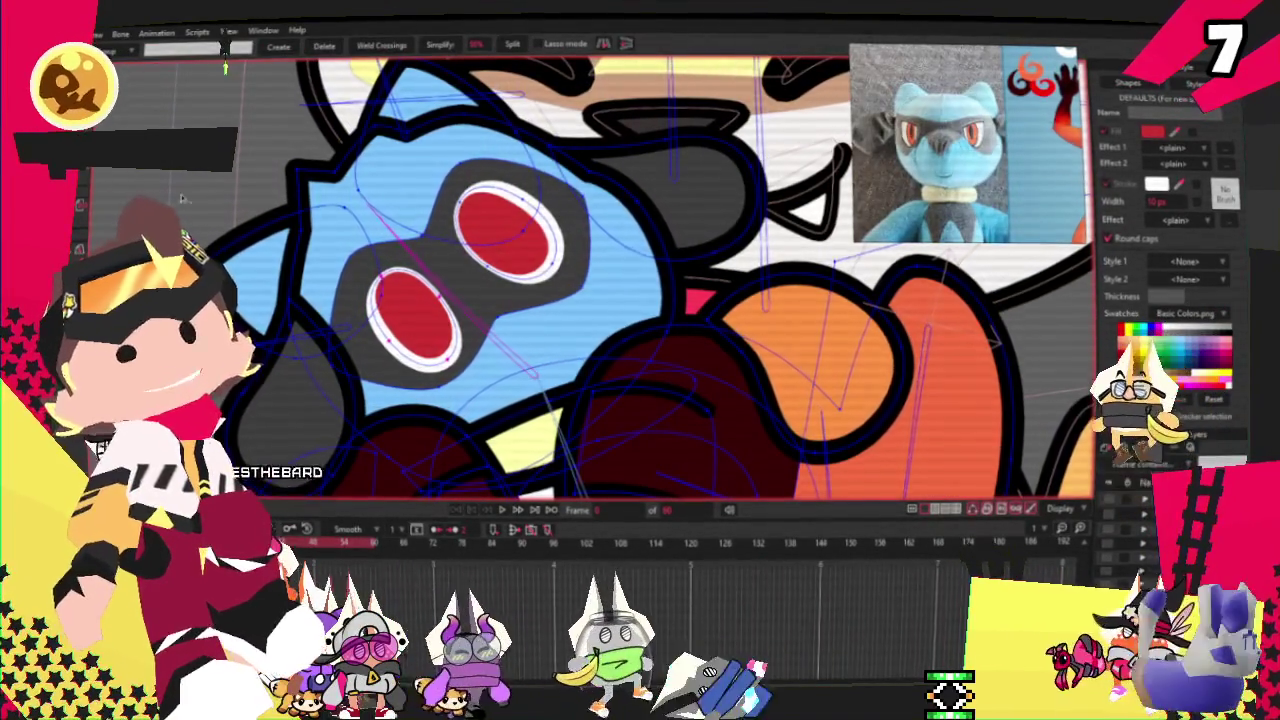
scroll(440, 370, "down", 3)
scroll(437, 371, "up", 3)
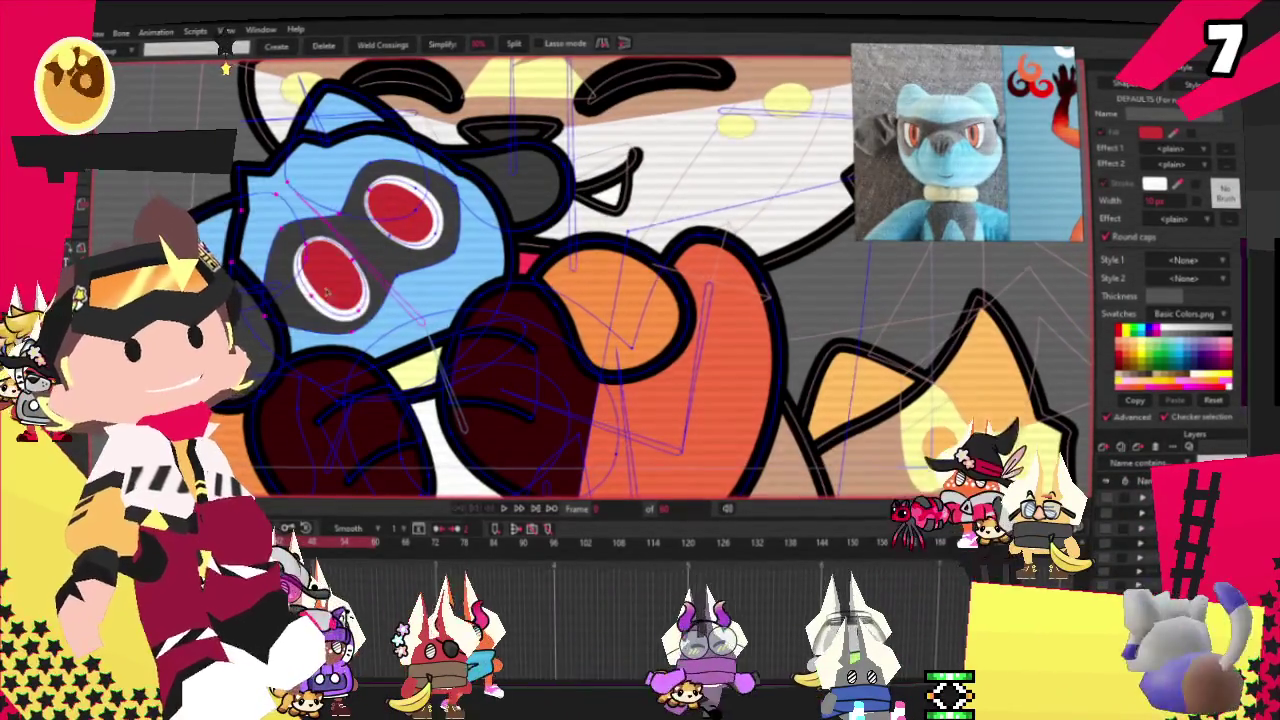
scroll(328, 226, "up", 1)
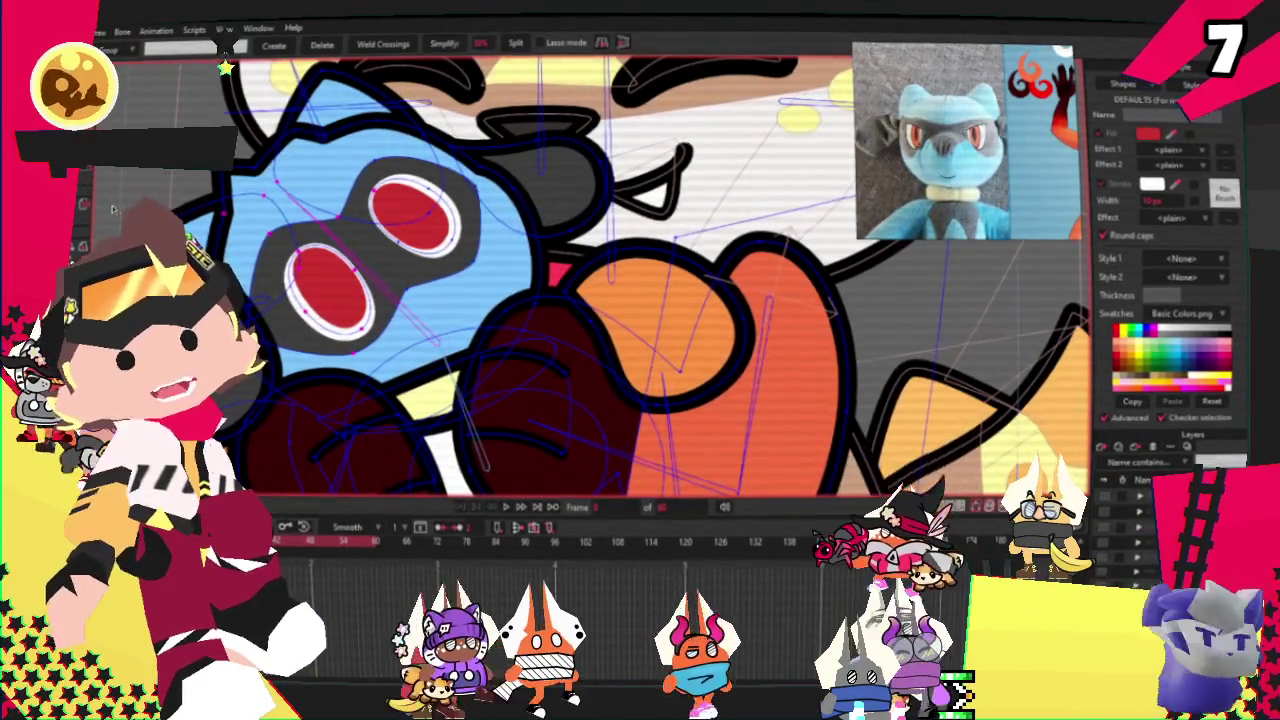
left_click(380, 279)
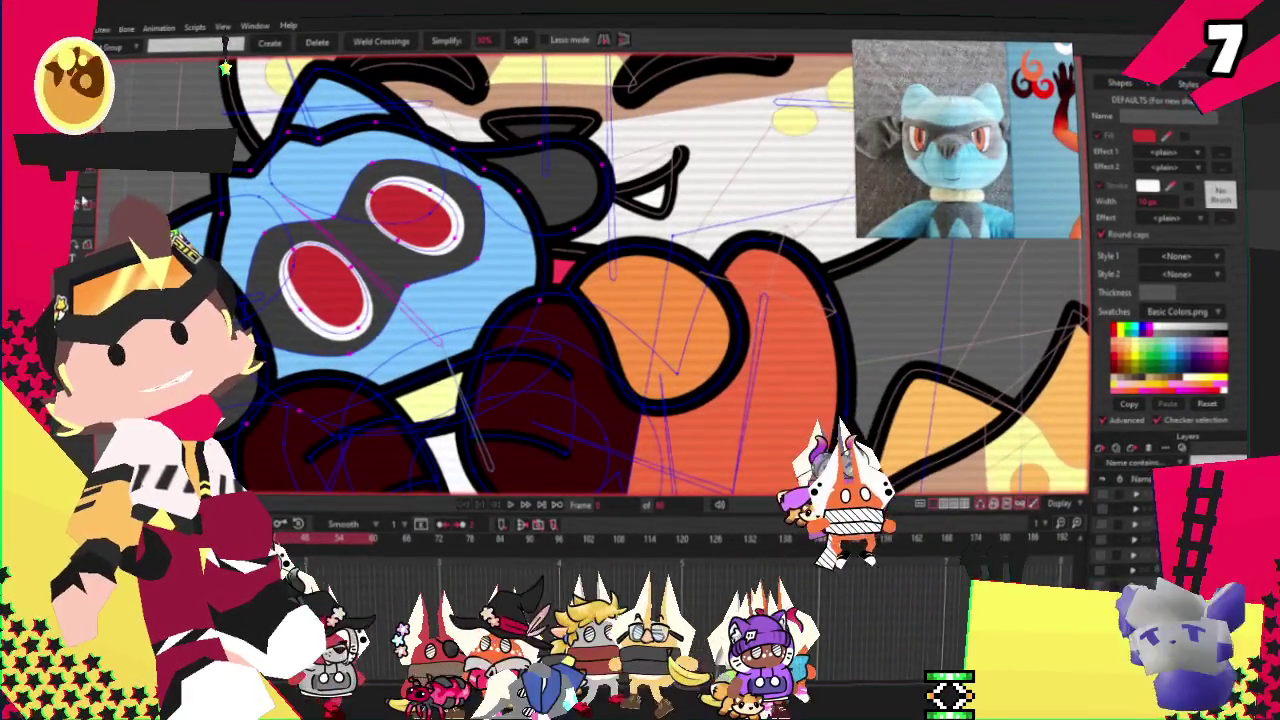
key("z")
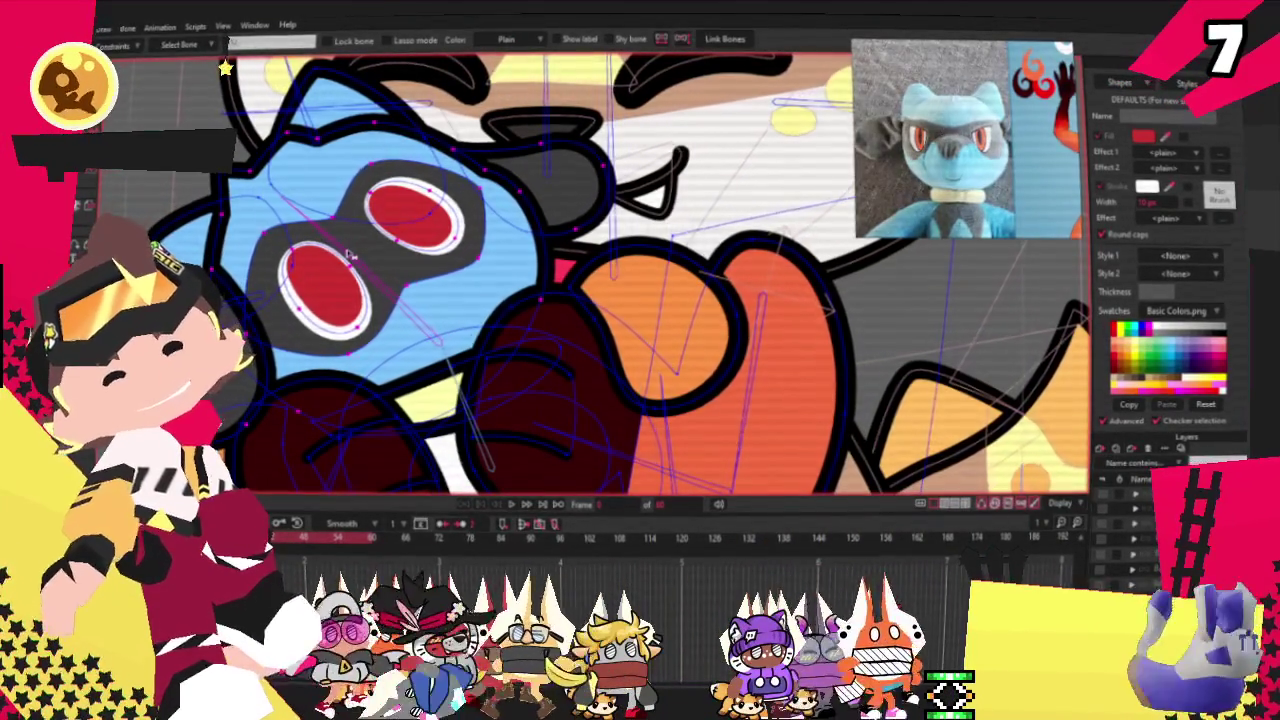
scroll(348, 253, "down", 5)
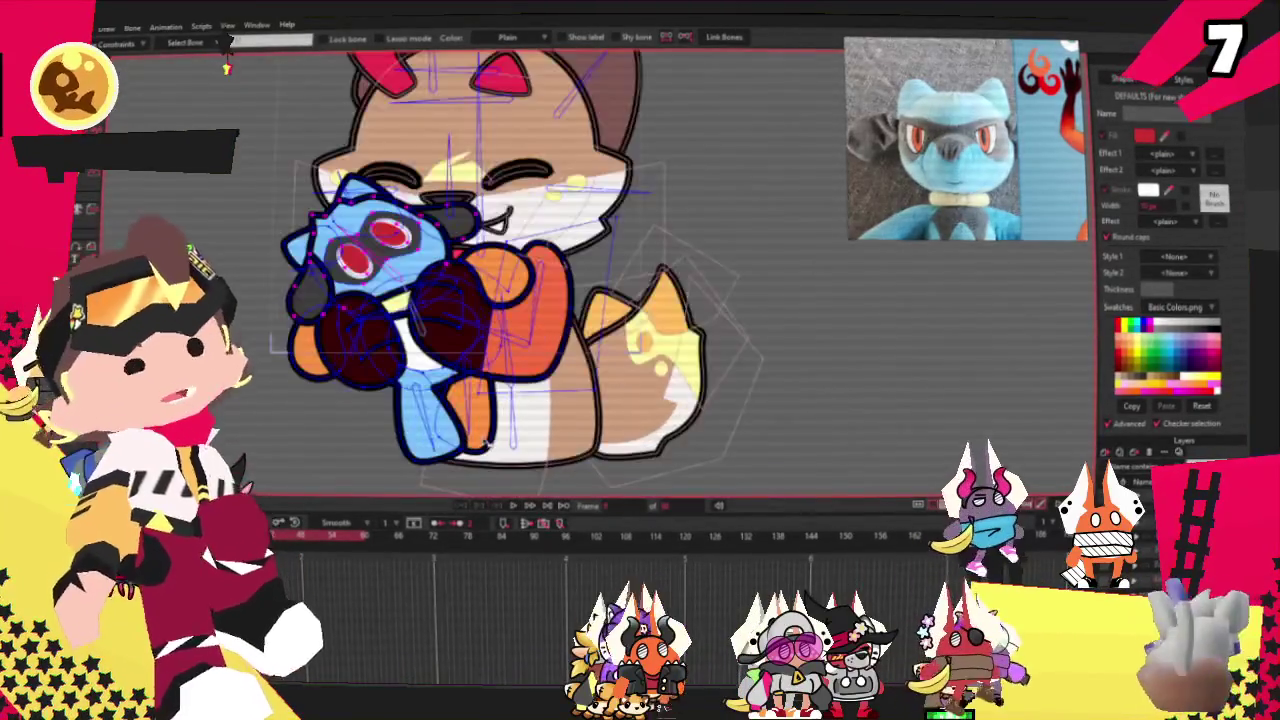
key("g")
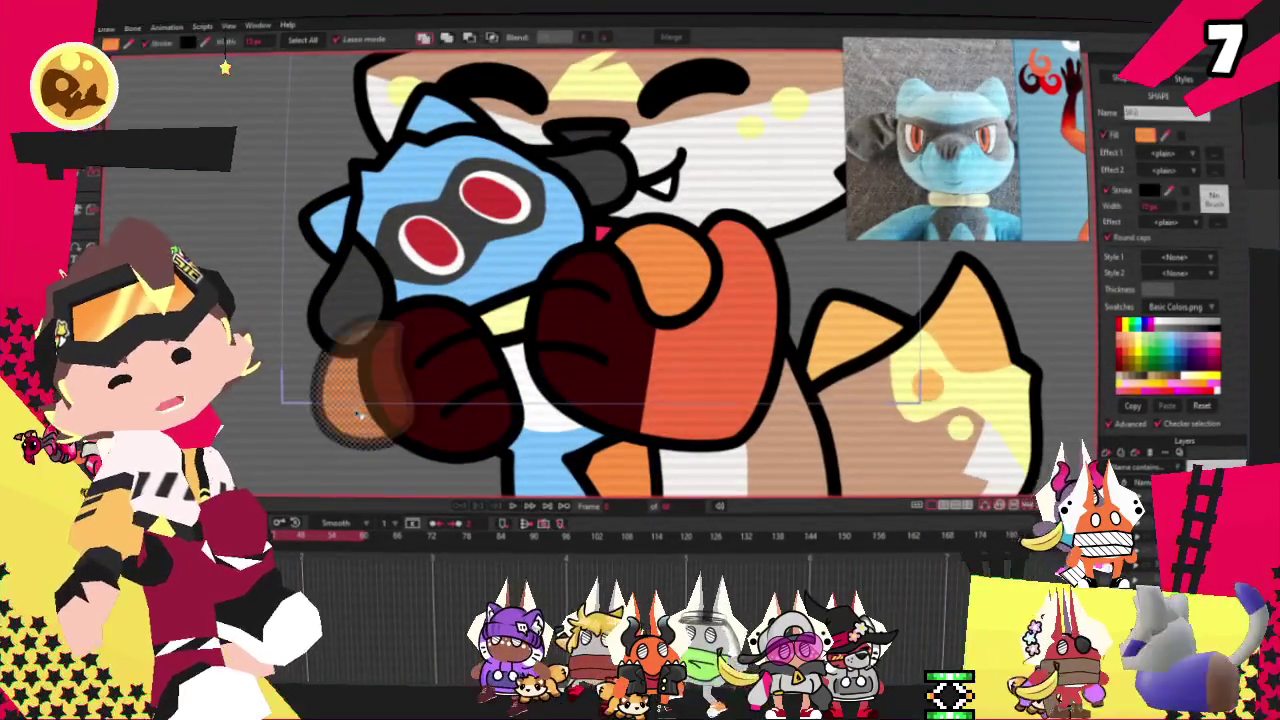
Step: Delete the orange shapes on the plush's paws and zoom out to the whole character
left_click(668, 268)
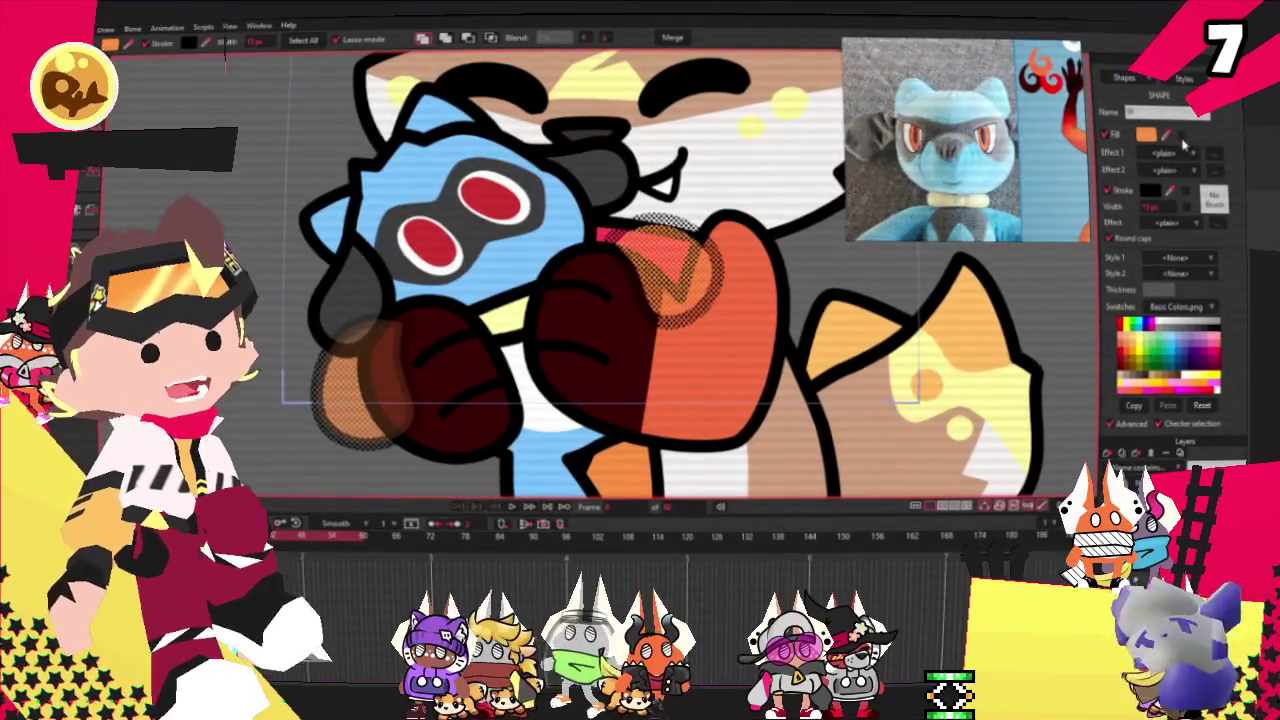
key("Delete")
key("ctrl+r")
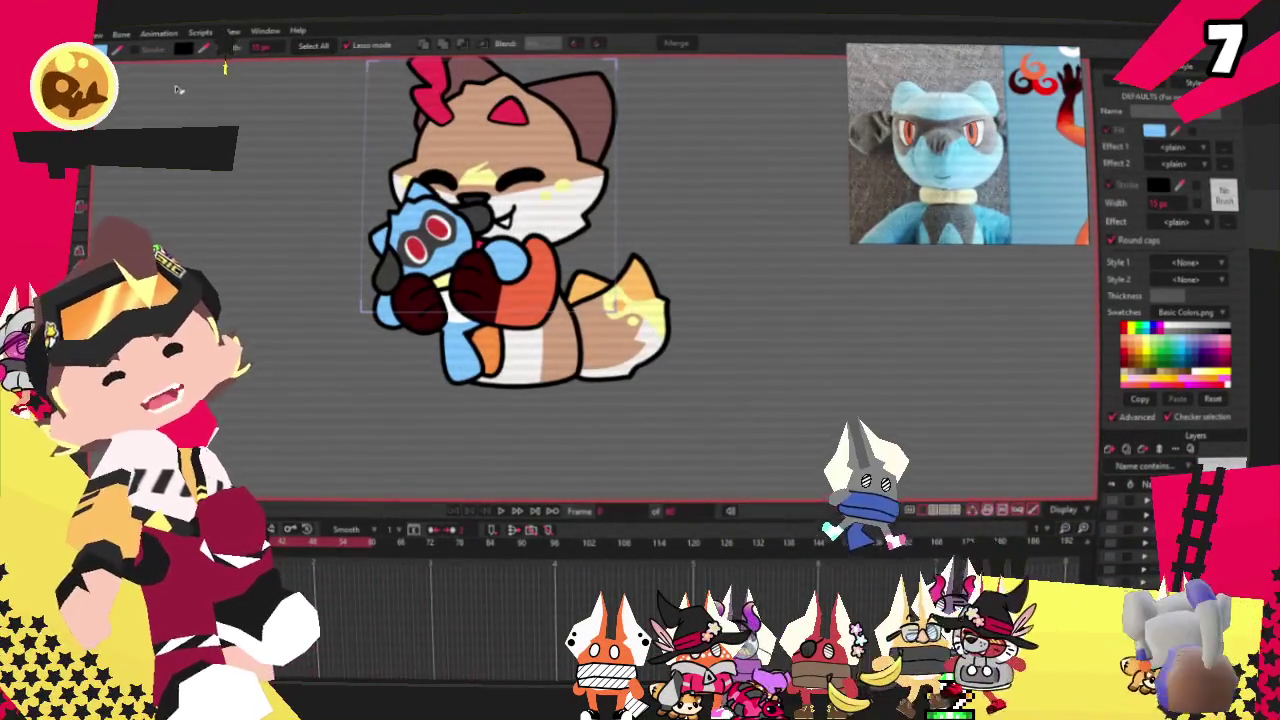
Step: Zoom in on the plush with Transform Points active and undo the last edit
scroll(447, 266, "up", 3)
scroll(447, 266, "up", 2)
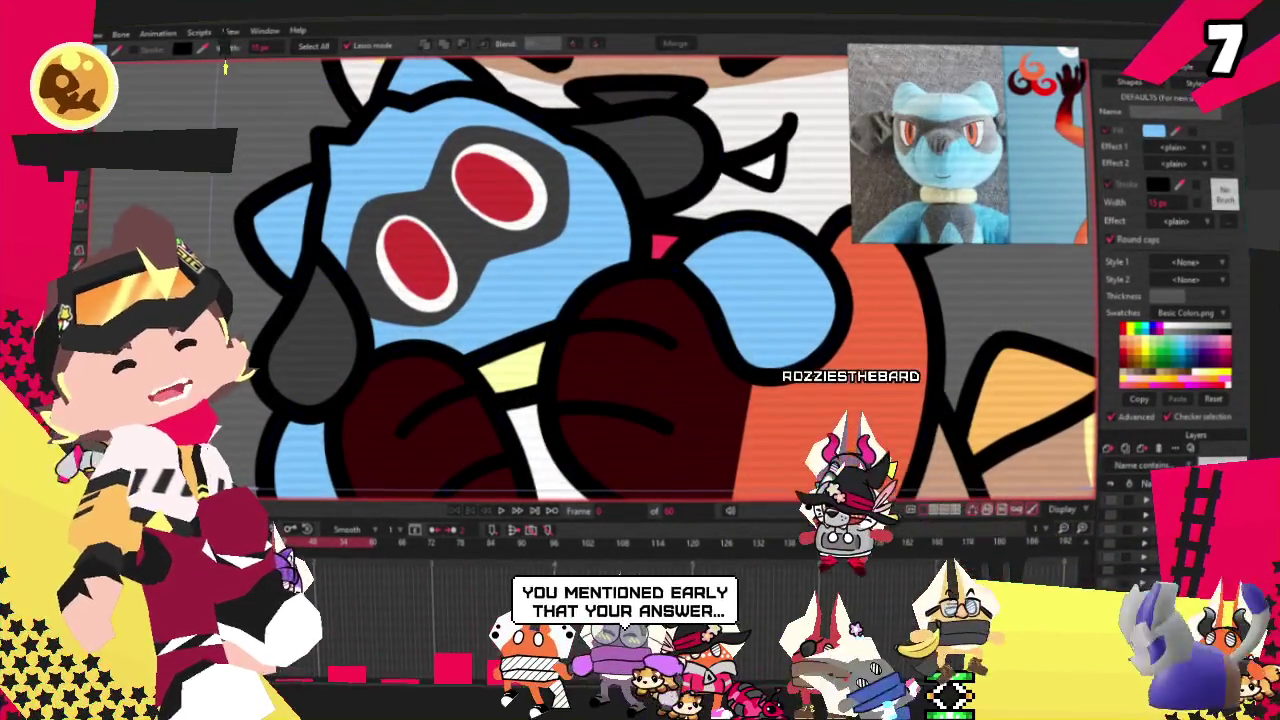
key("t")
scroll(282, 402, "up", 1)
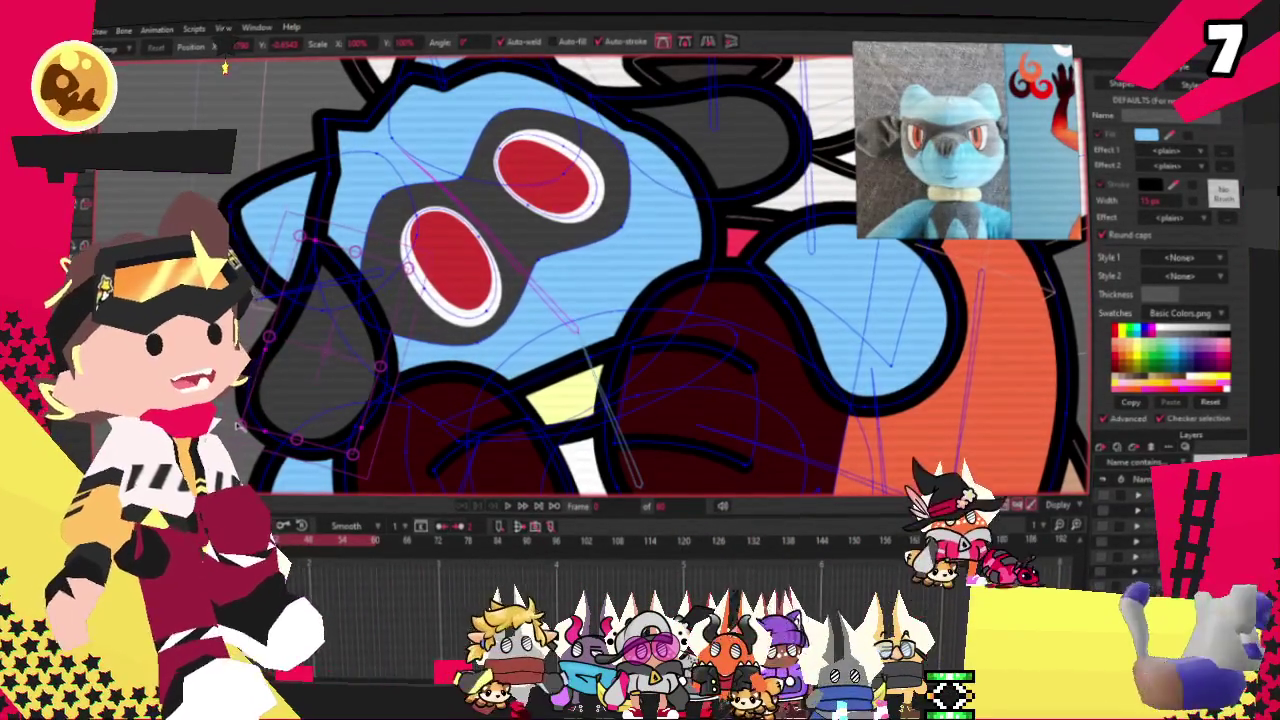
key("ctrl+z")
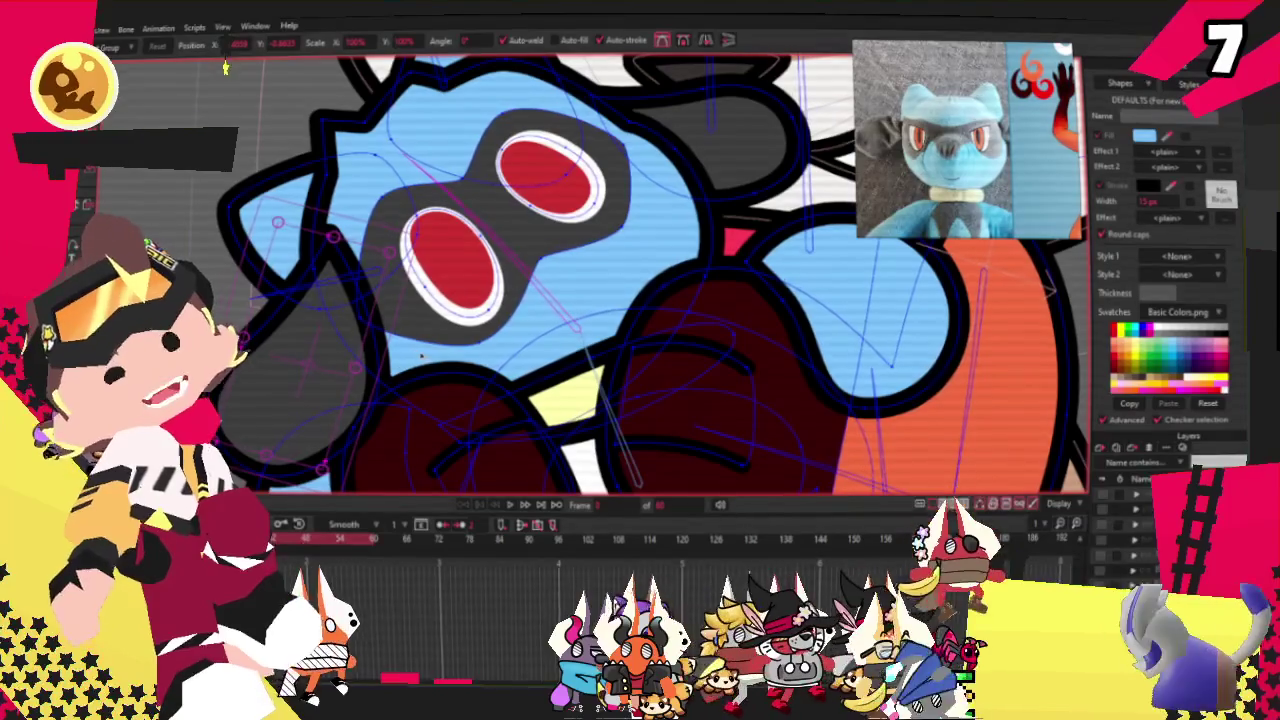
key("ctrl+z")
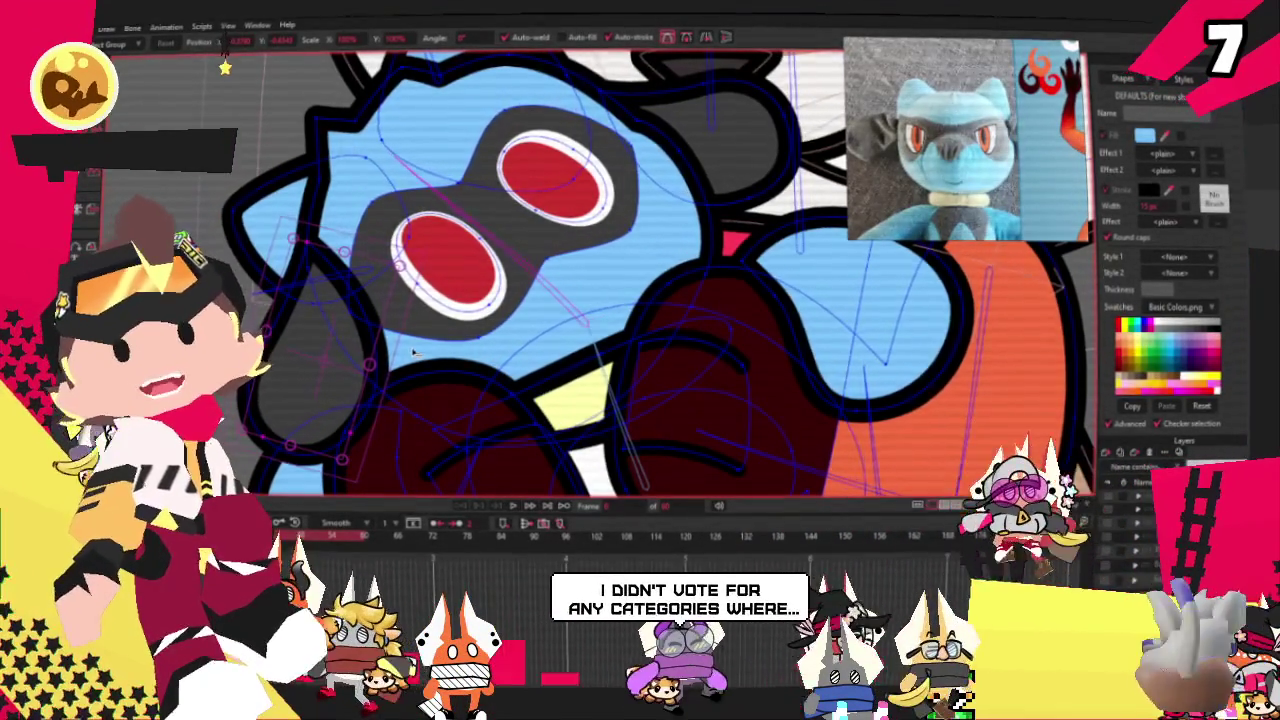
scroll(412, 350, "down", 2)
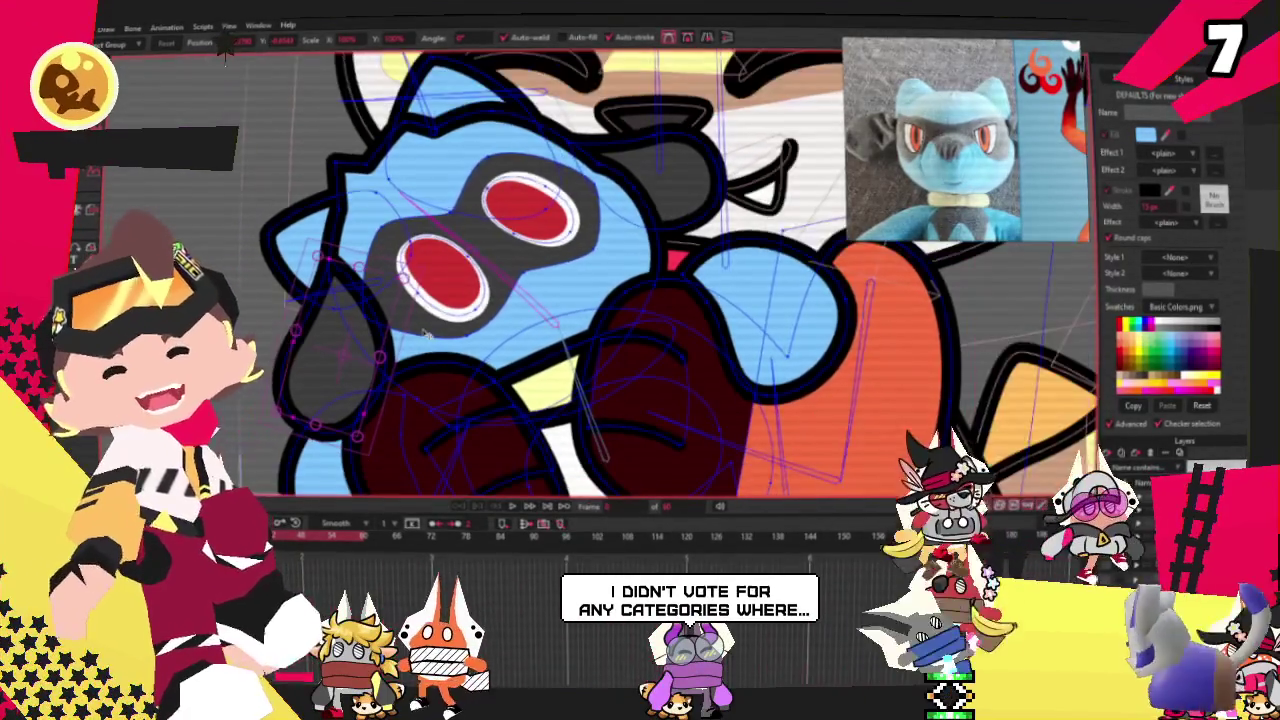
scroll(460, 345, "down", 2)
scroll(515, 340, "down", 2)
scroll(516, 338, "up", 2)
scroll(516, 338, "up", 1)
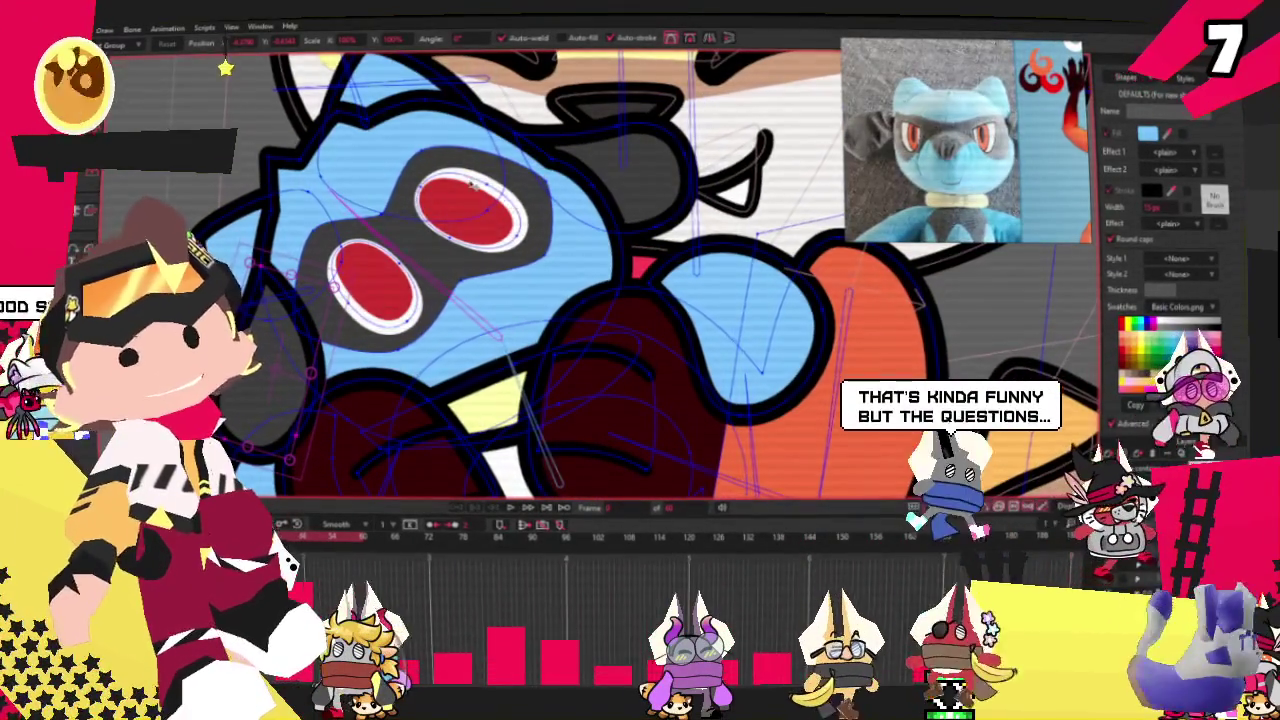
scroll(190, 84, "down", 1)
scroll(190, 84, "down", 1)
scroll(200, 80, "down", 3)
scroll(220, 70, "down", 1)
scroll(225, 68, "up", 3)
scroll(225, 68, "down", 2)
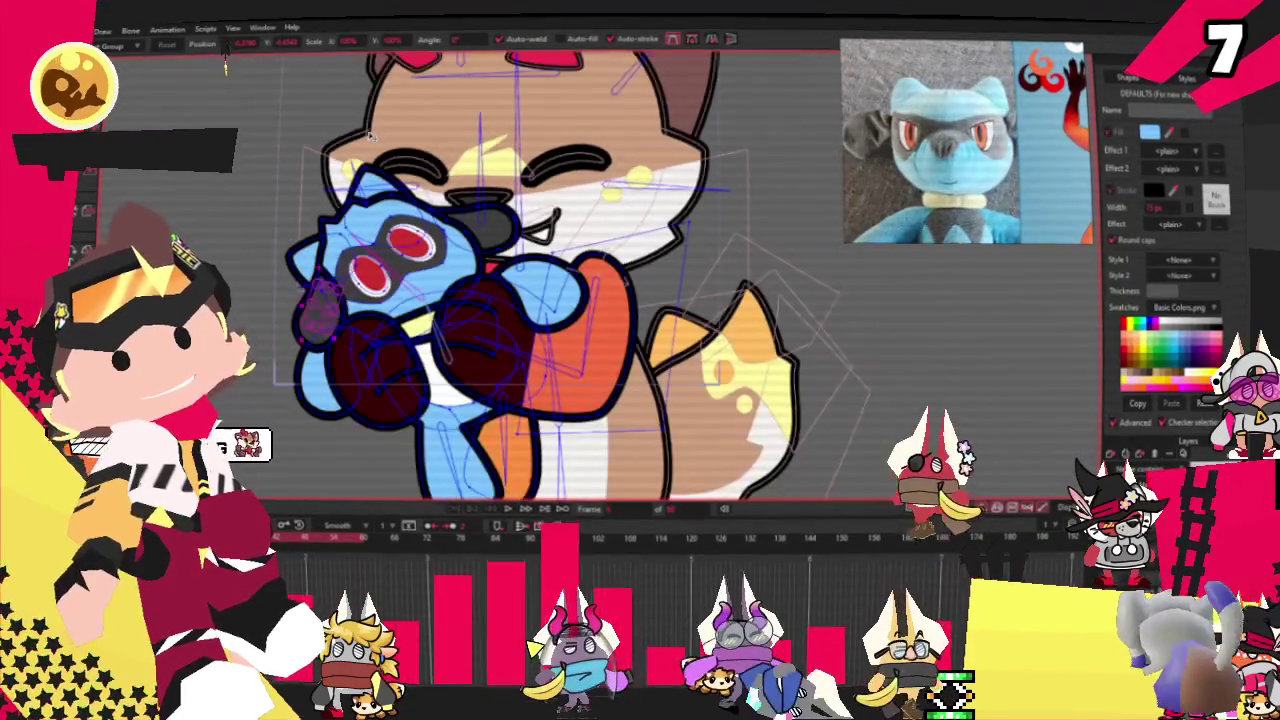
scroll(369, 135, "down", 2)
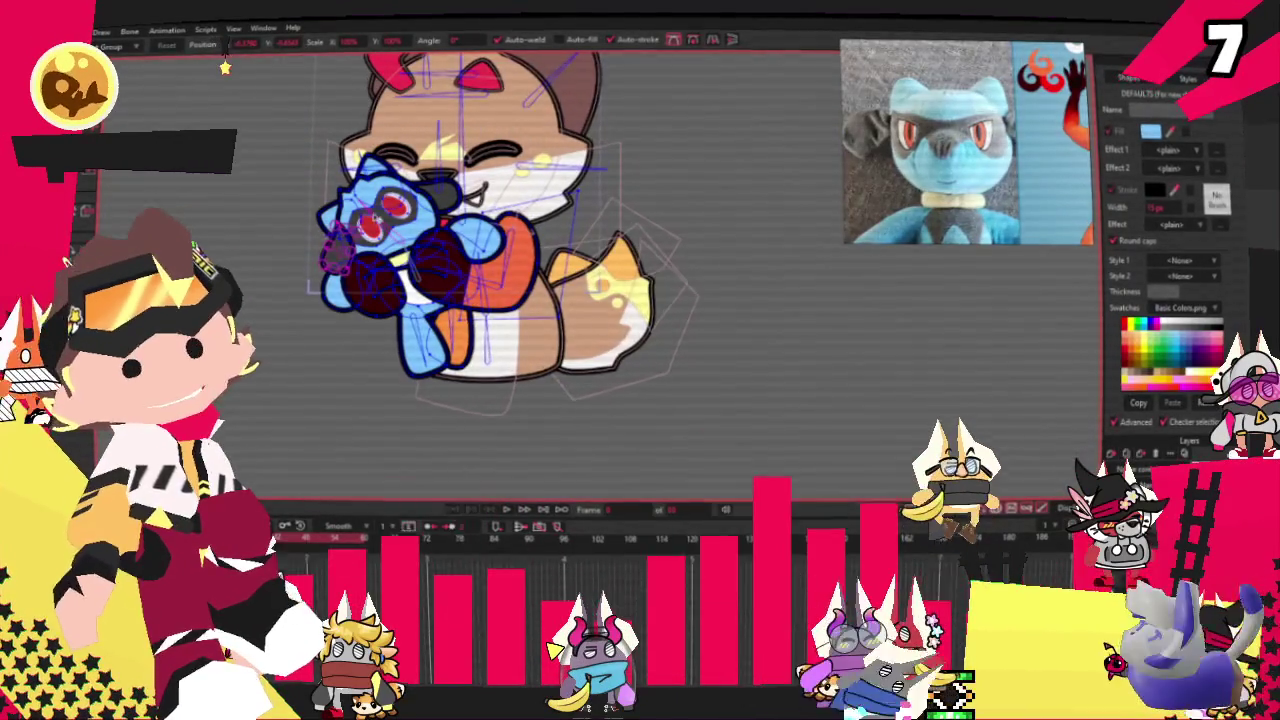
scroll(225, 68, "up", 2)
scroll(225, 68, "up", 2)
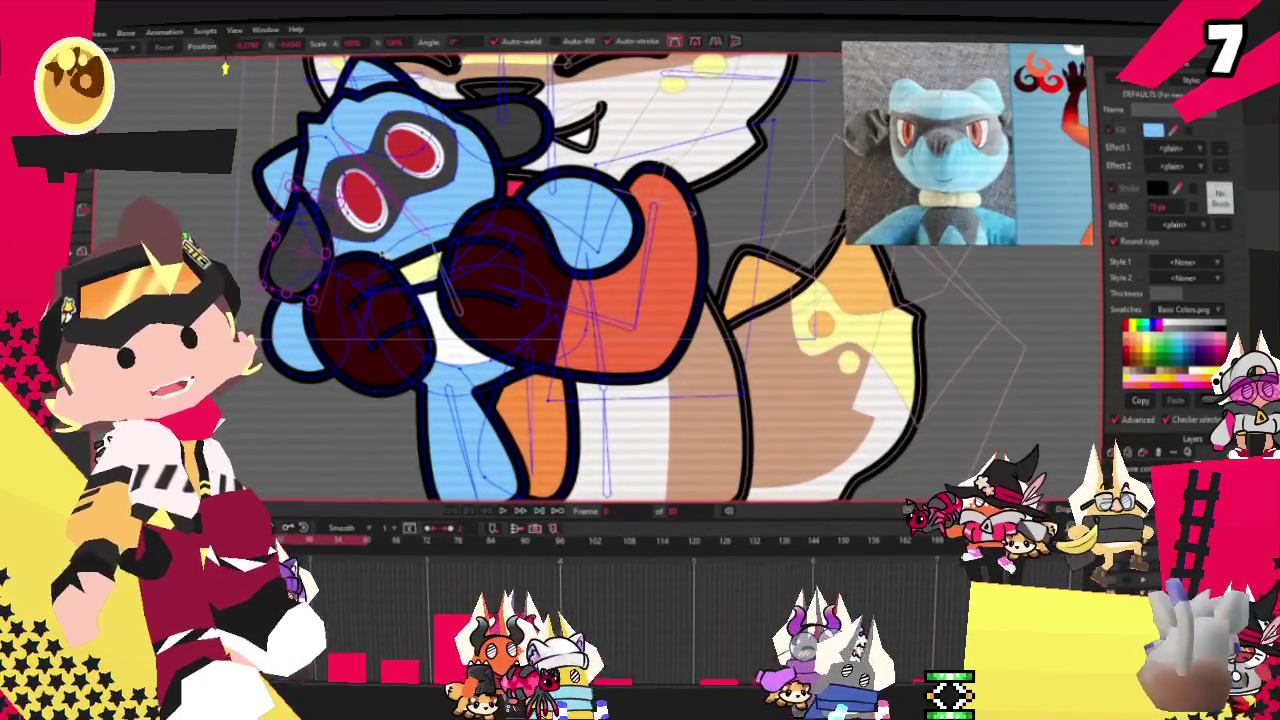
scroll(226, 68, "down", 2)
scroll(225, 67, "up", 3)
scroll(222, 65, "up", 3)
scroll(377, 174, "down", 2)
scroll(377, 174, "up", 2)
scroll(300, 120, "up", 1)
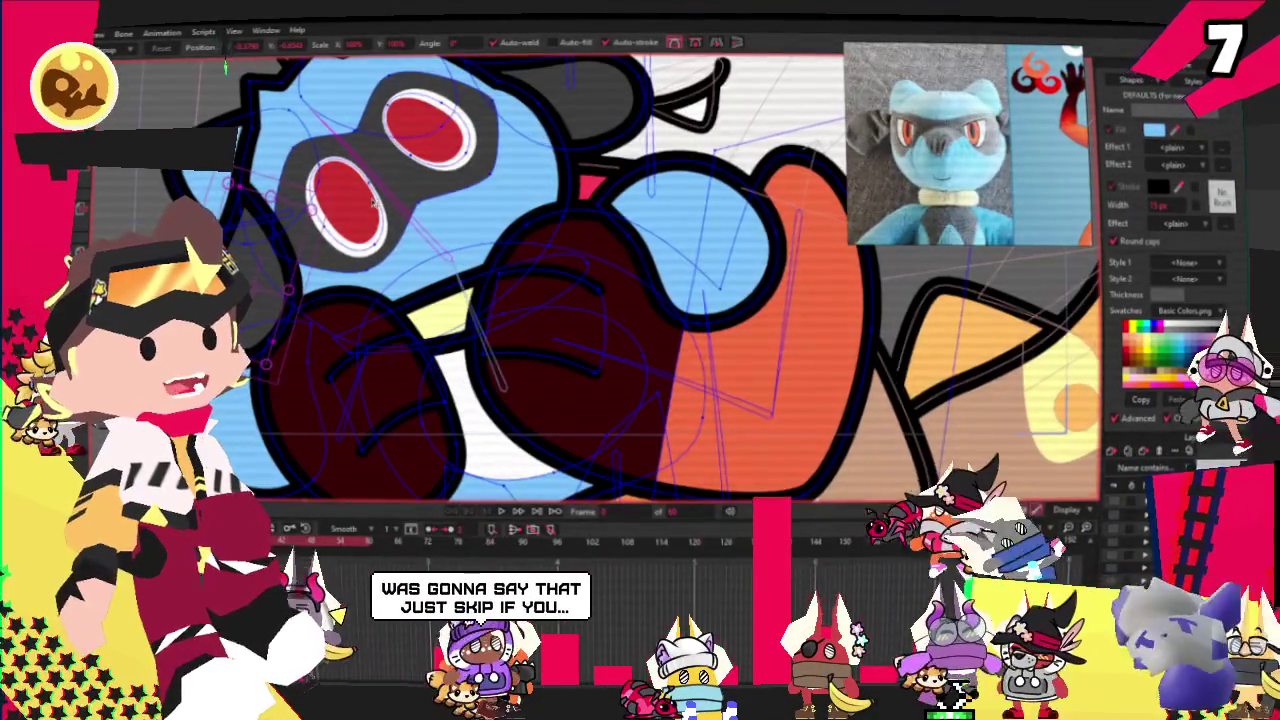
scroll(226, 68, "down", 2)
scroll(414, 191, "up", 2)
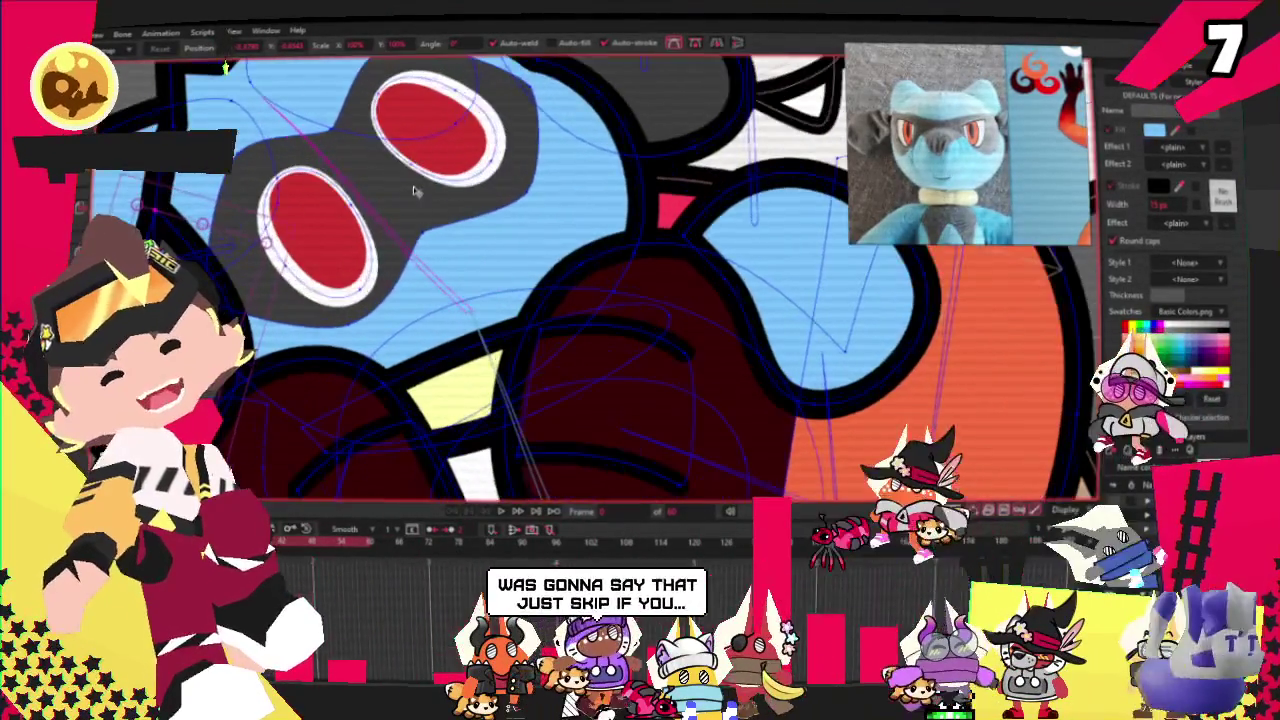
left_click(418, 213)
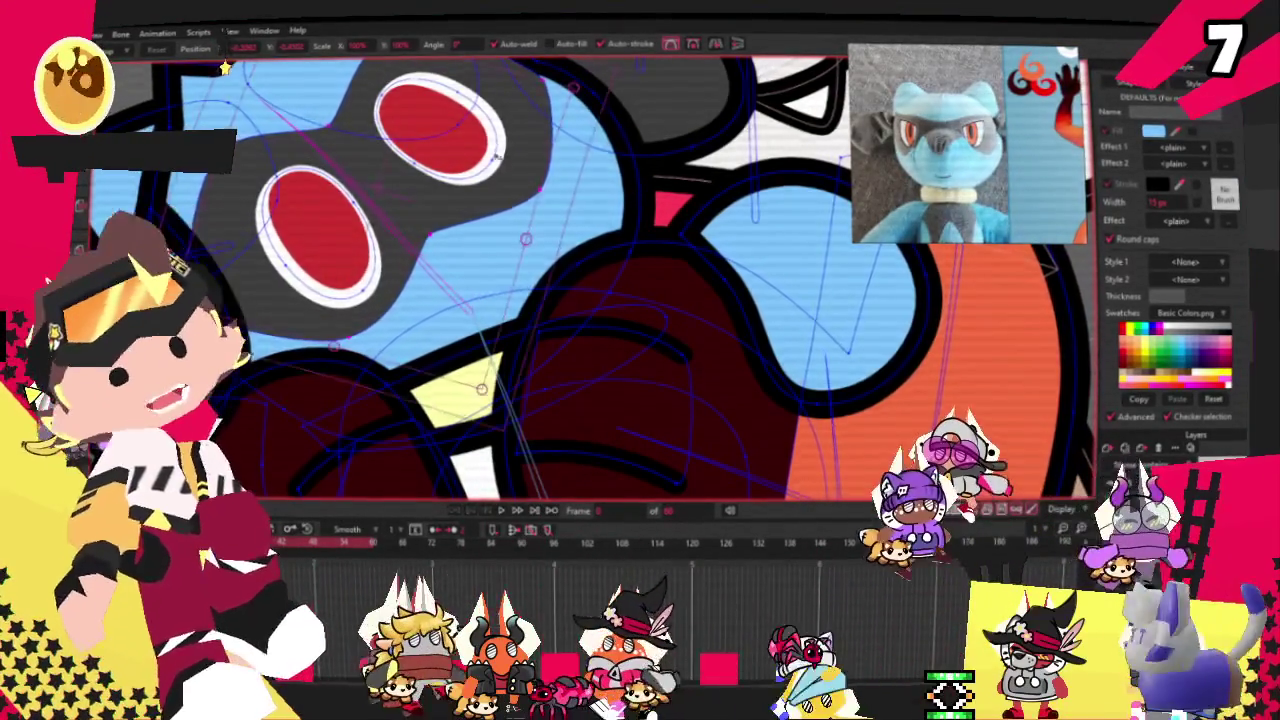
scroll(520, 120, "down", 2)
scroll(435, 161, "up", 2)
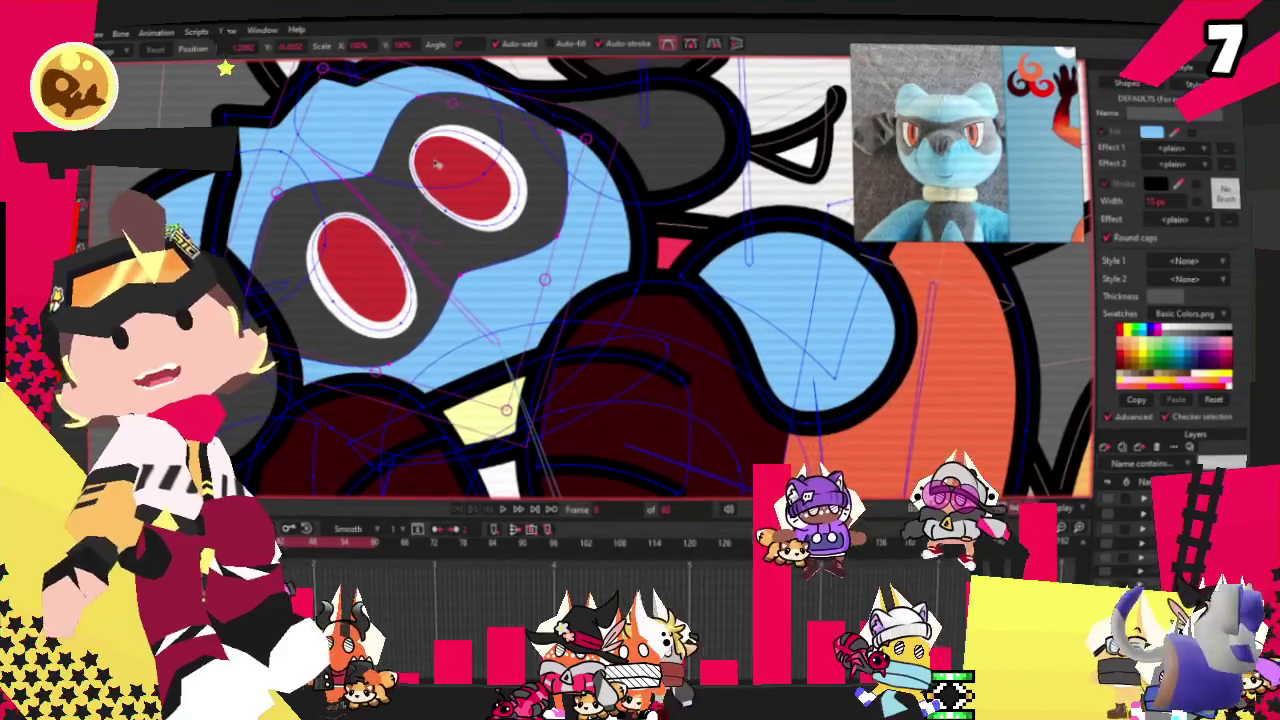
scroll(437, 163, "down", 1)
scroll(437, 163, "down", 1)
scroll(437, 163, "down", 1)
scroll(440, 166, "down", 1)
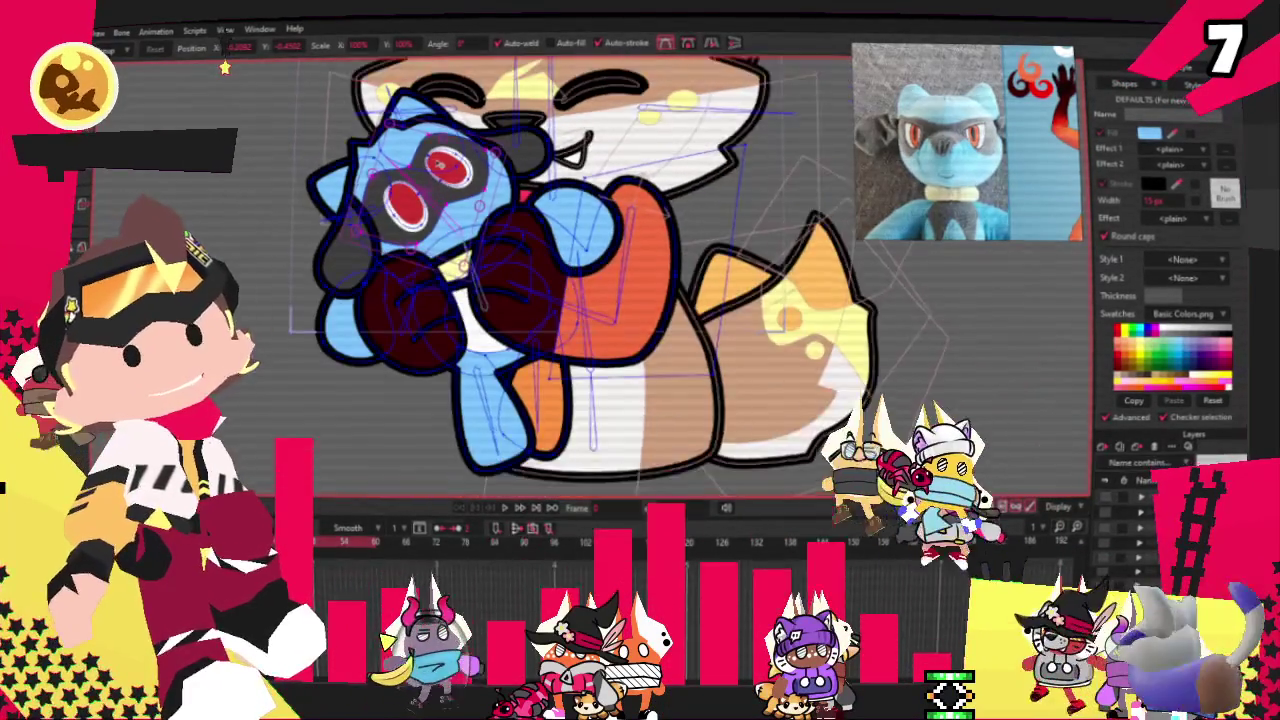
scroll(437, 163, "down", 1)
scroll(437, 163, "down", 1)
scroll(437, 163, "down", 1)
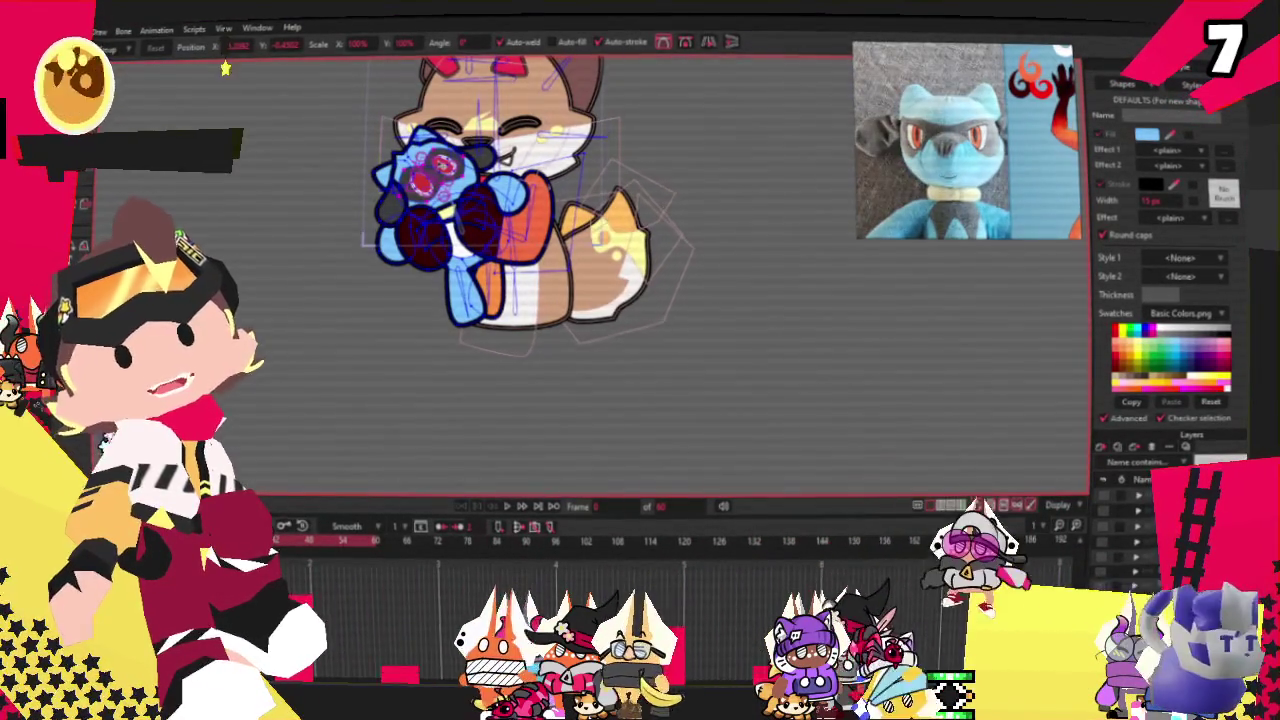
scroll(484, 97, "up", 1)
scroll(484, 97, "up", 2)
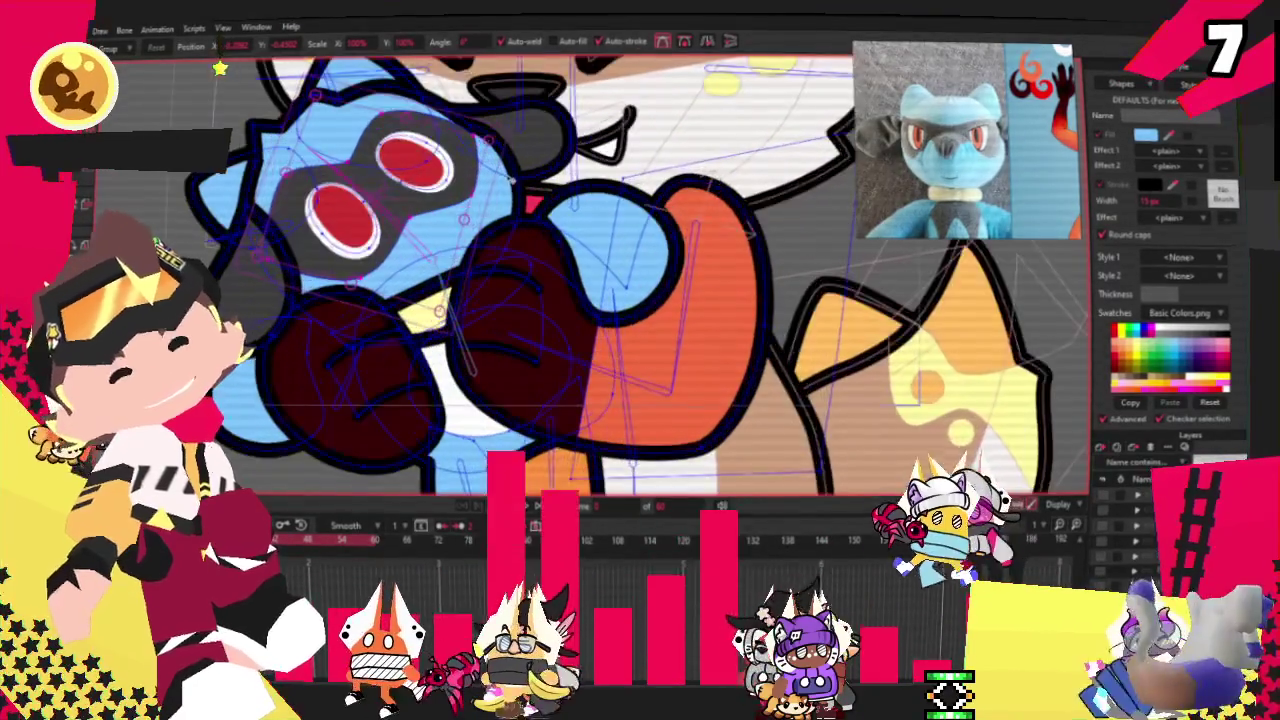
scroll(484, 97, "up", 1)
scroll(484, 97, "up", 1)
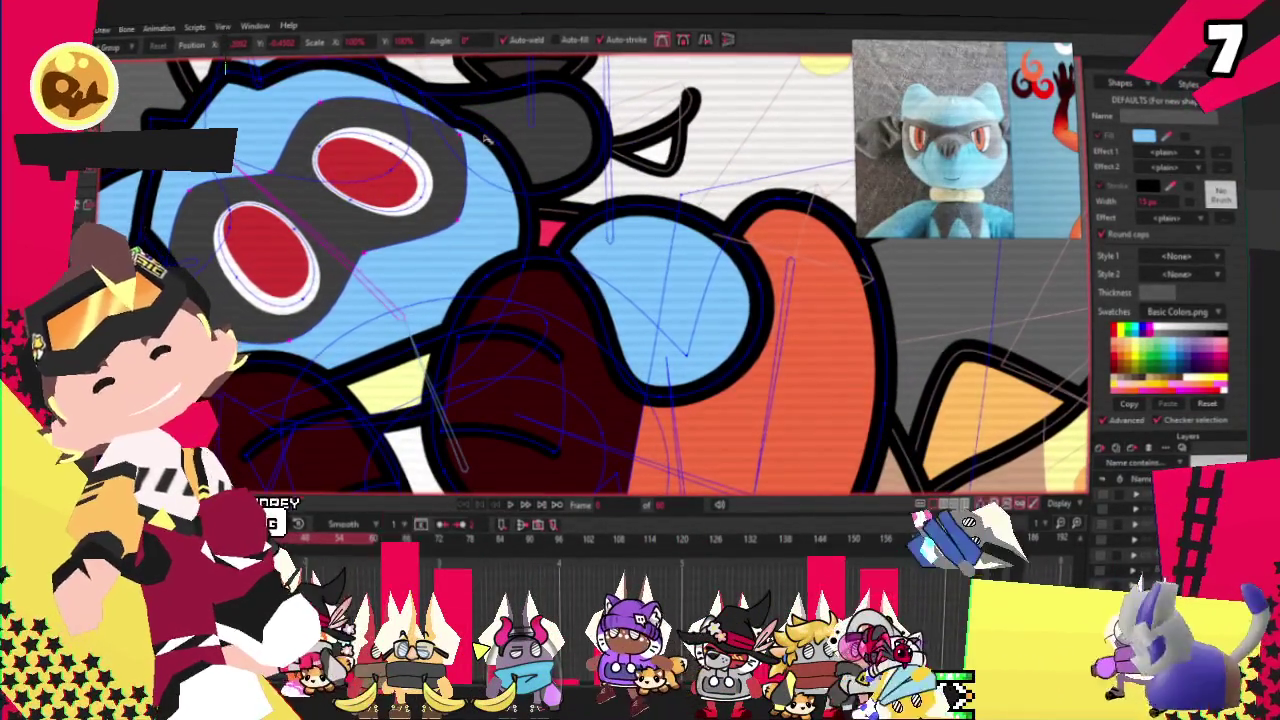
left_click(484, 141)
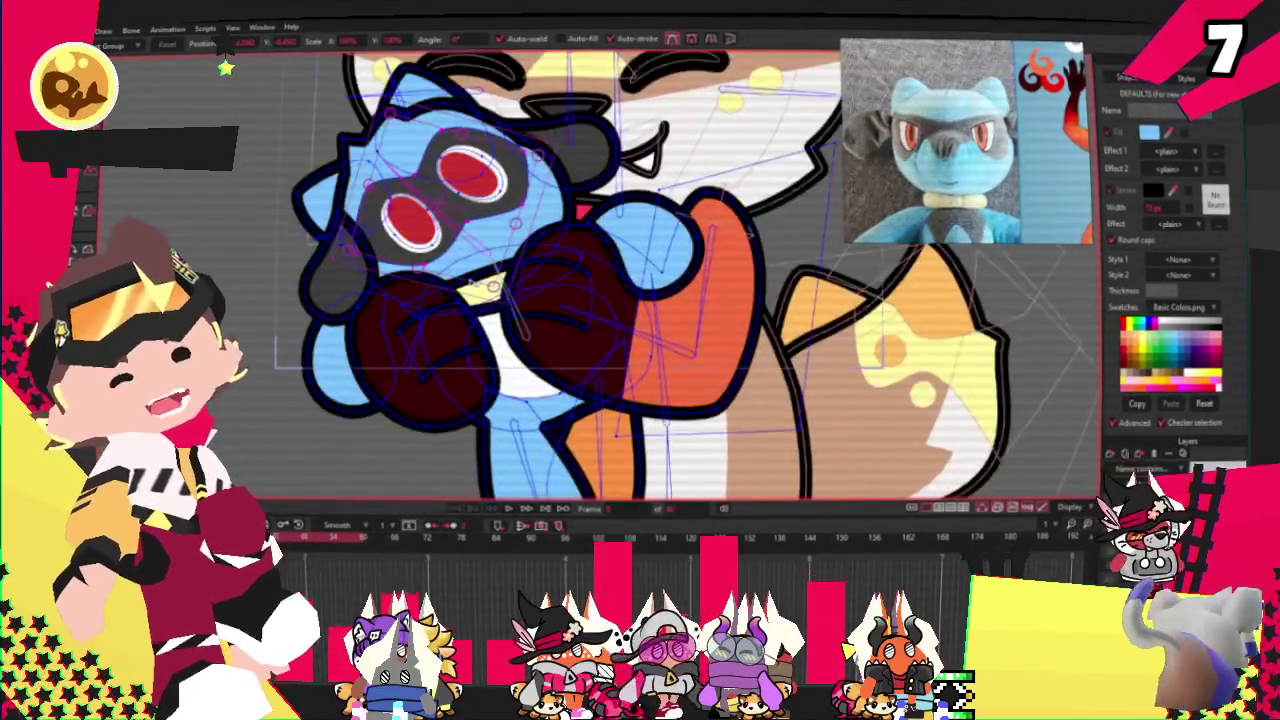
key("g")
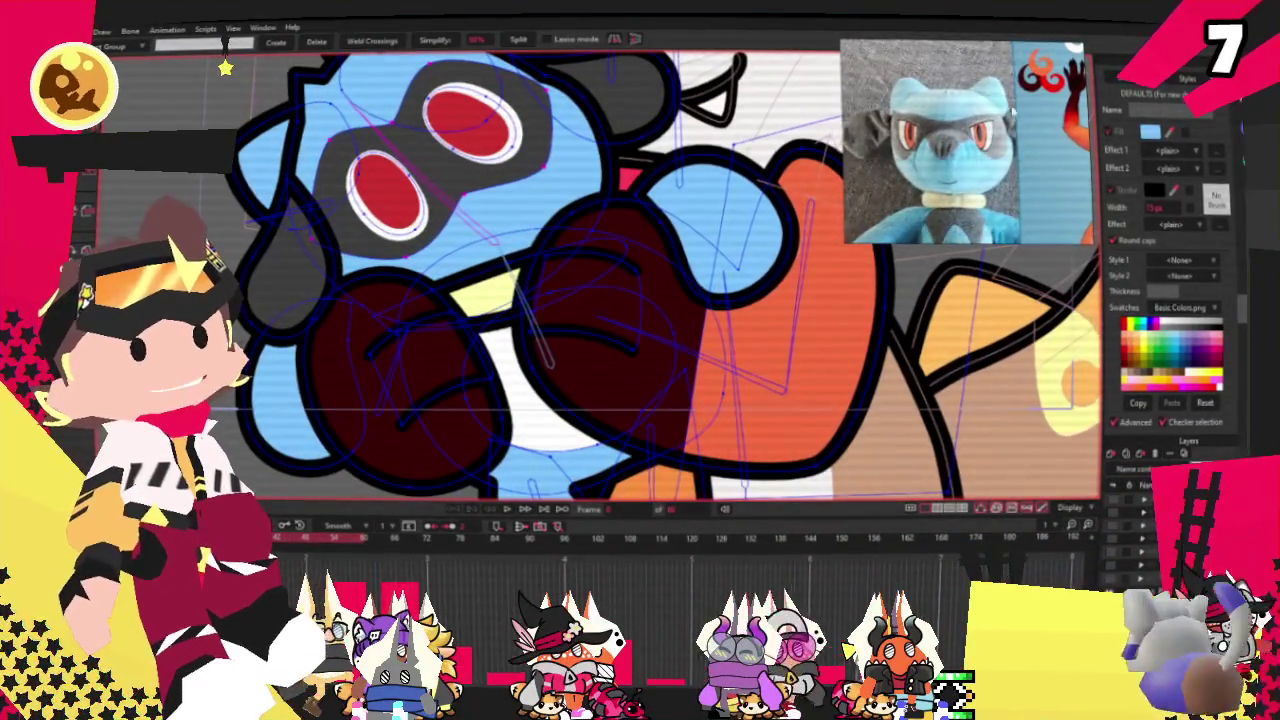
scroll(769, 345, "up", 2)
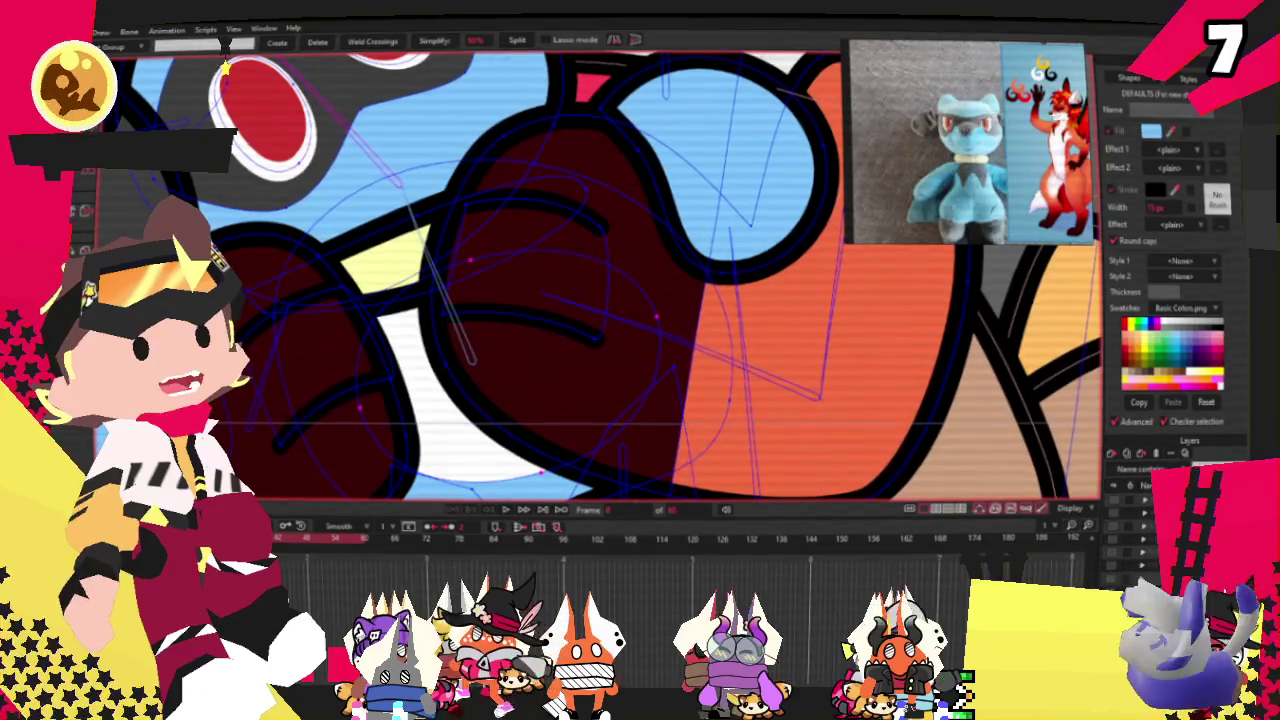
key("q")
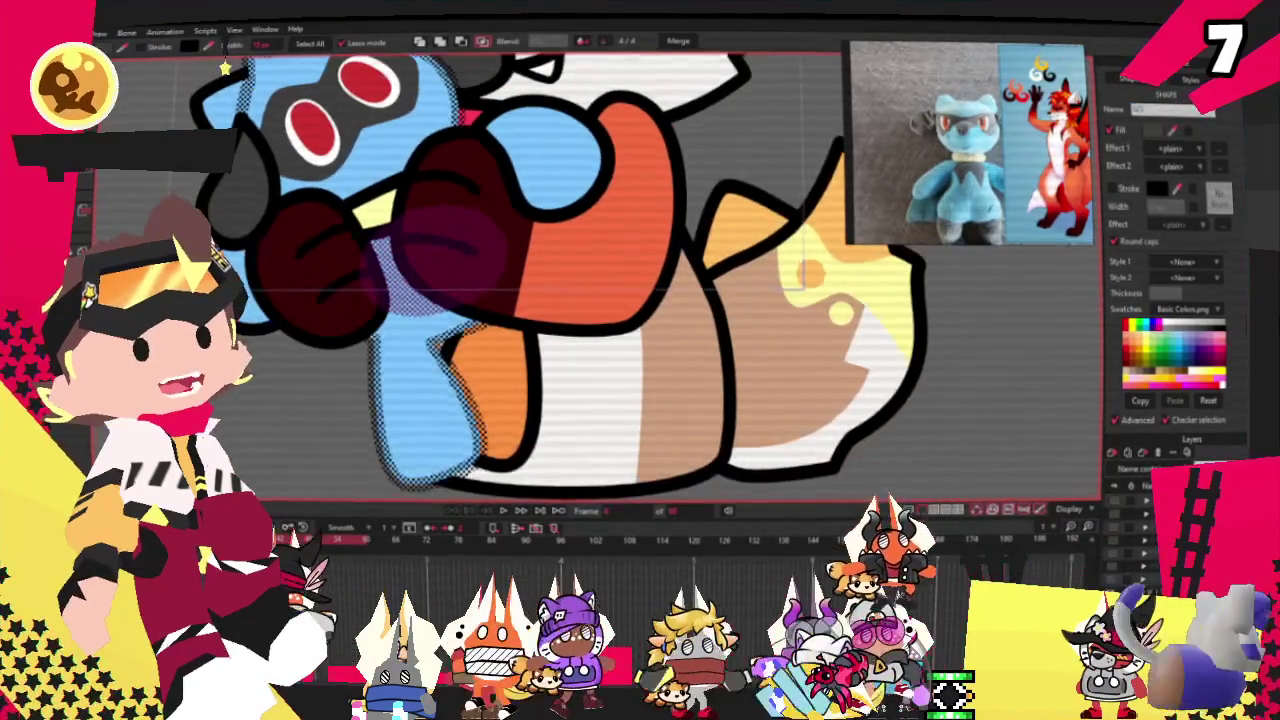
key("a")
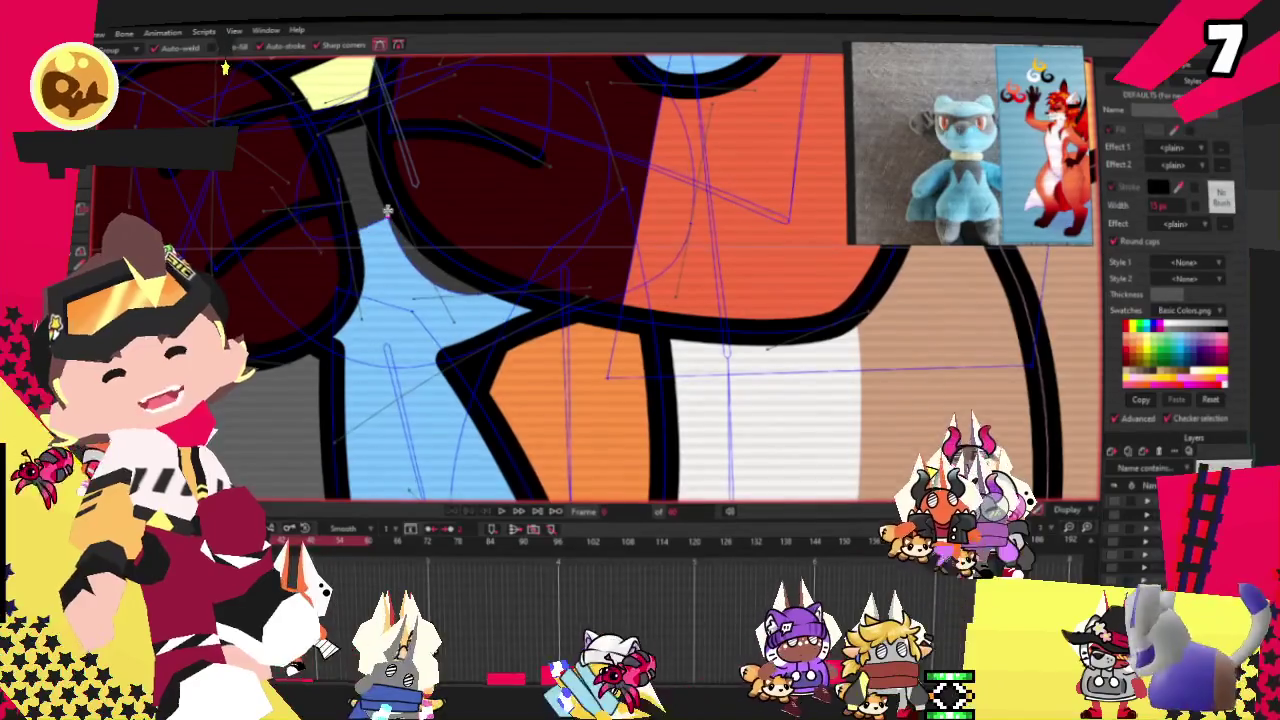
Step: Drag the blue body's upper vertex up and left into a sharp point
key("t")
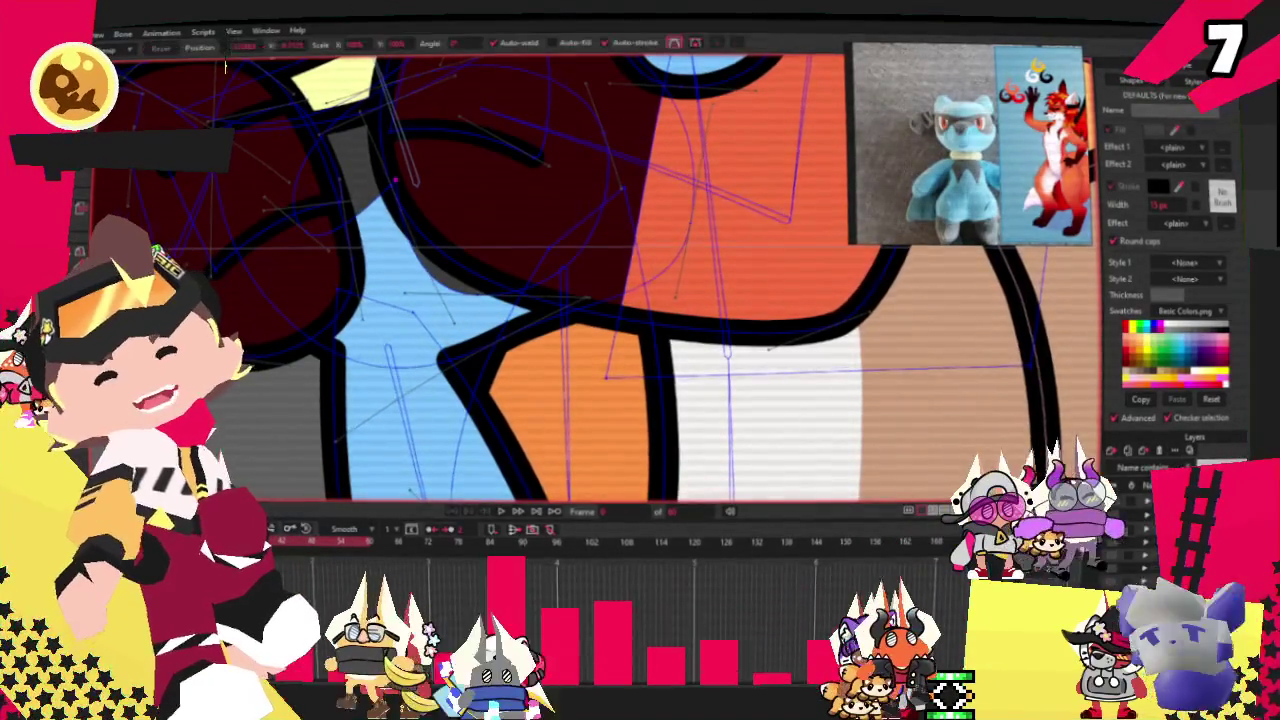
scroll(329, 243, "up", 2)
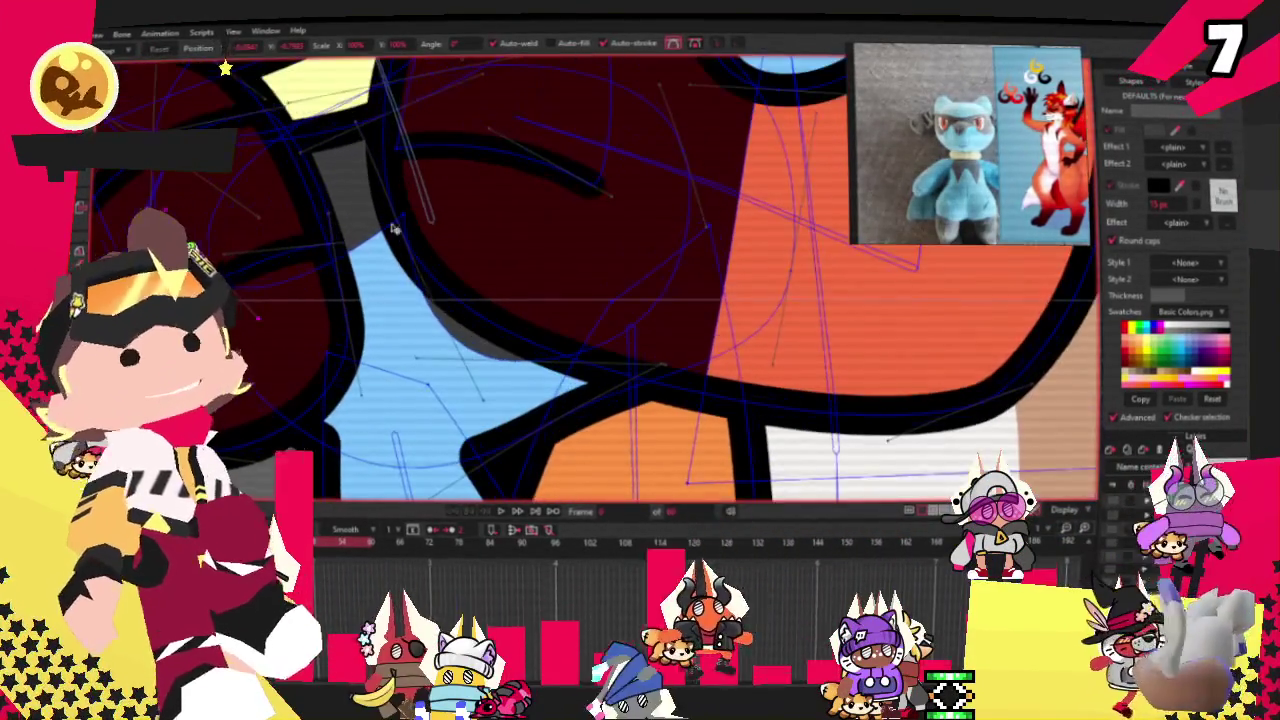
left_click_drag(395, 229, 349, 213)
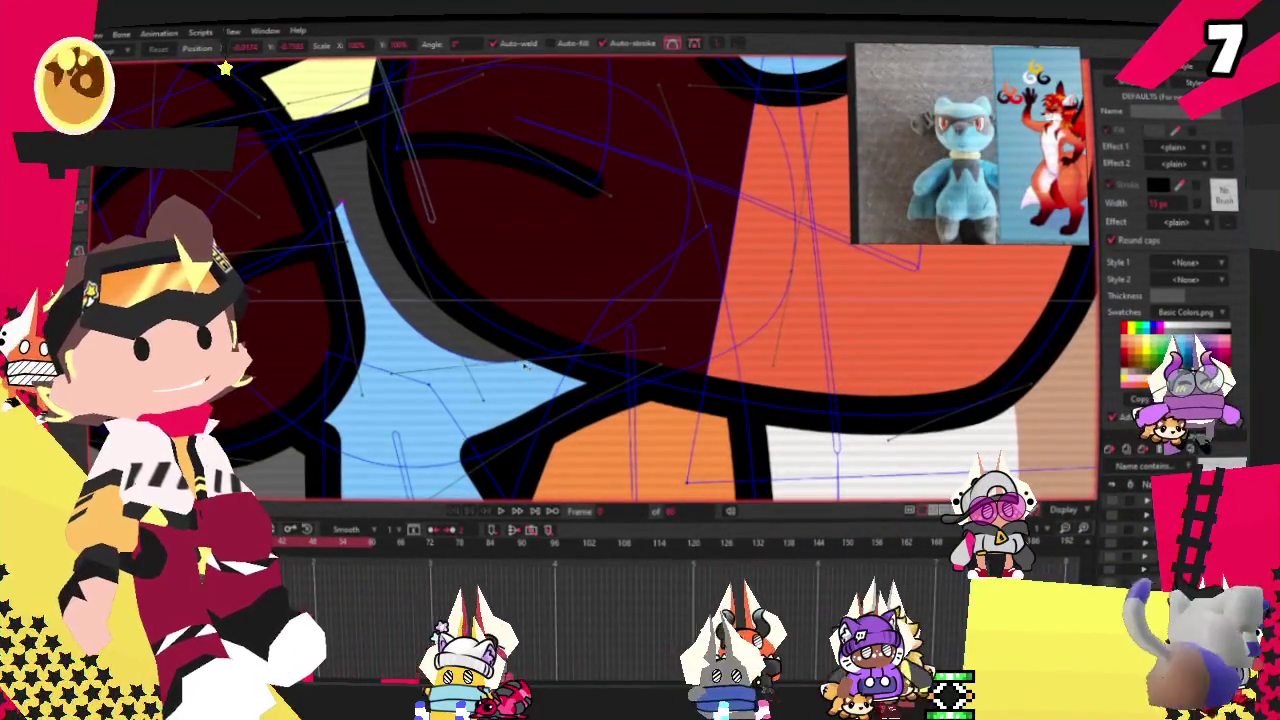
scroll(600, 277, "up", 2)
scroll(634, 221, "down", 2)
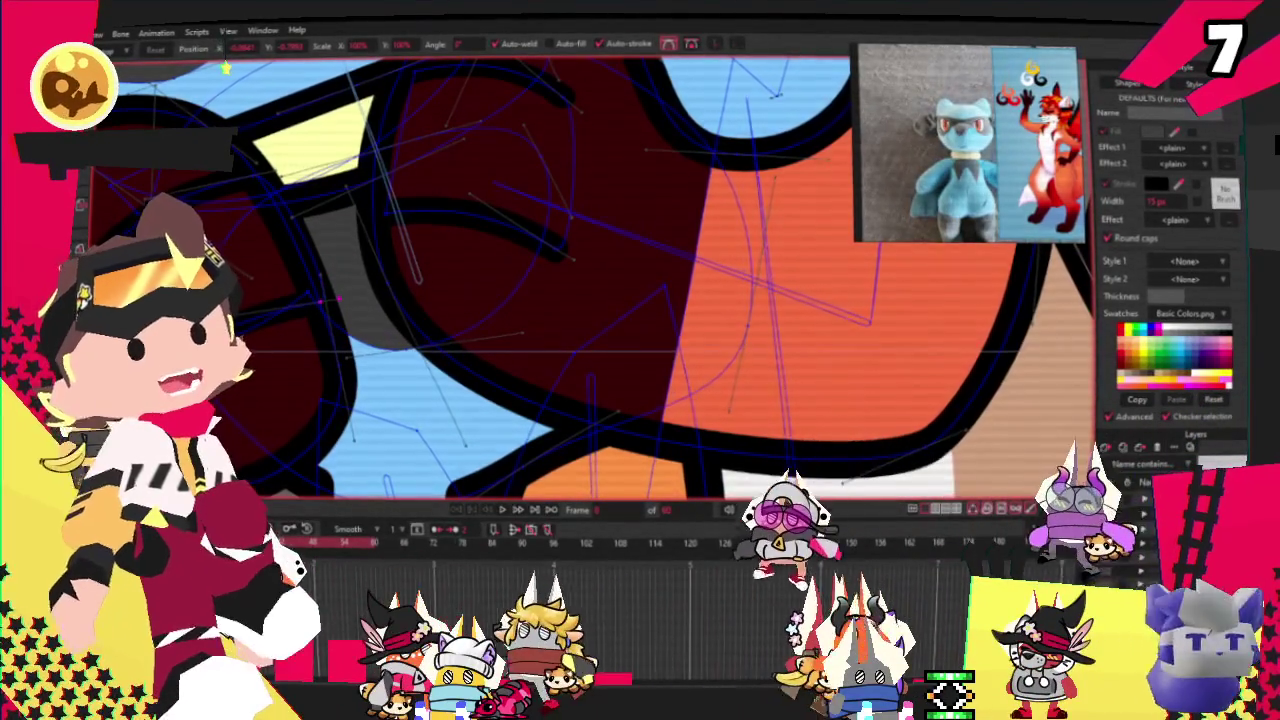
scroll(308, 299, "up", 2)
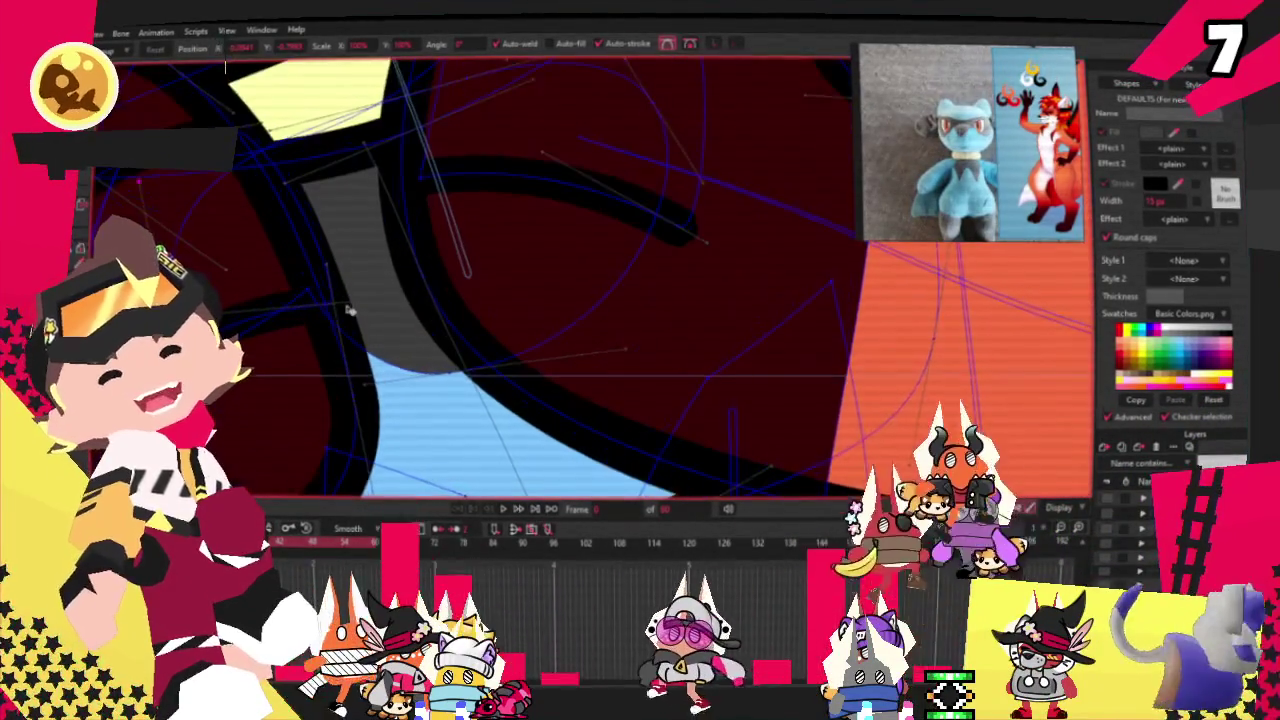
Step: Try the Curvature and Add Points tools on the reshaped blue edge
key("c")
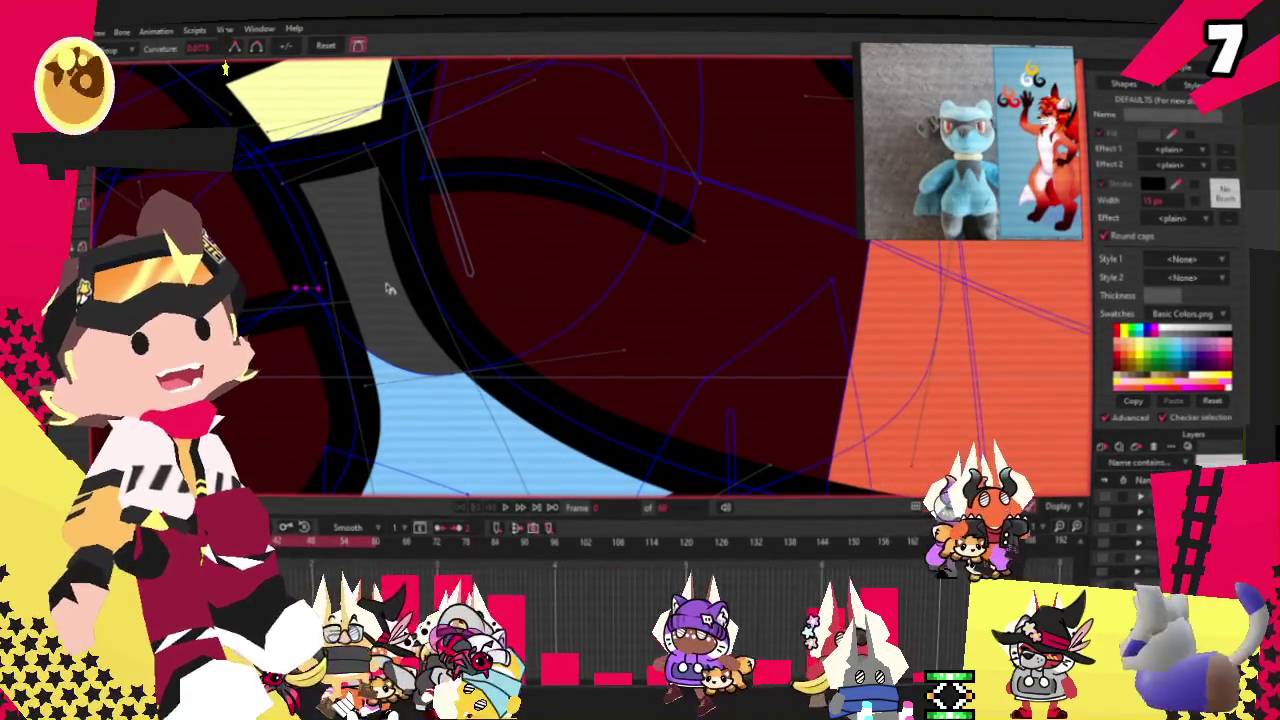
scroll(419, 315, "down", 2)
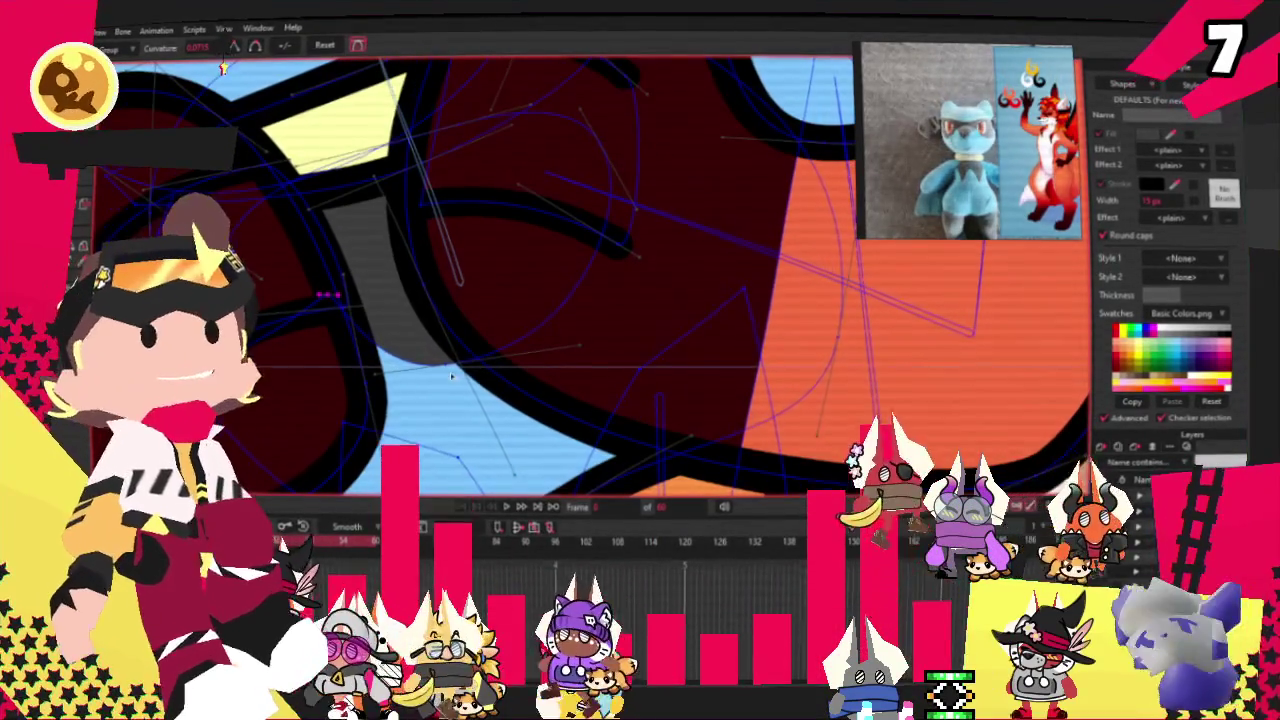
key("a")
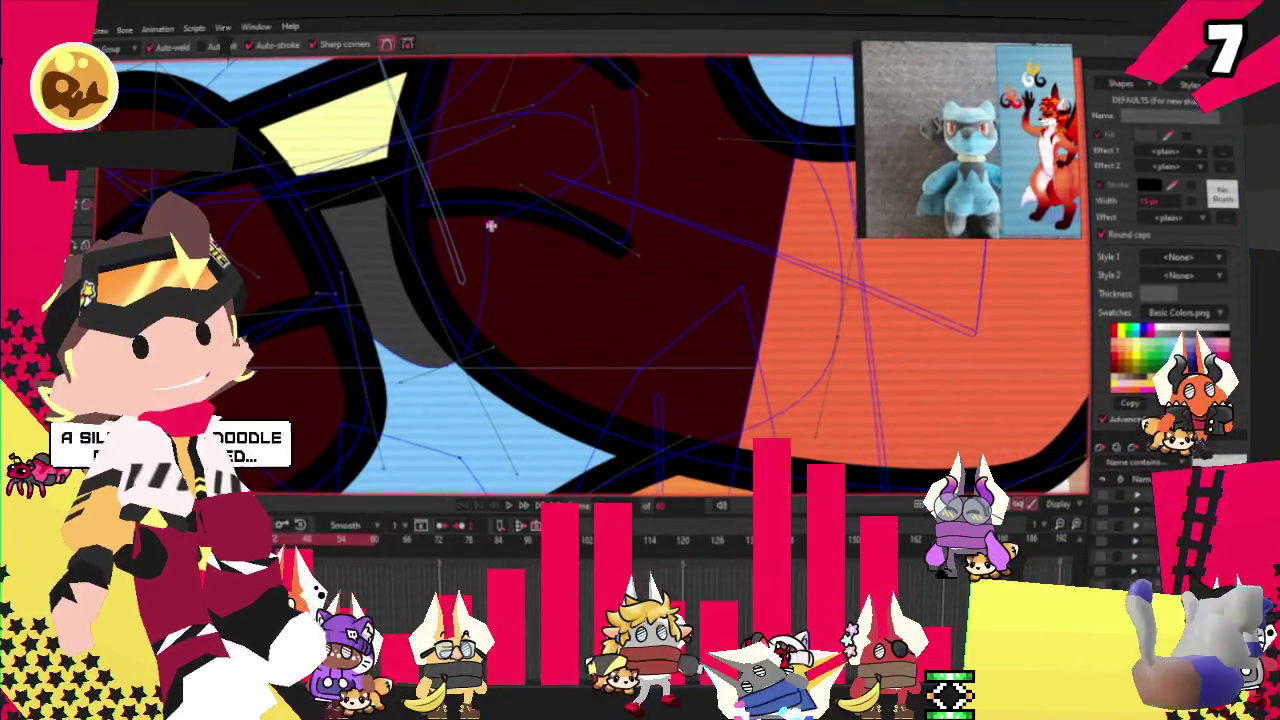
scroll(481, 234, "down", 2)
scroll(481, 233, "down", 2)
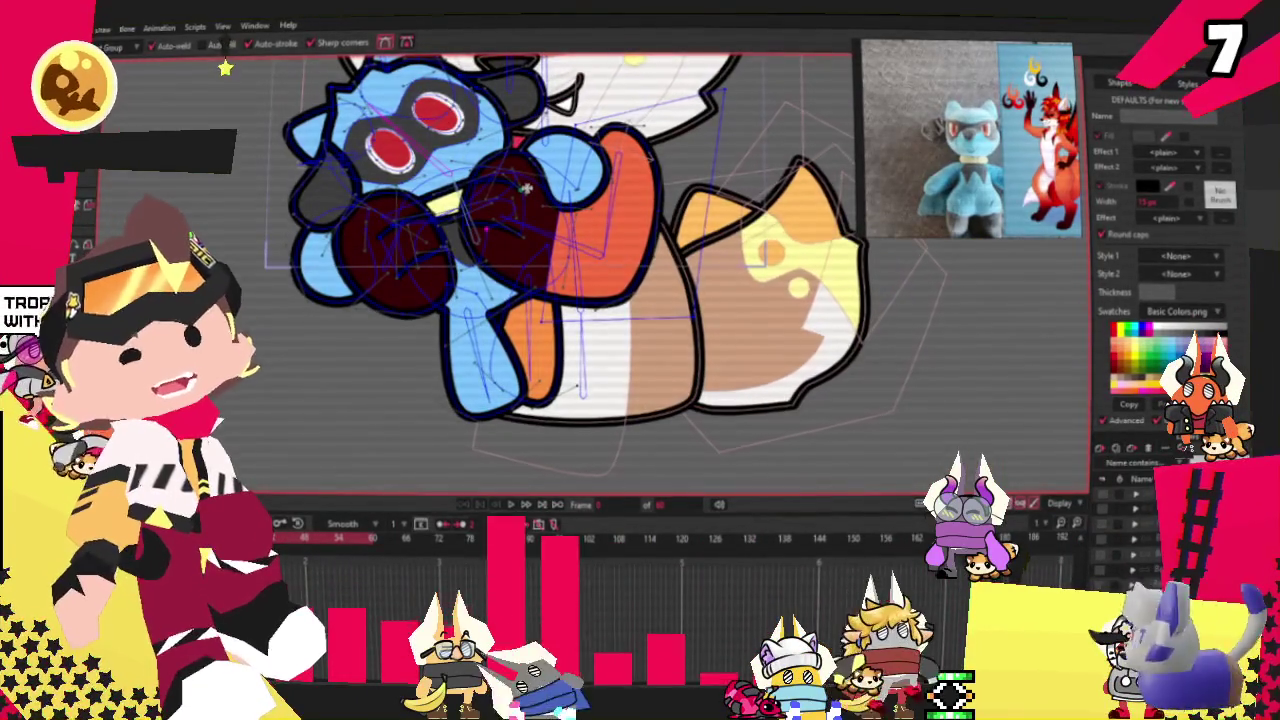
scroll(527, 170, "up", 1)
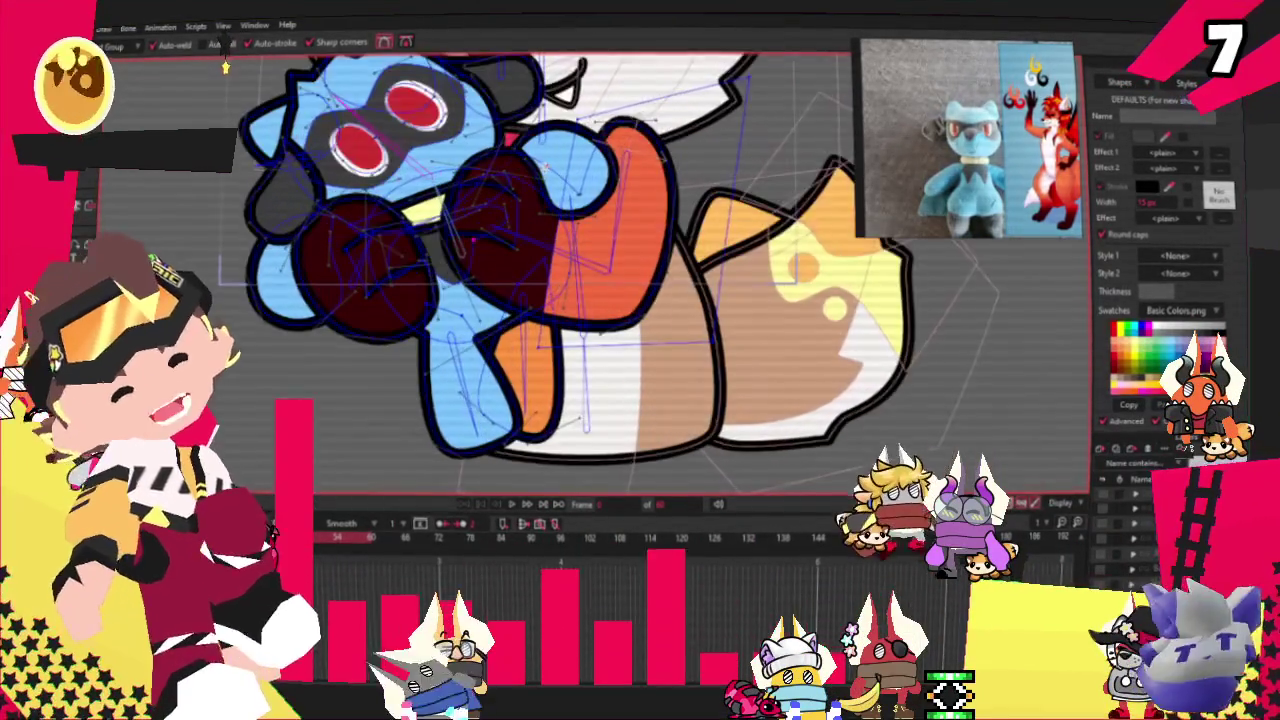
scroll(527, 177, "up", 2)
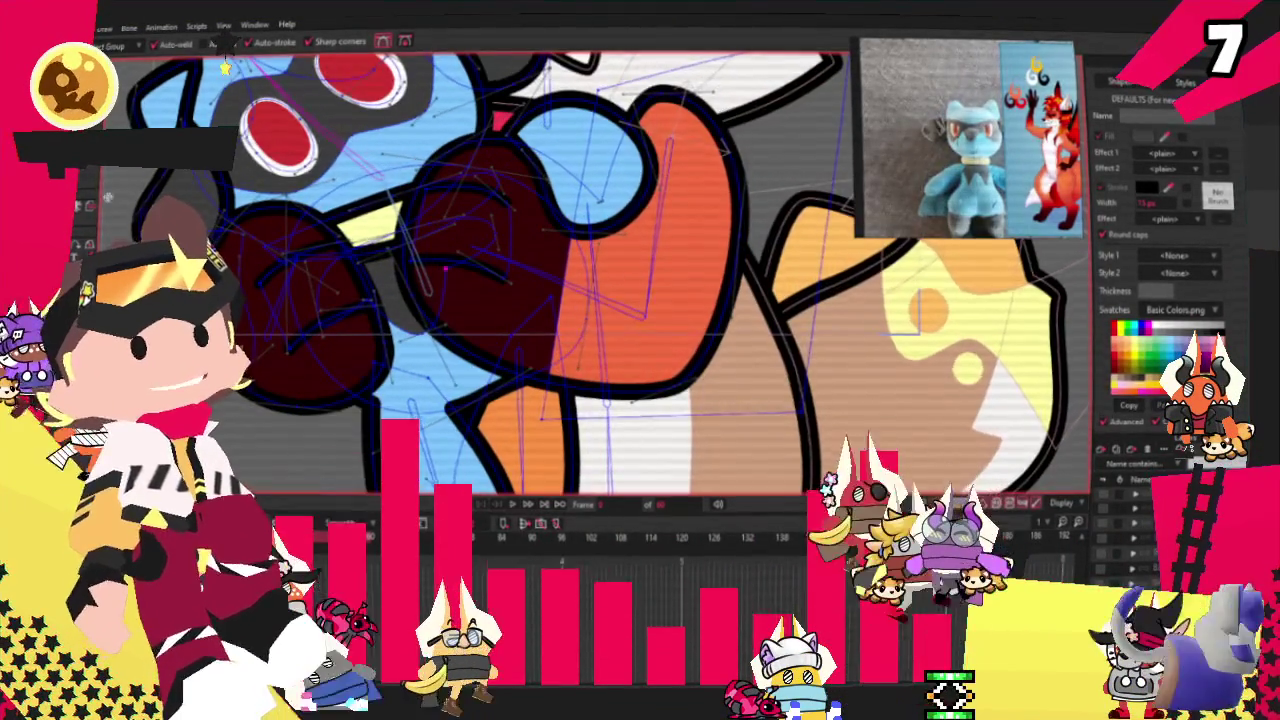
scroll(576, 533, "down", 2)
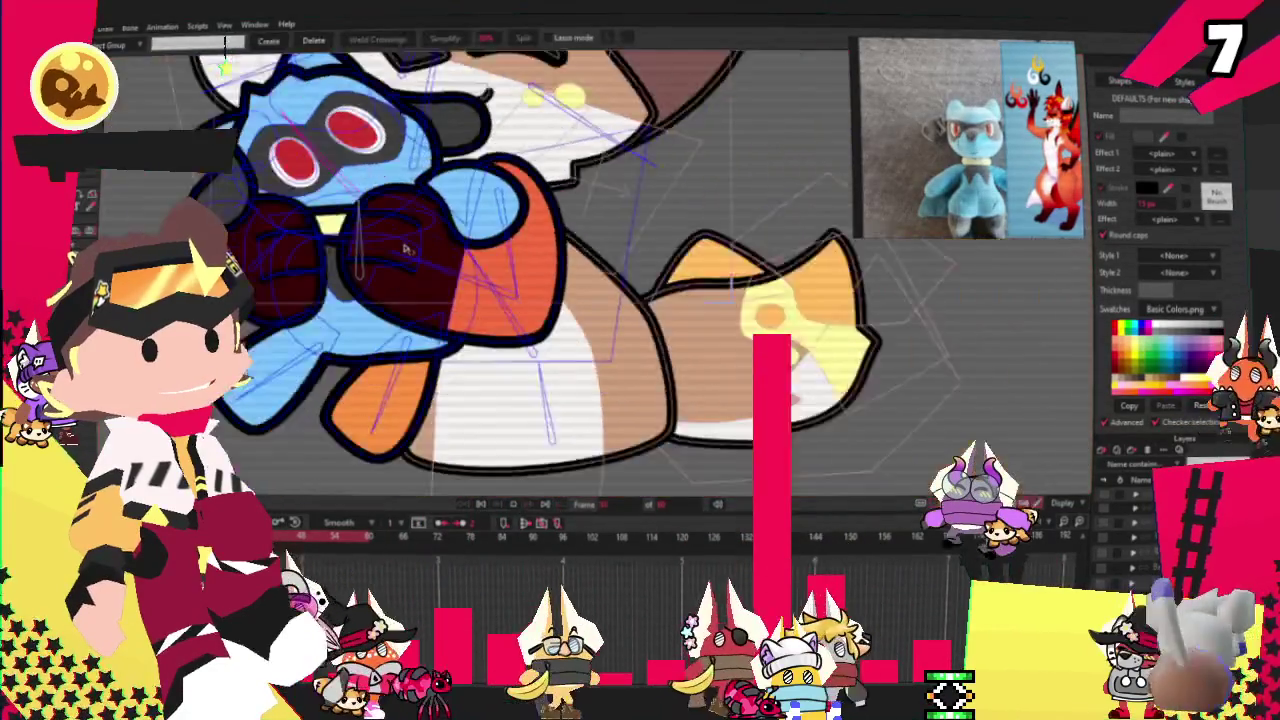
scroll(400, 250, "up", 1)
Step: Lasso-select the blue paw's points on the fox's orange arm, ready for Transform Points
key("g")
scroll(460, 240, "down", 2)
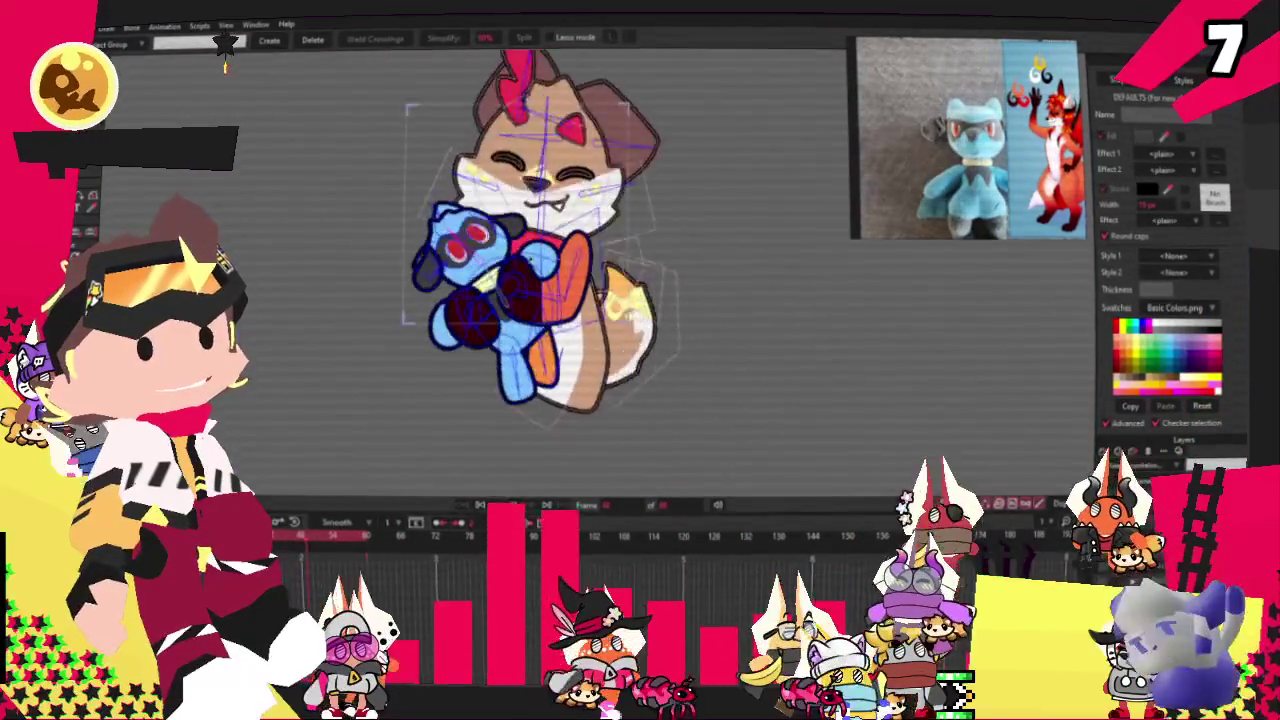
scroll(450, 190, "up", 2)
scroll(471, 178, "up", 1)
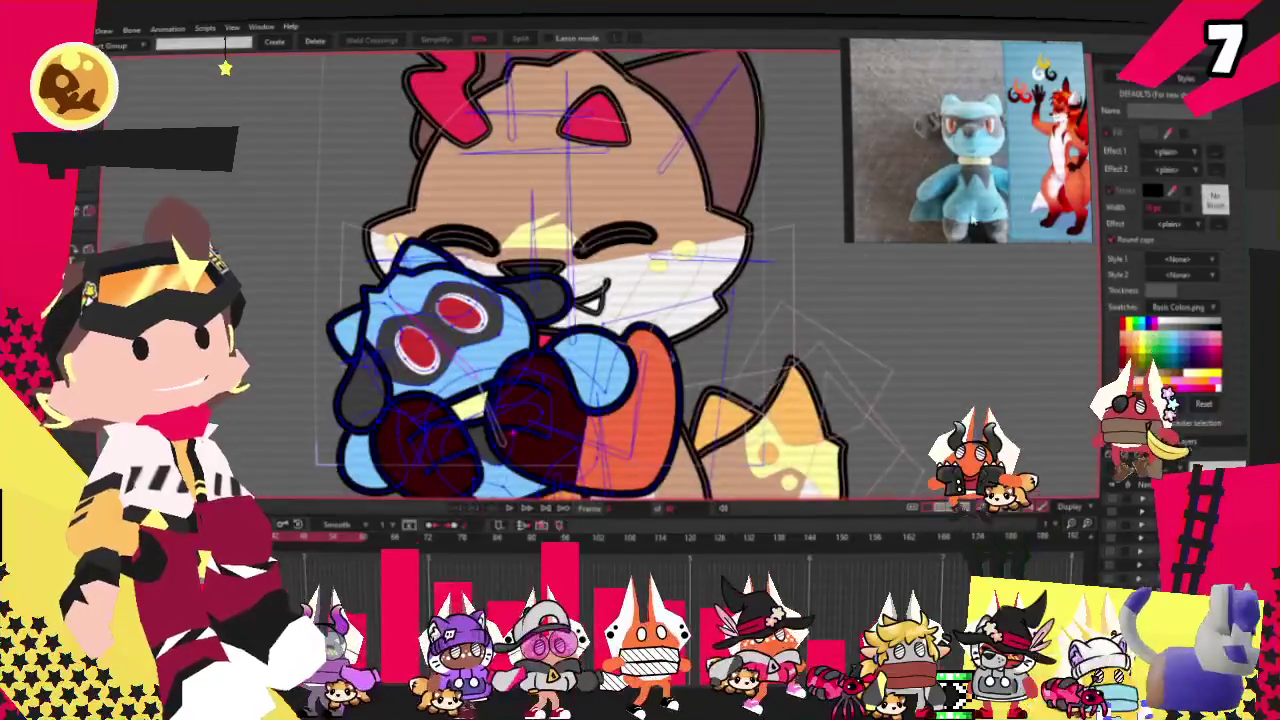
left_click_drag(866, 259, 1066, 128)
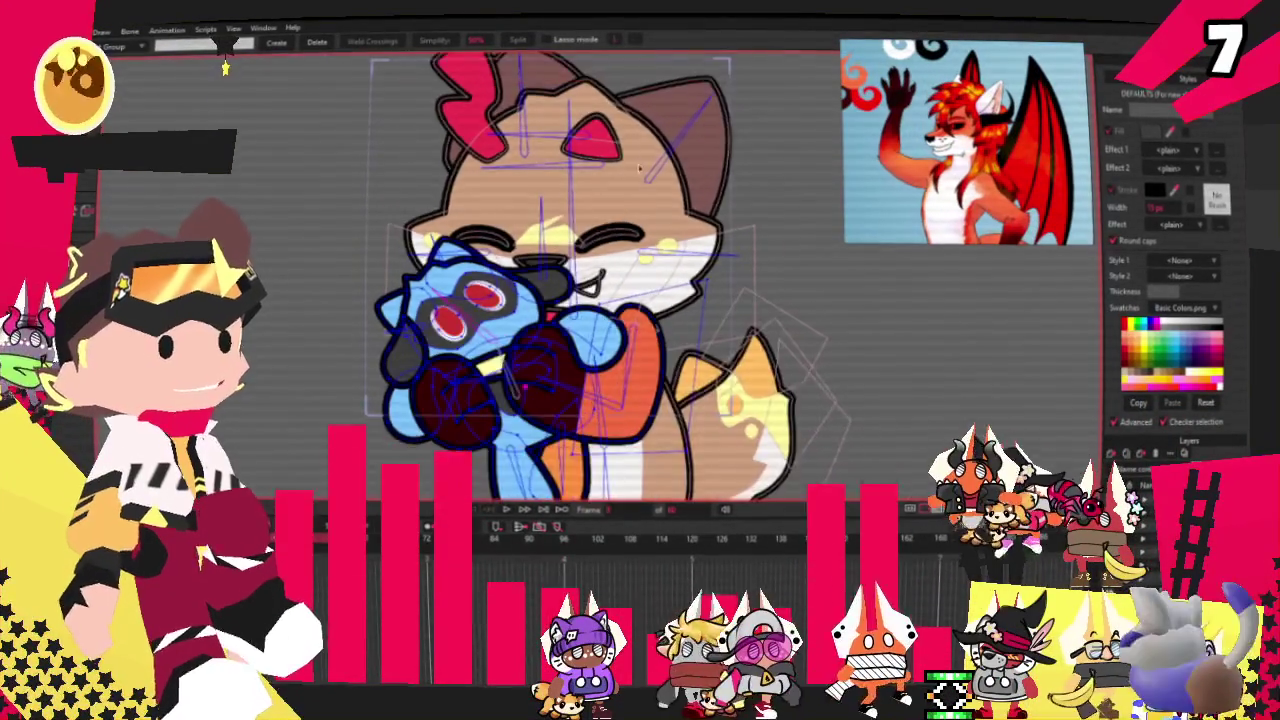
scroll(622, 185, "up", 3)
scroll(628, 150, "up", 2)
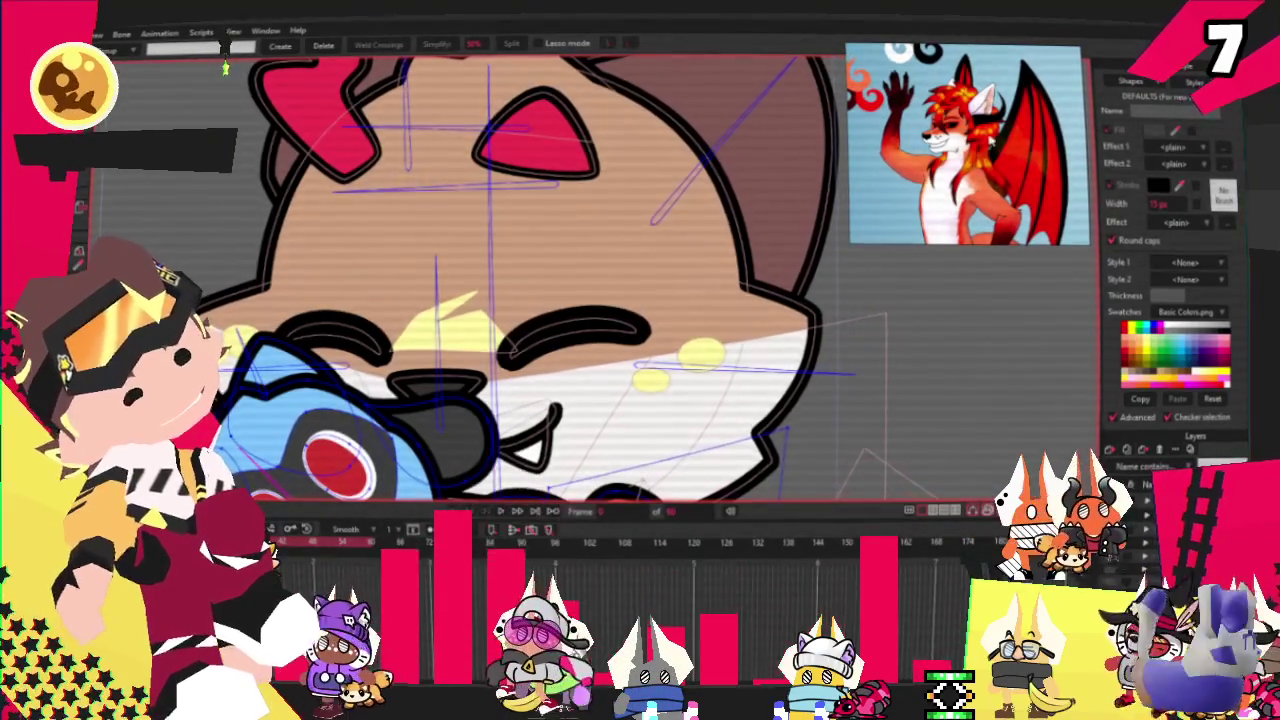
scroll(536, 296, "down", 3)
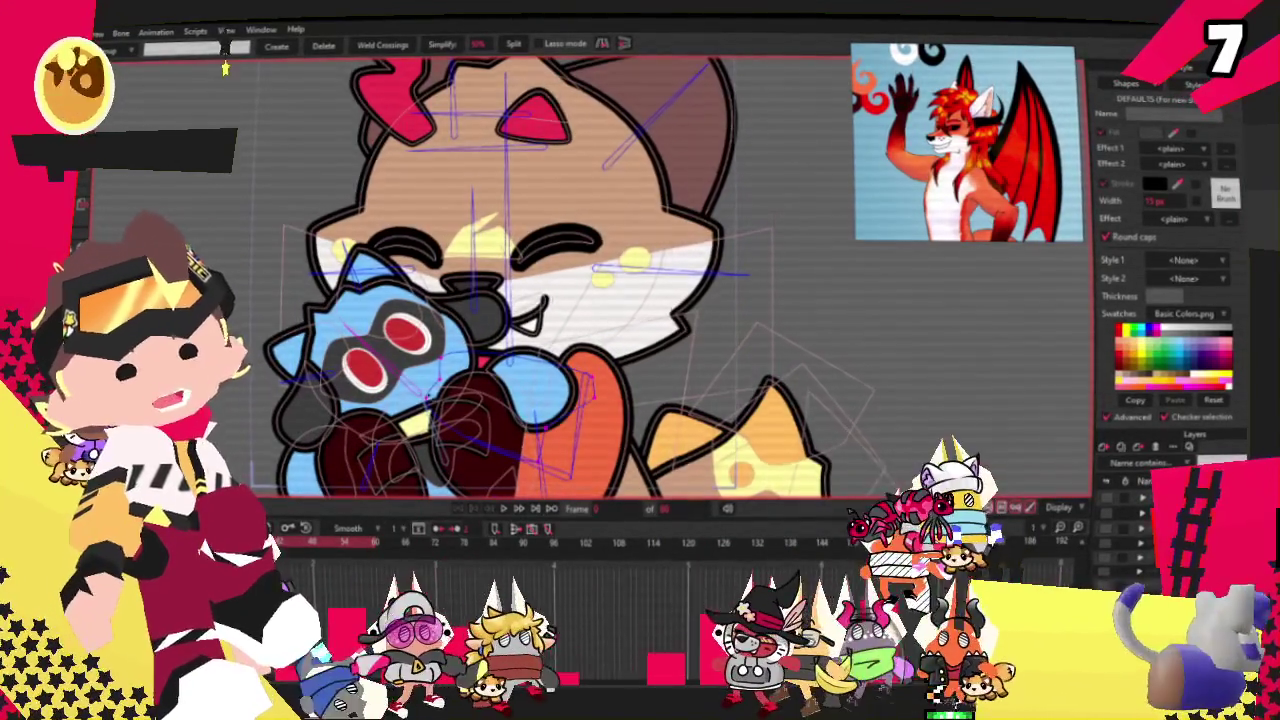
scroll(486, 370, "up", 2)
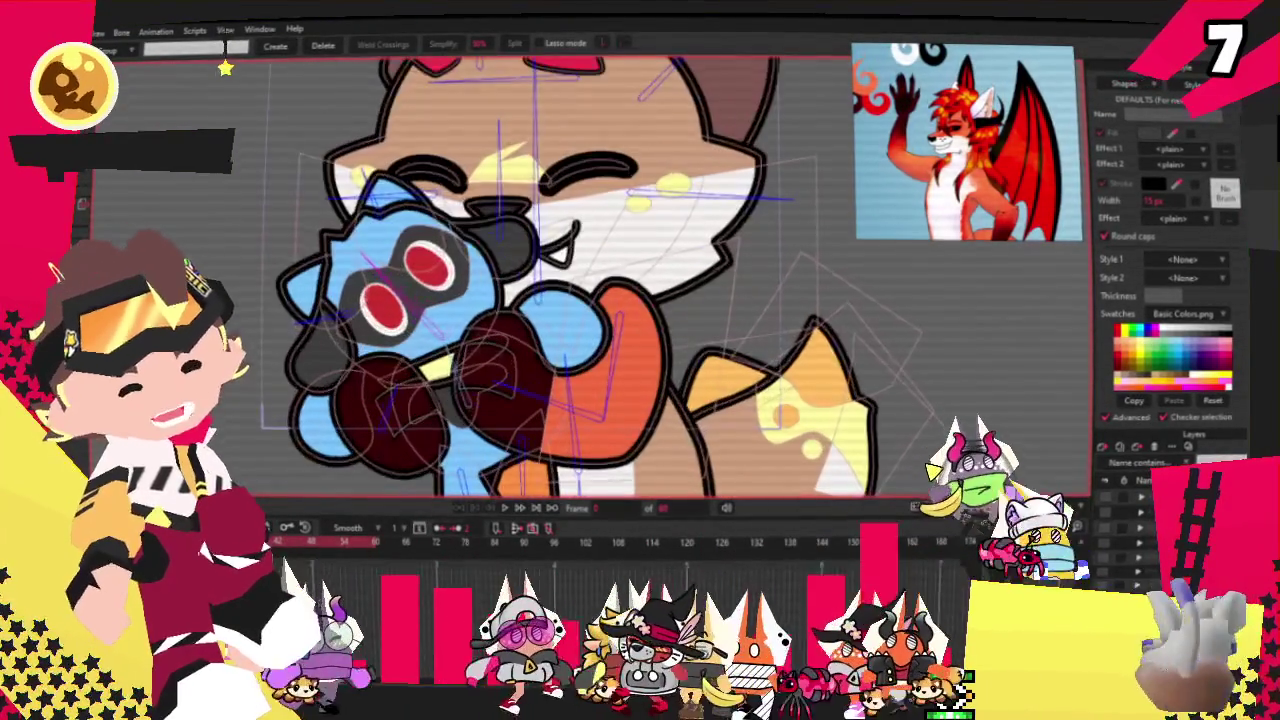
scroll(580, 280, "down", 2)
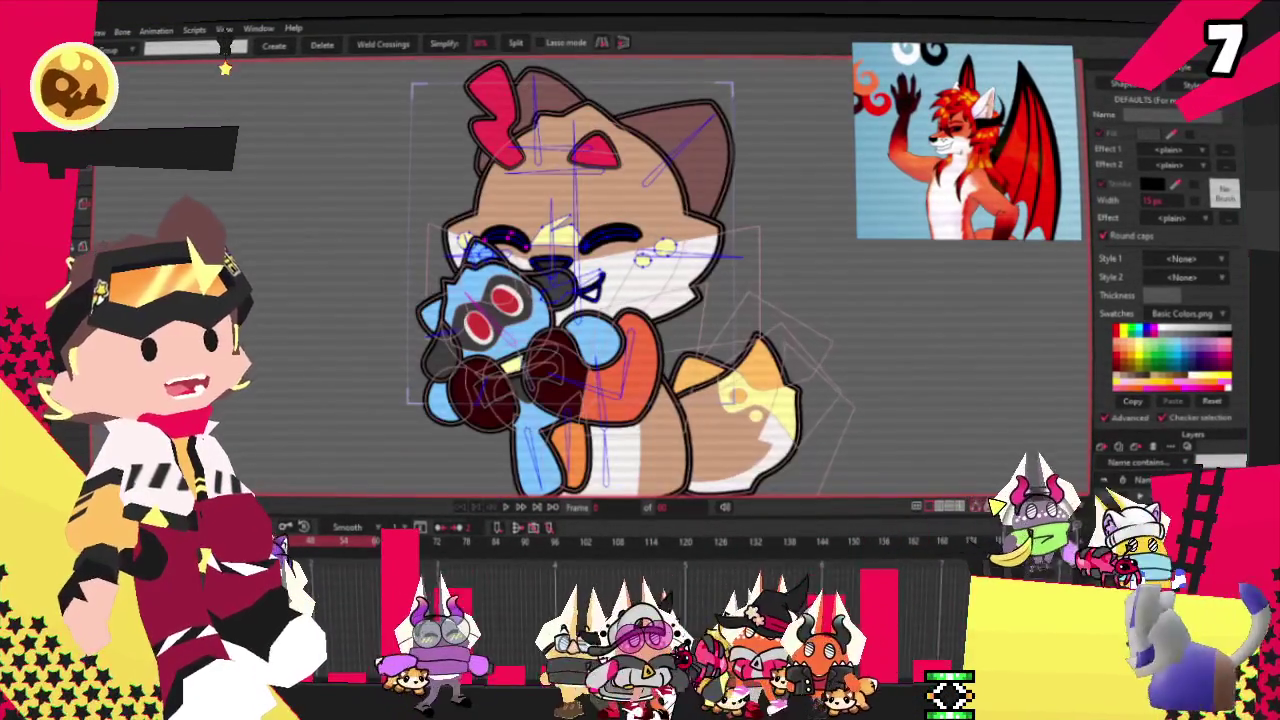
scroll(554, 302, "up", 2)
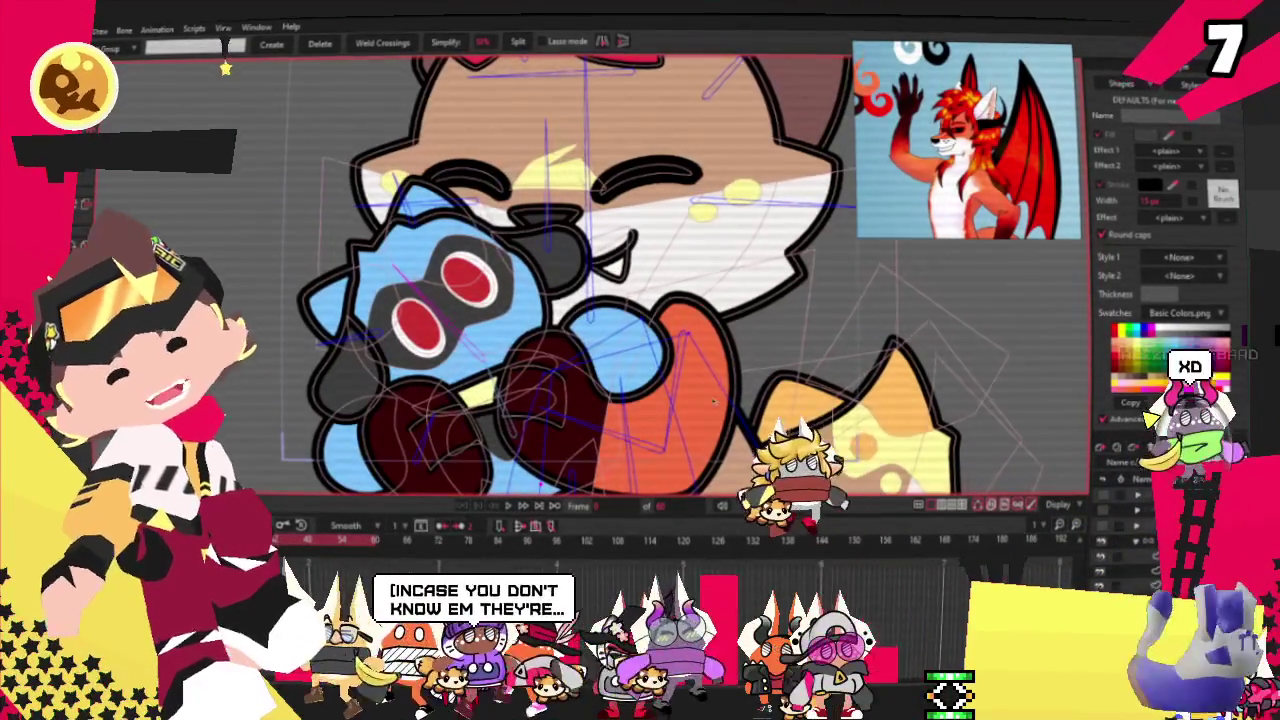
scroll(574, 285, "up", 1)
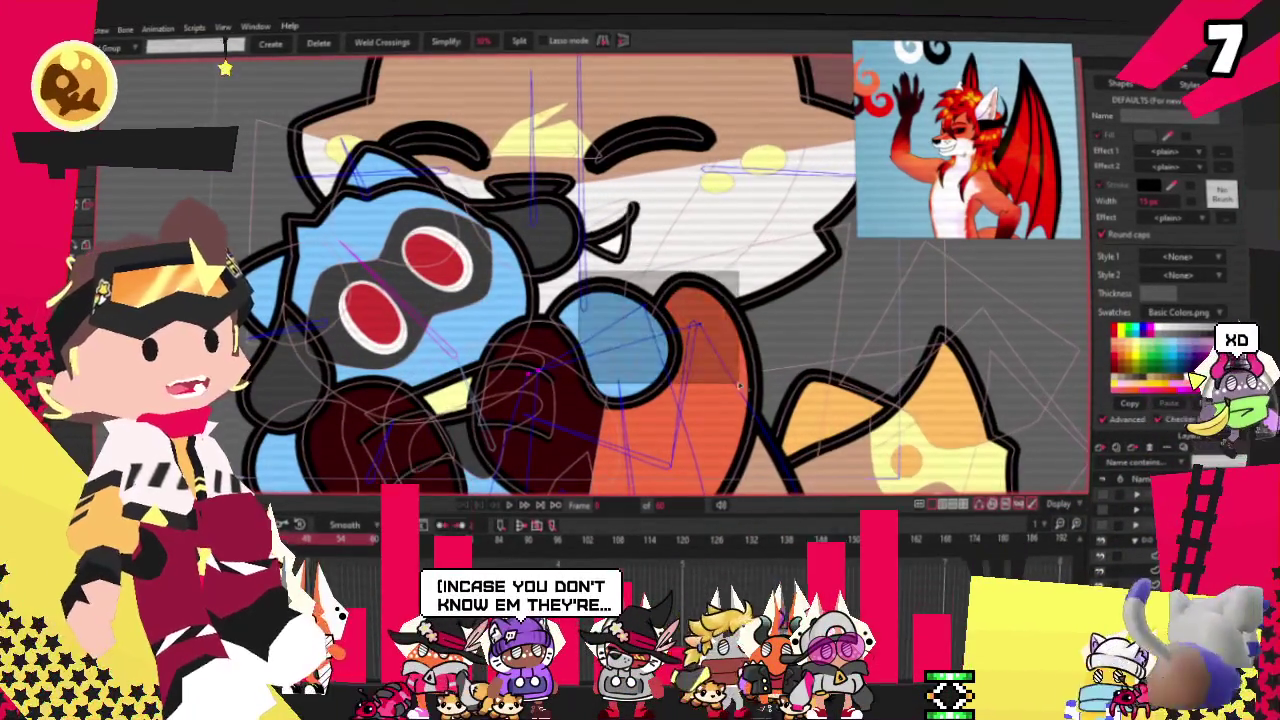
key("t")
scroll(536, 292, "up", 1)
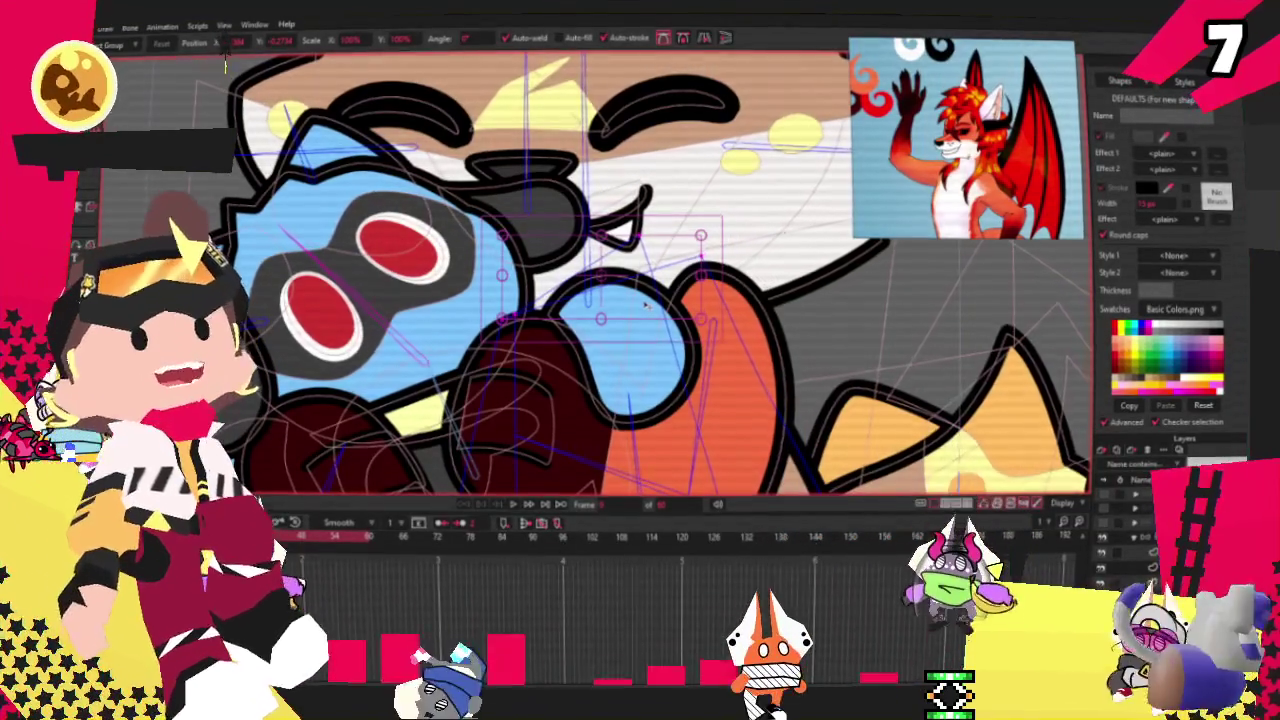
Step: Zoom in on the plush and select all of its points with Ctrl+A
scroll(647, 305, "down", 2)
scroll(740, 306, "down", 3)
scroll(741, 307, "up", 5)
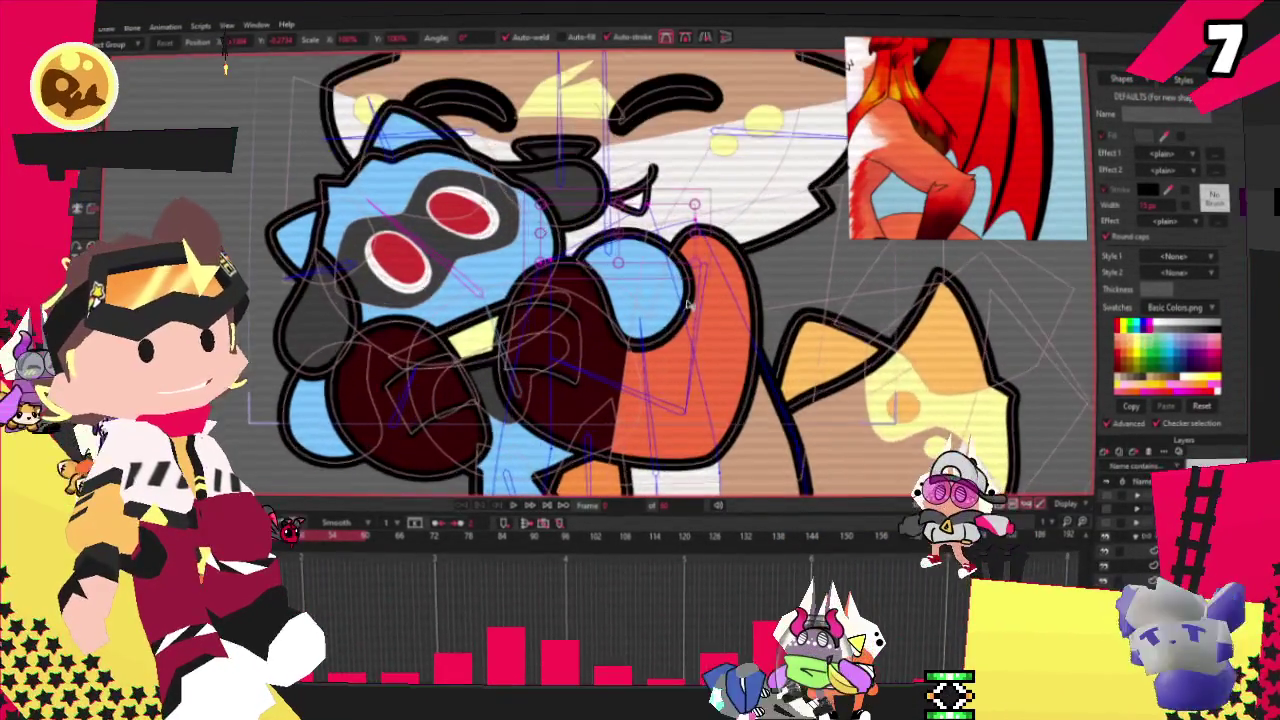
scroll(689, 447, "up", 3)
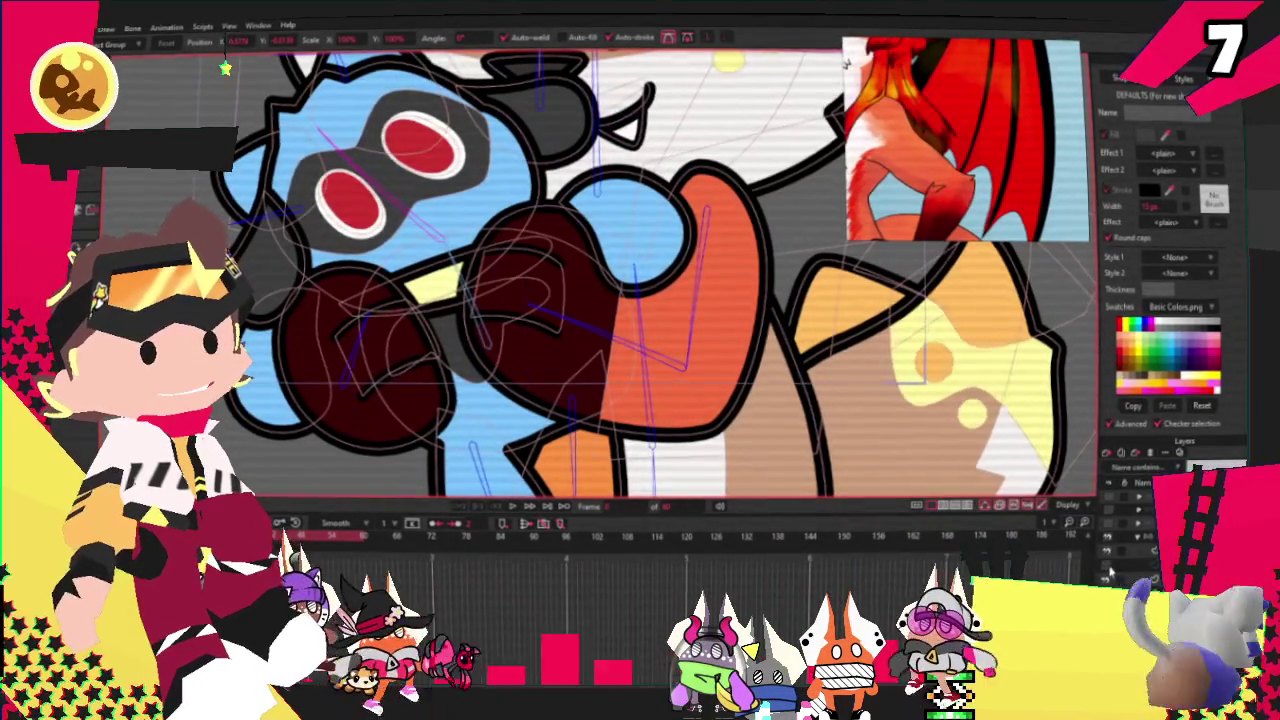
key("ctrl+a")
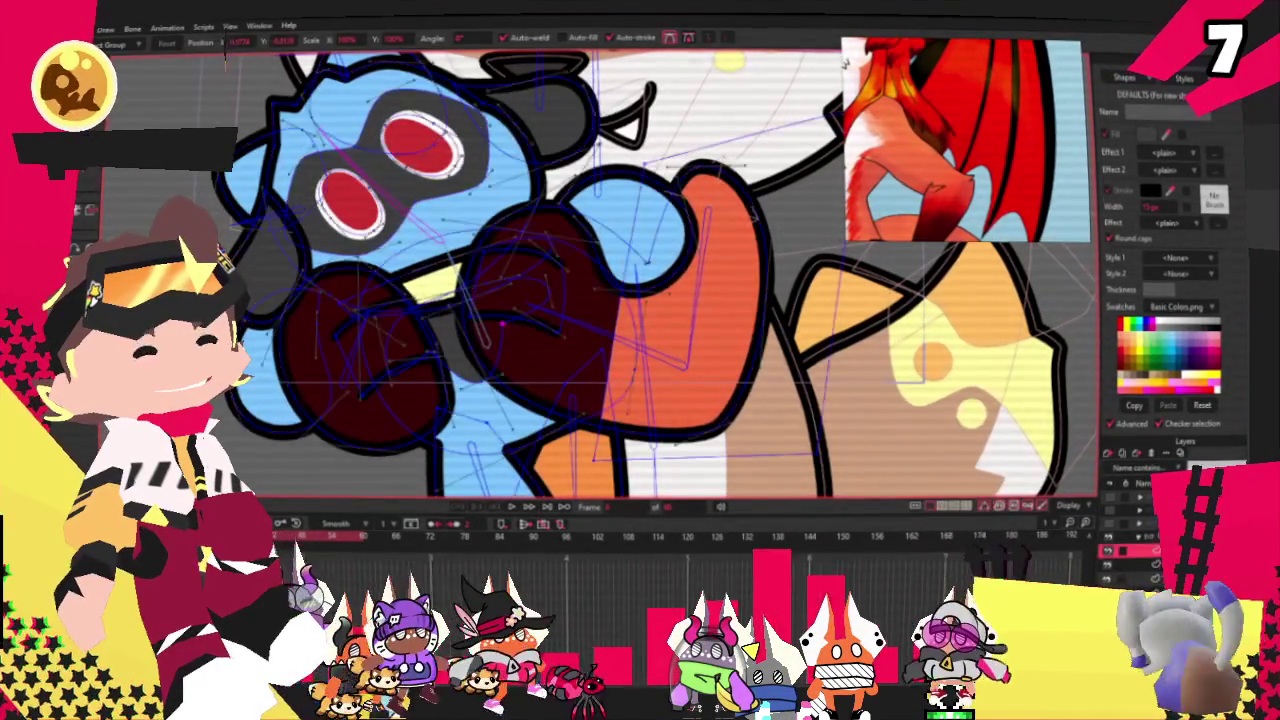
scroll(617, 265, "down", 5)
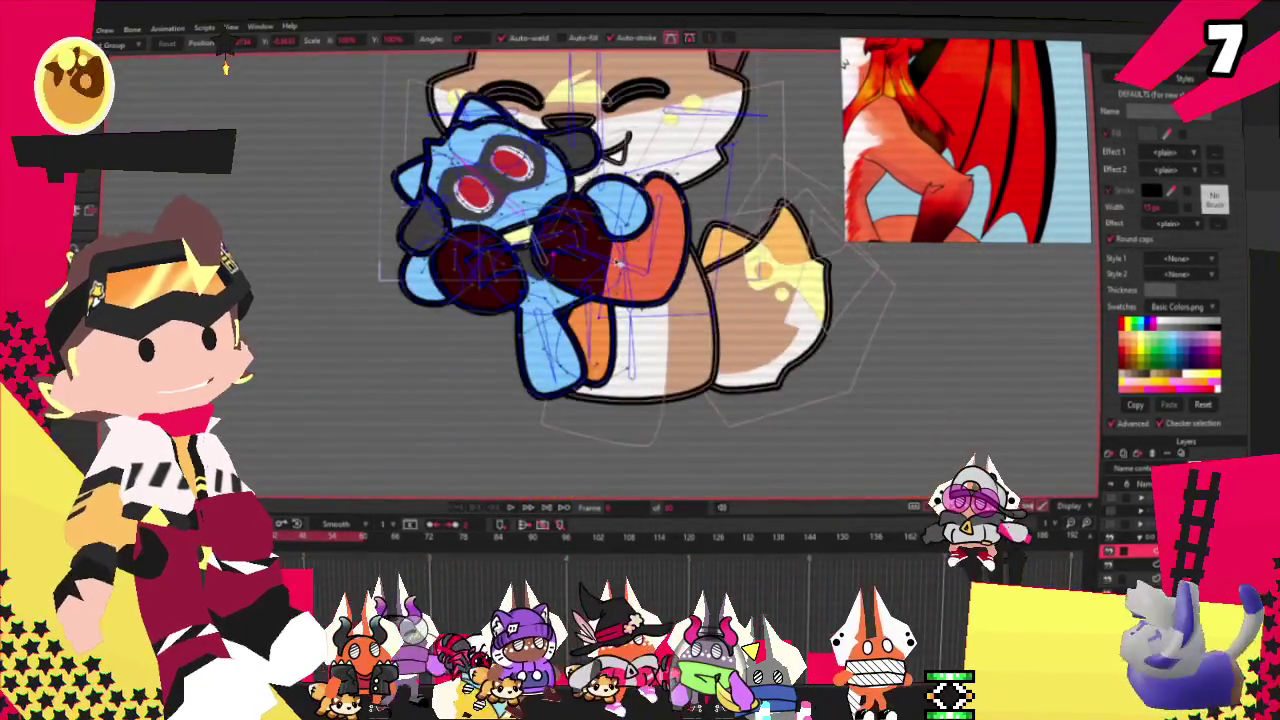
scroll(617, 265, "up", 4)
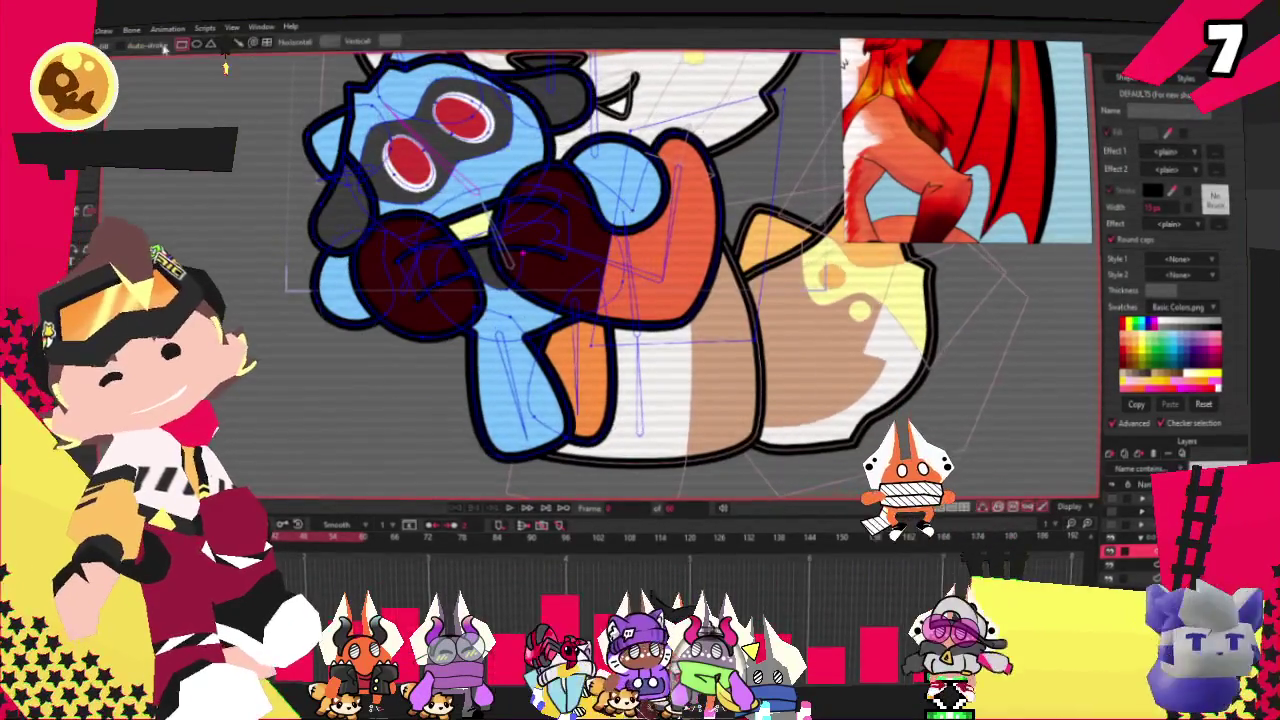
scroll(520, 250, "up", 3)
Step: Draw a red-filled square over the plush's right paw and place it beneath the paw outline
left_click_drag(500, 160, 705, 440)
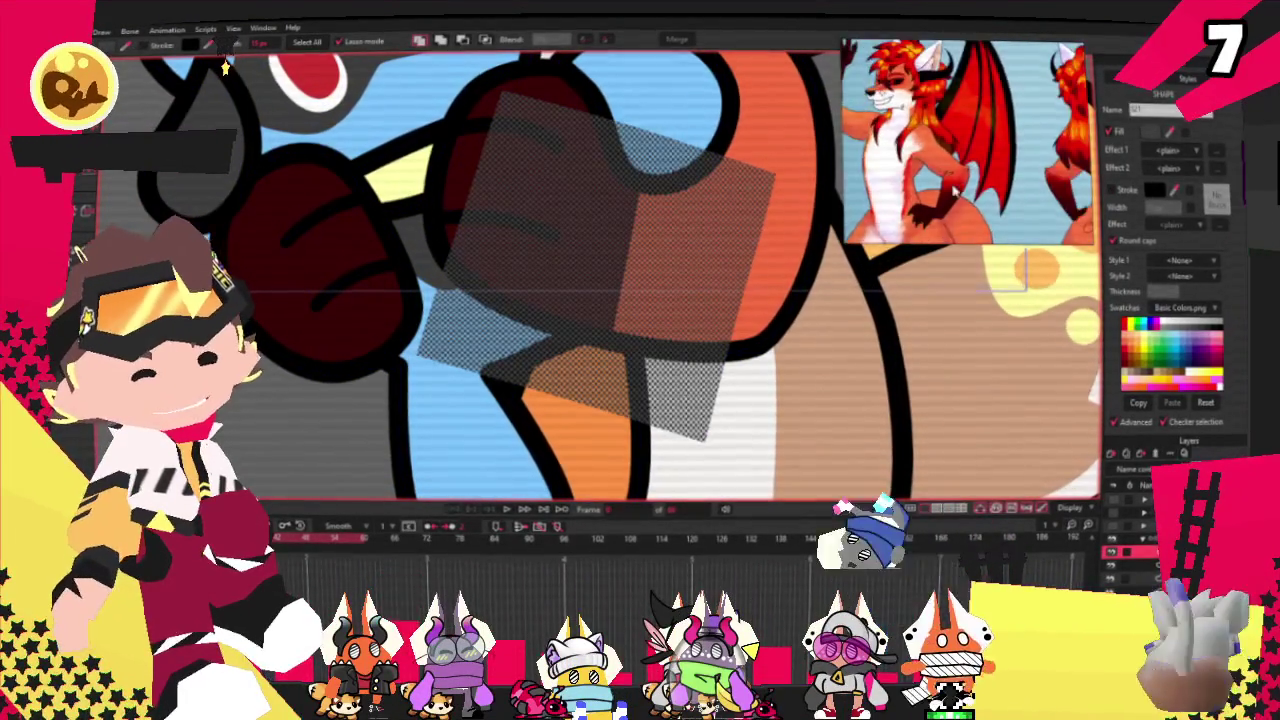
scroll(953, 193, "up", 1)
scroll(945, 190, "up", 1)
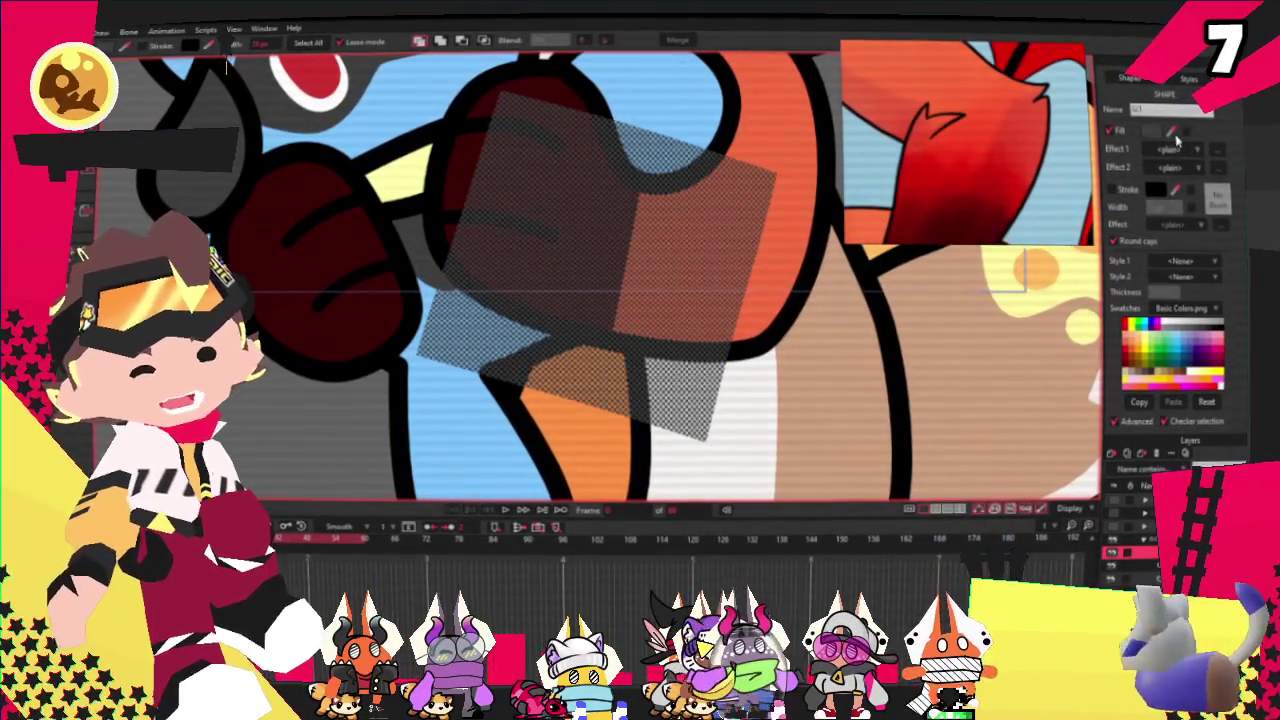
left_click(662, 213)
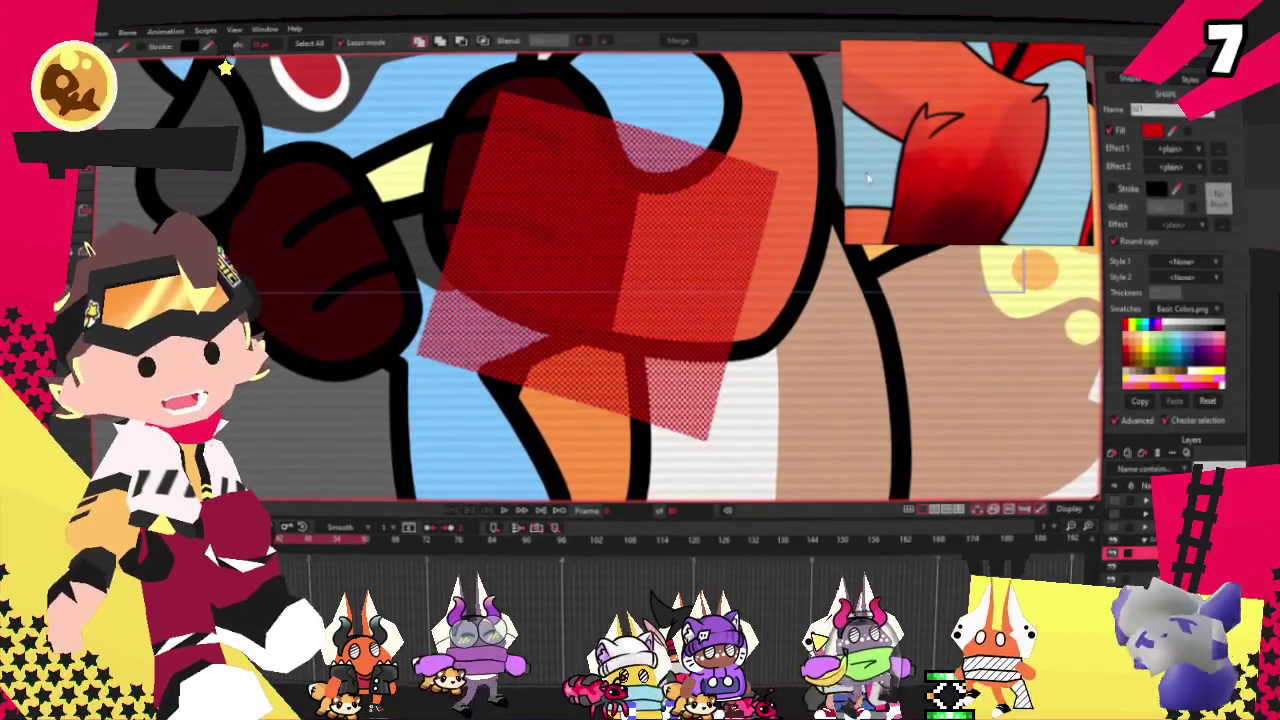
scroll(662, 213, "down", 2)
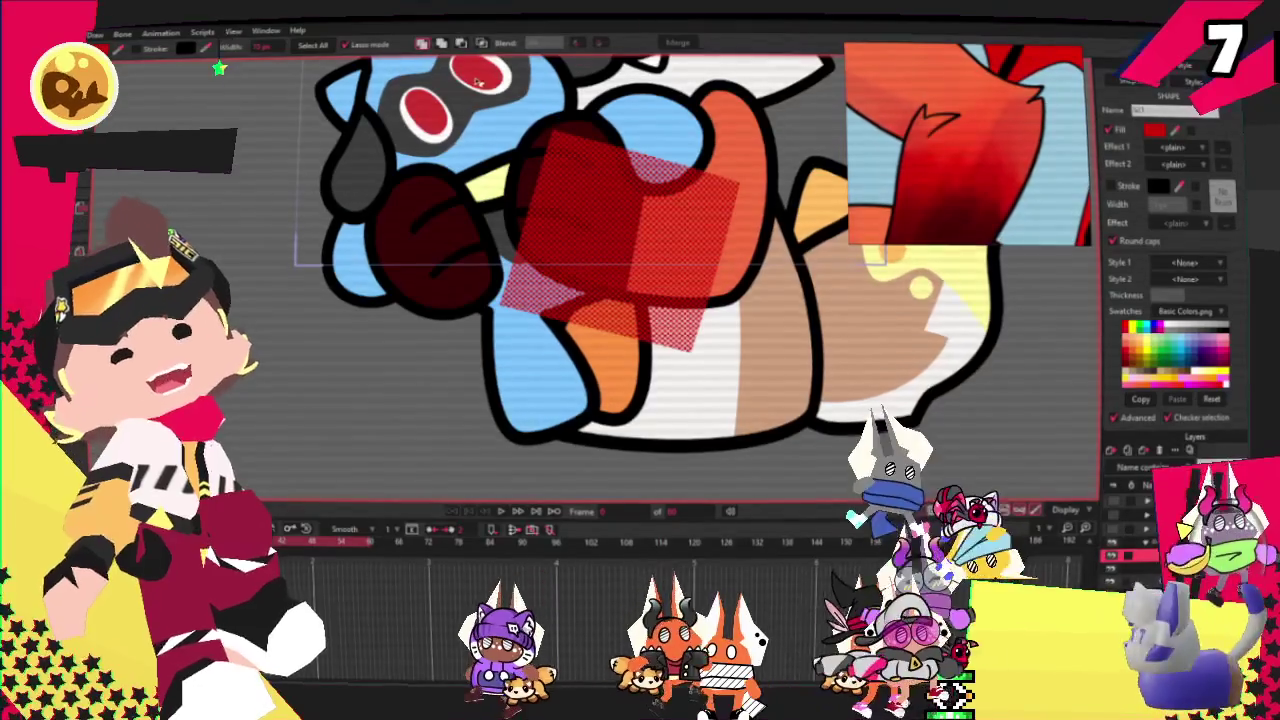
left_click(482, 45)
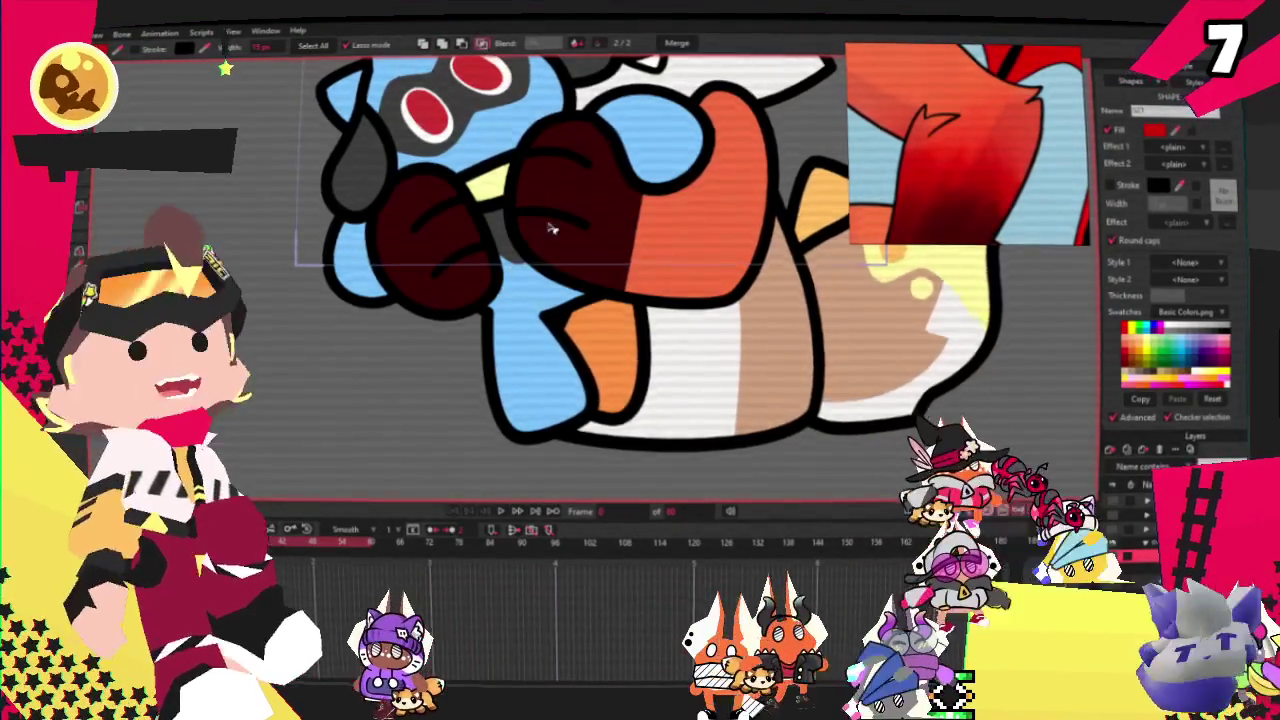
Step: Check the red paw zoomed out, then zoom in on the glove with Transform Points active
scroll(598, 152, "down", 3)
scroll(598, 152, "up", 5)
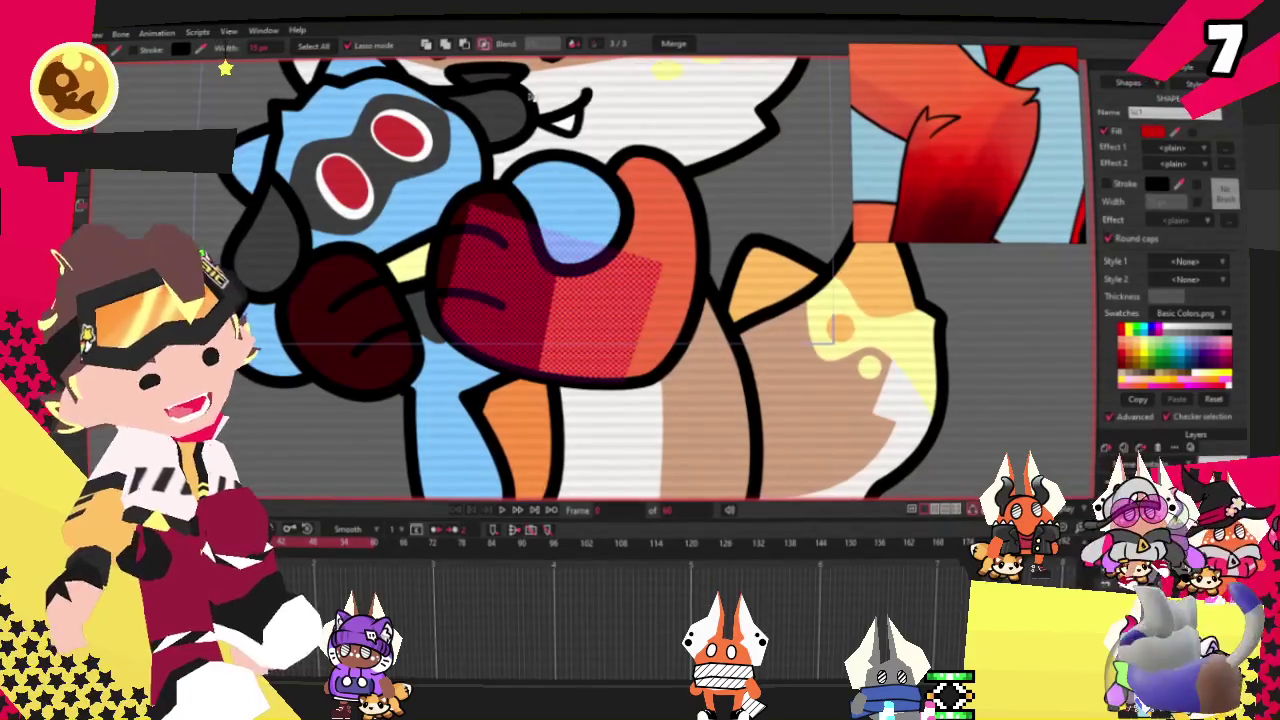
scroll(810, 190, "down", 3)
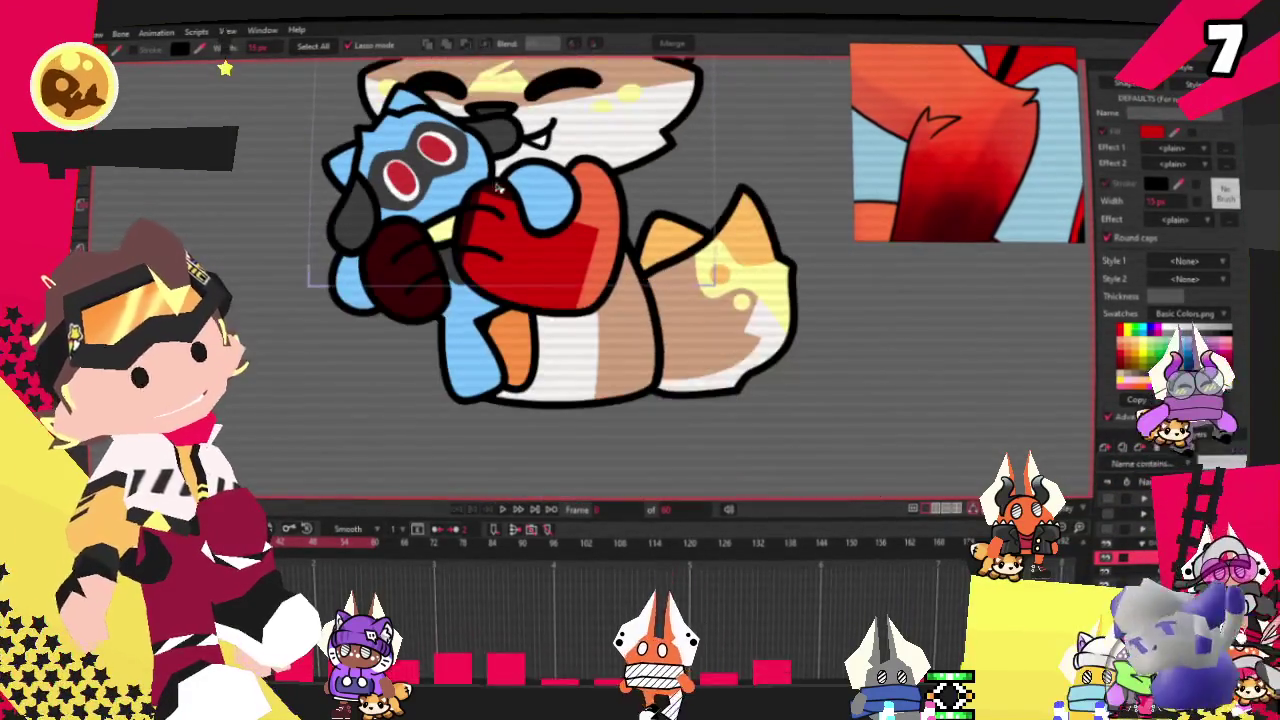
scroll(600, 185, "up", 2)
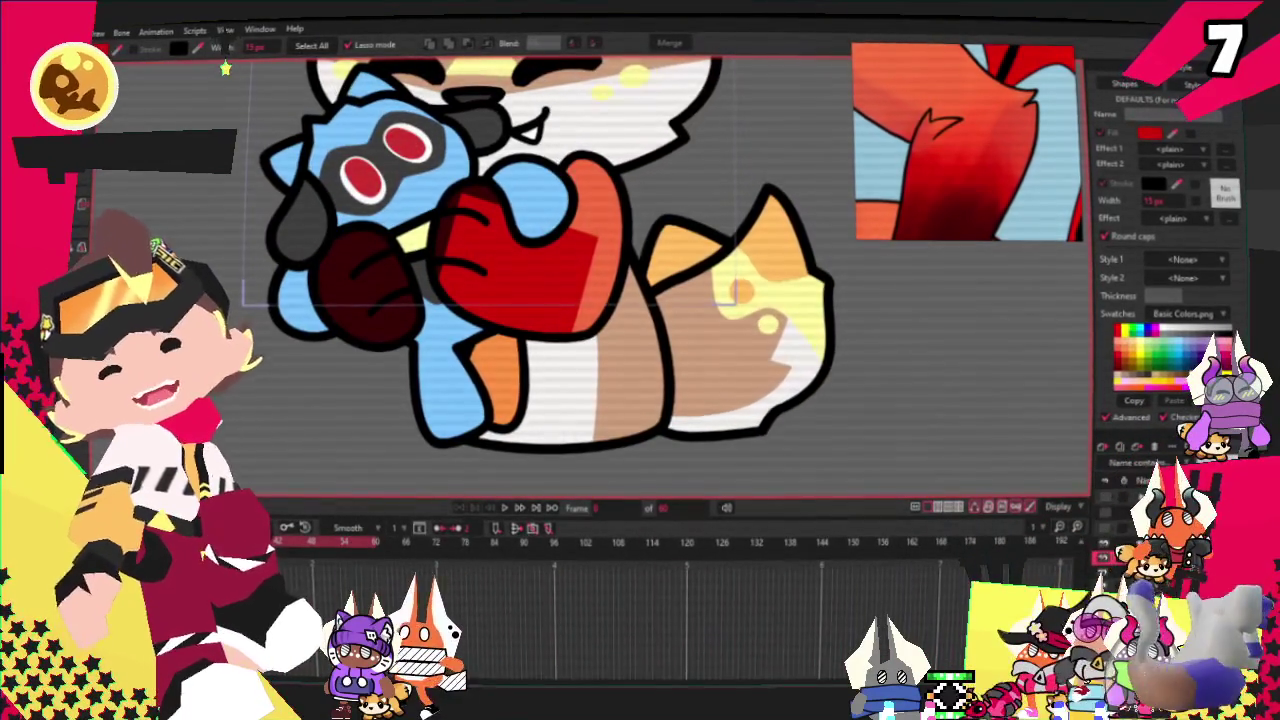
key("t")
scroll(508, 216, "up", 5)
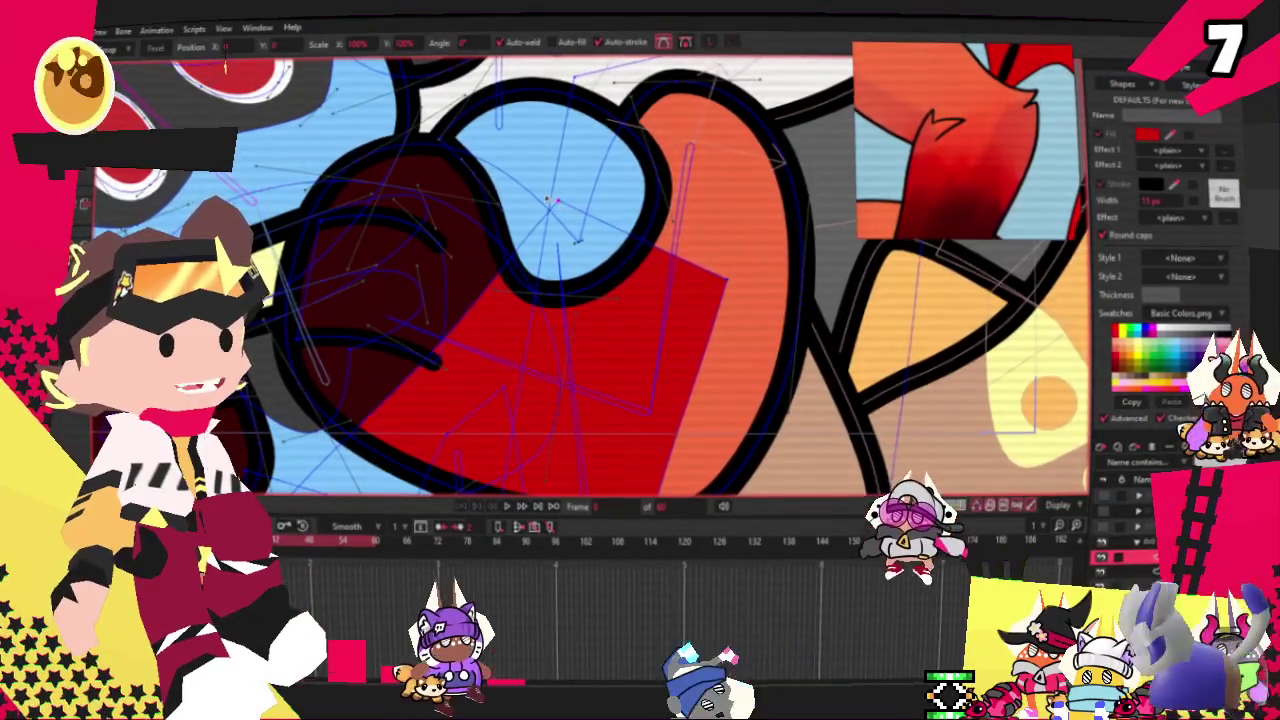
Step: Trim the red patch on the plush's paw into a narrow wedge beside the dark red hand
scroll(647, 258, "down", 3)
scroll(647, 258, "up", 2)
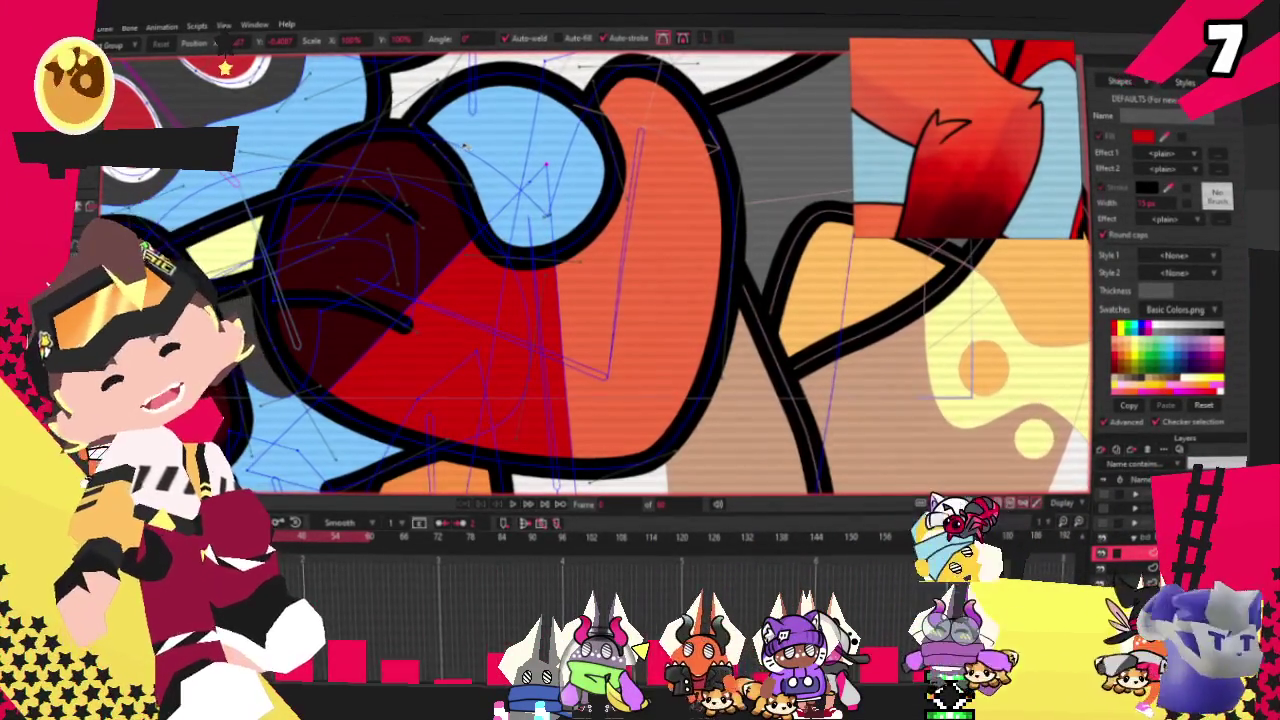
scroll(590, 270, "down", 3)
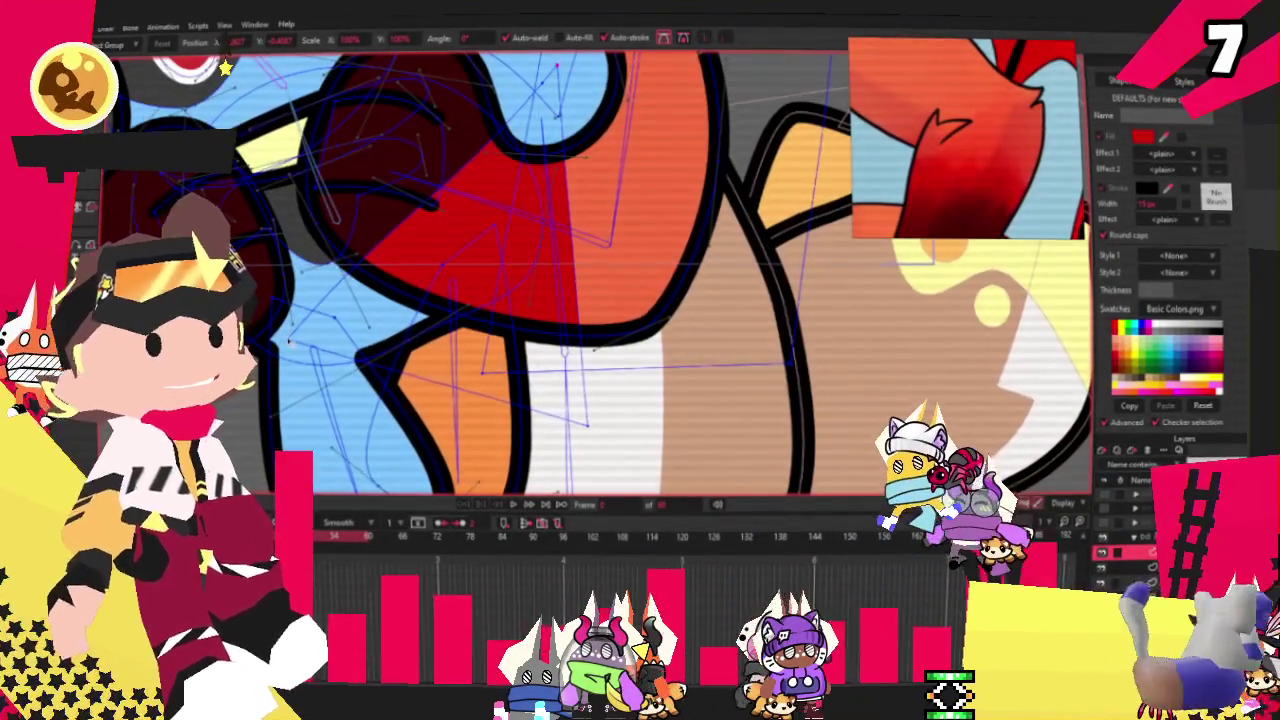
left_click(430, 250)
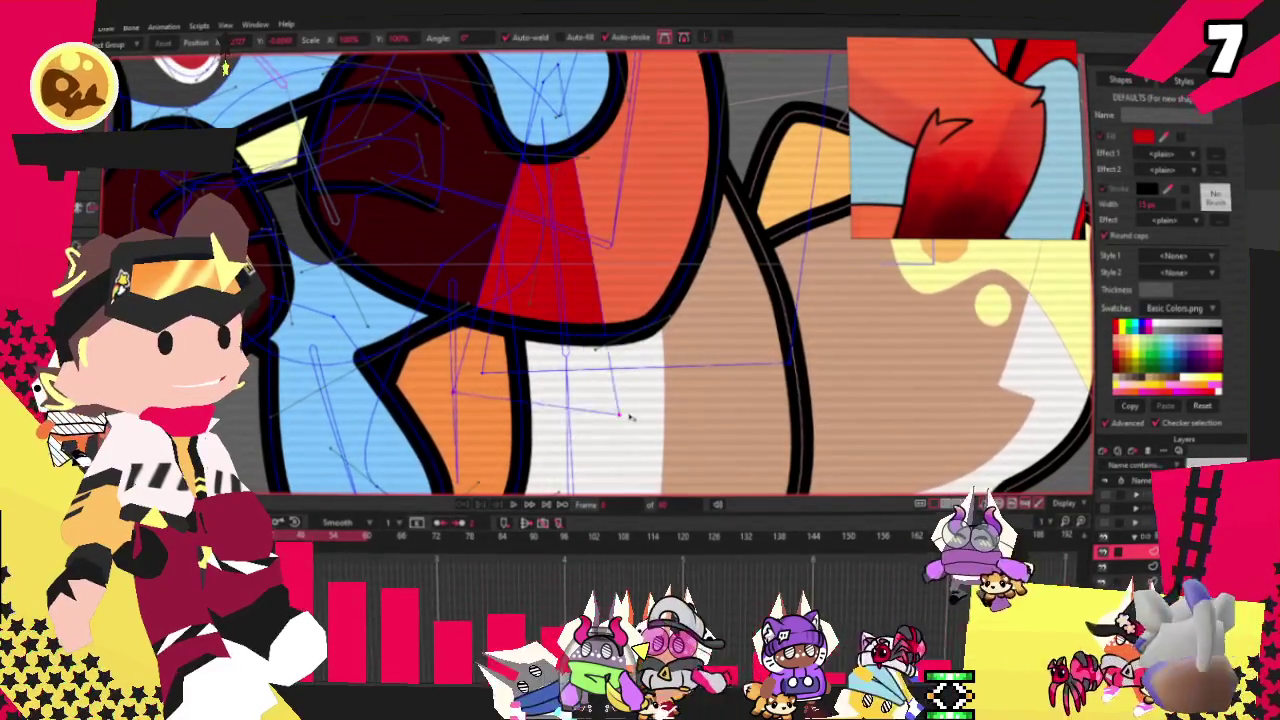
scroll(542, 118, "up", 3)
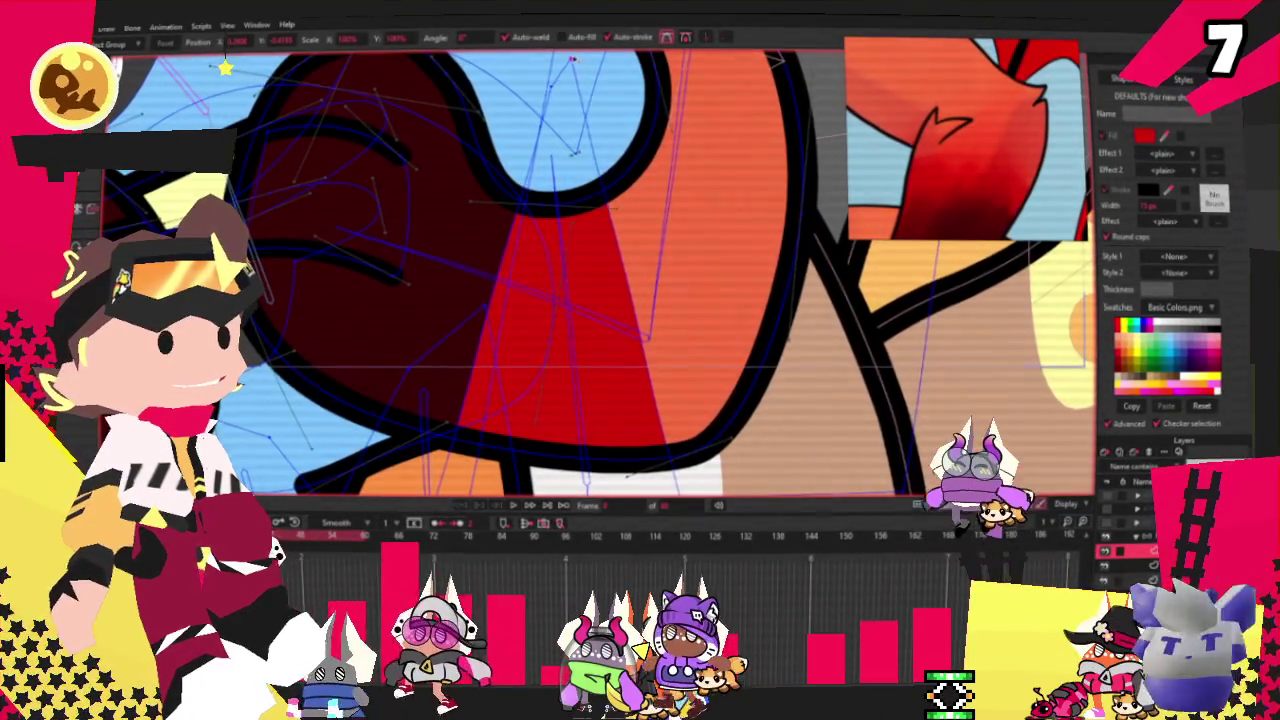
scroll(450, 343, "down", 3)
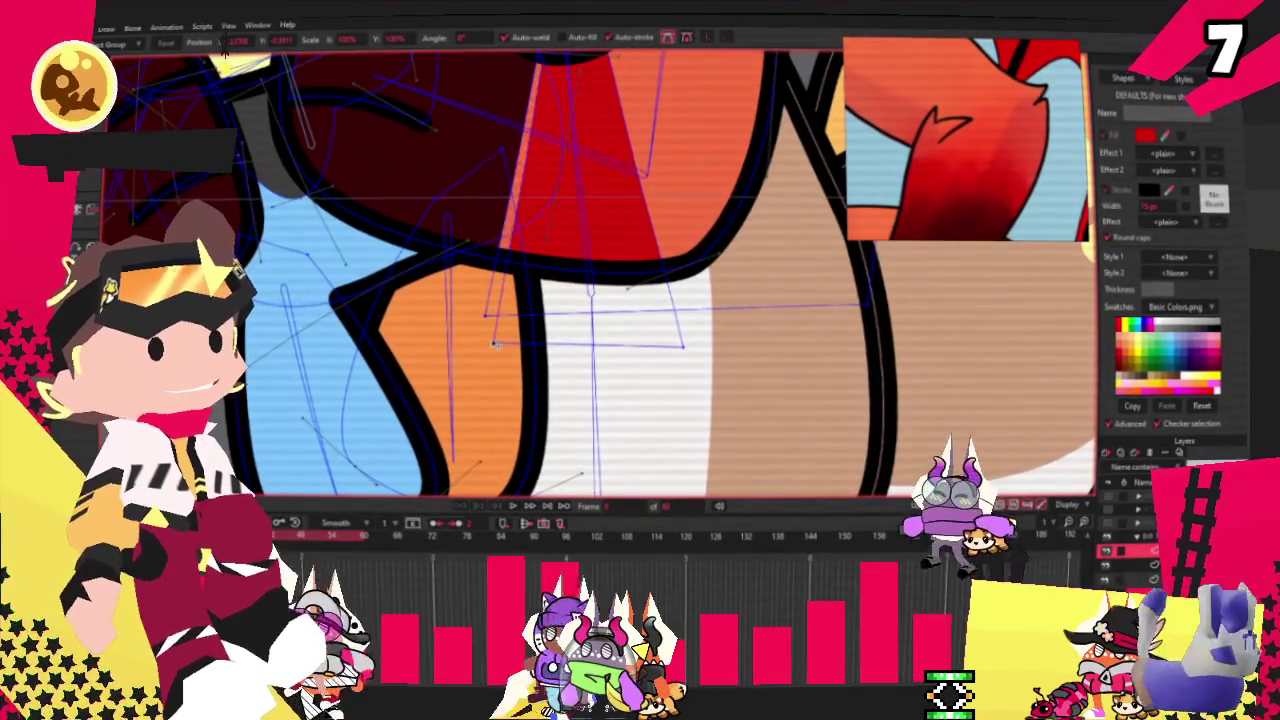
scroll(466, 340, "down", 3)
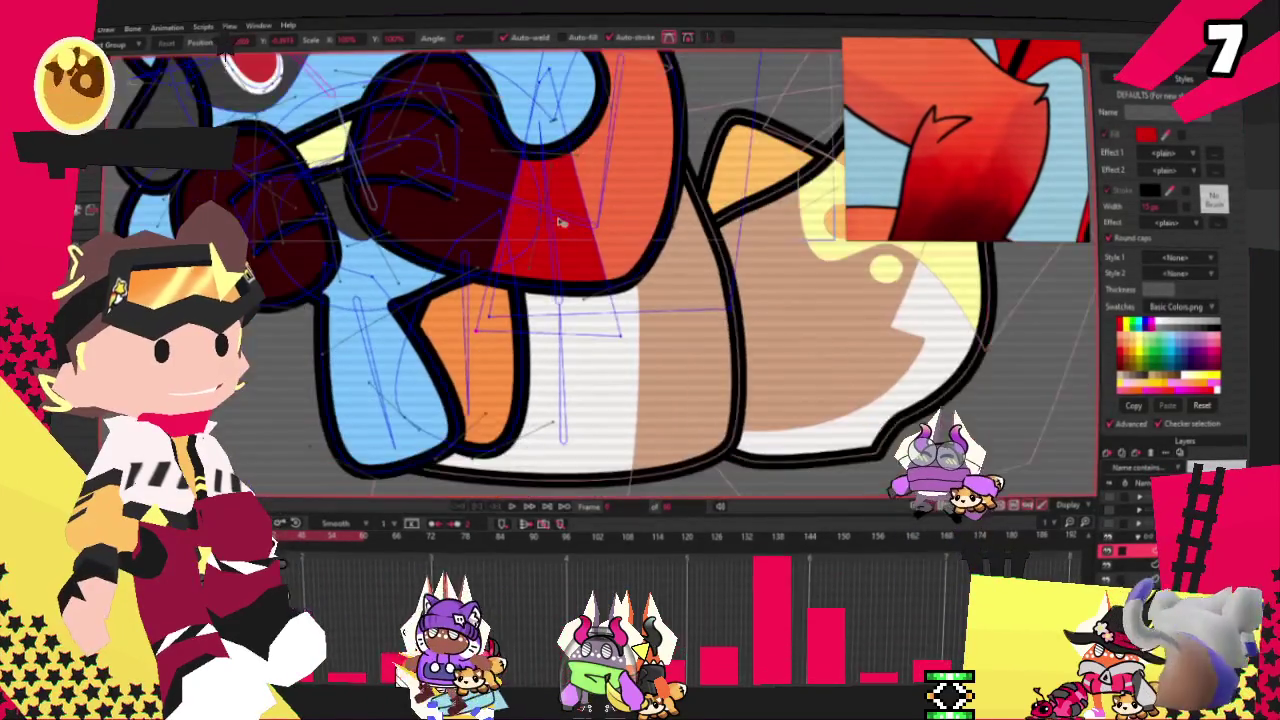
scroll(466, 340, "up", 5)
scroll(228, 68, "down", 3)
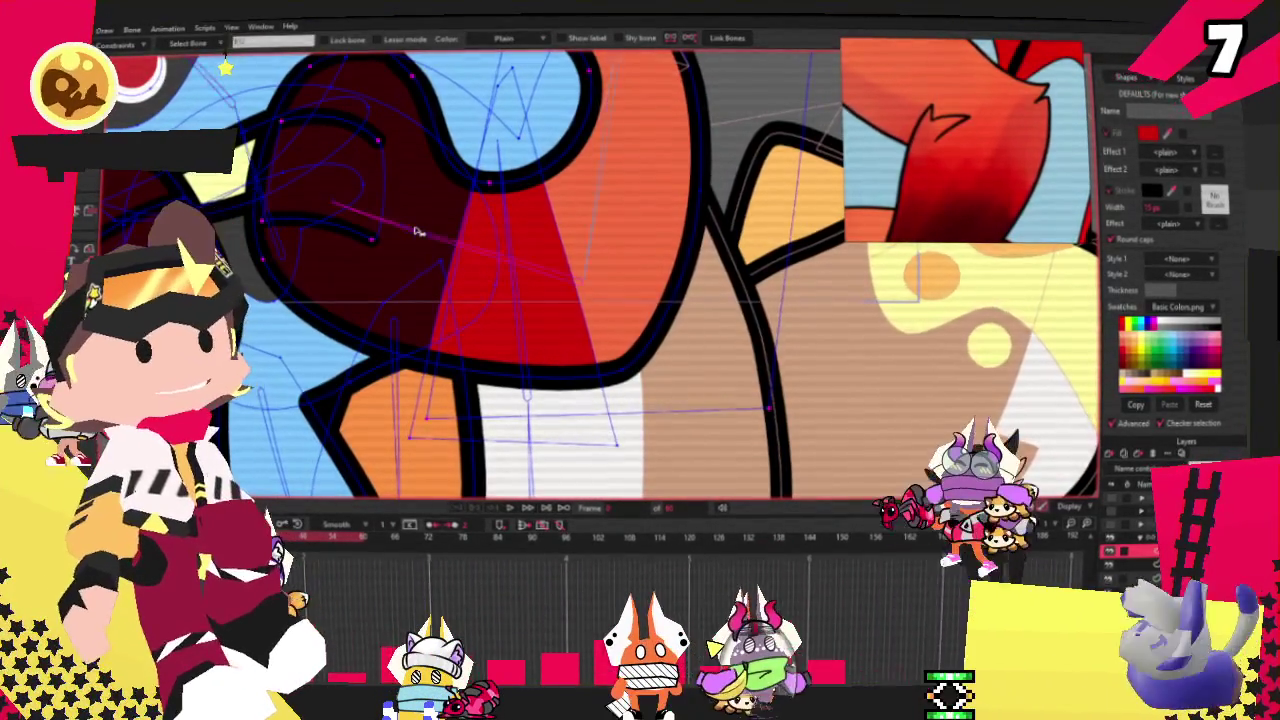
scroll(487, 311, "up", 2)
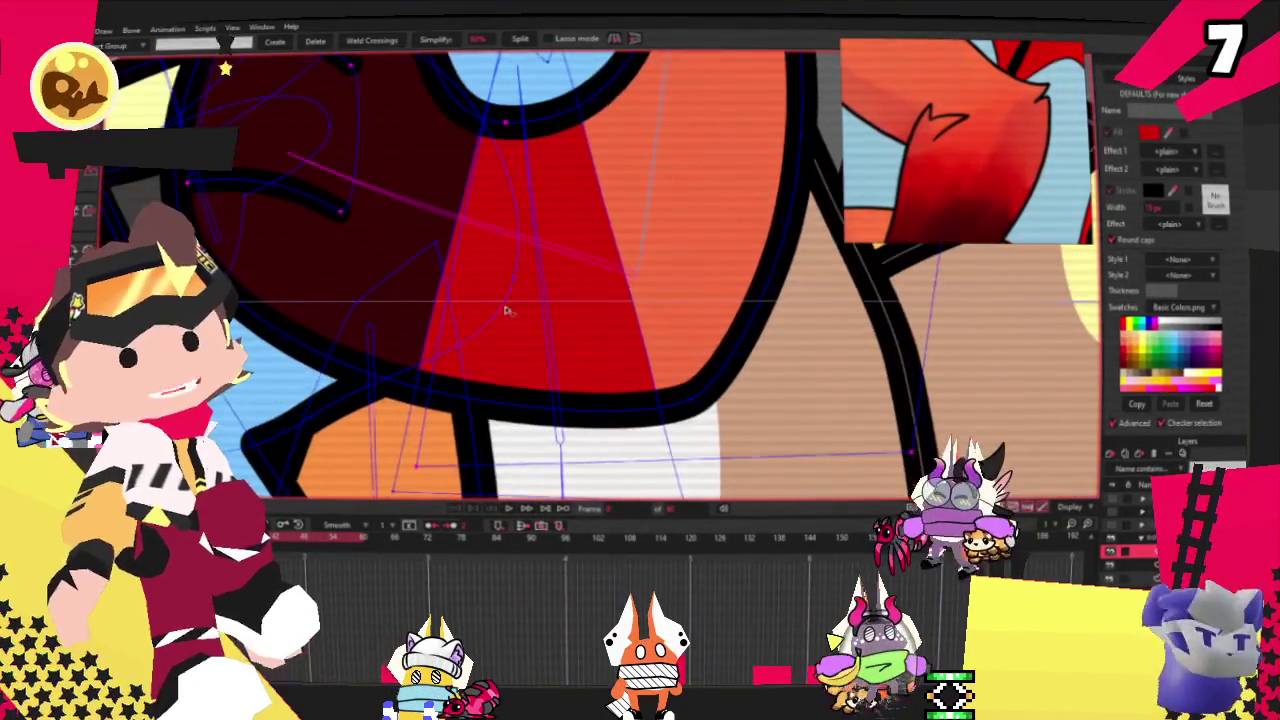
scroll(575, 316, "down", 3)
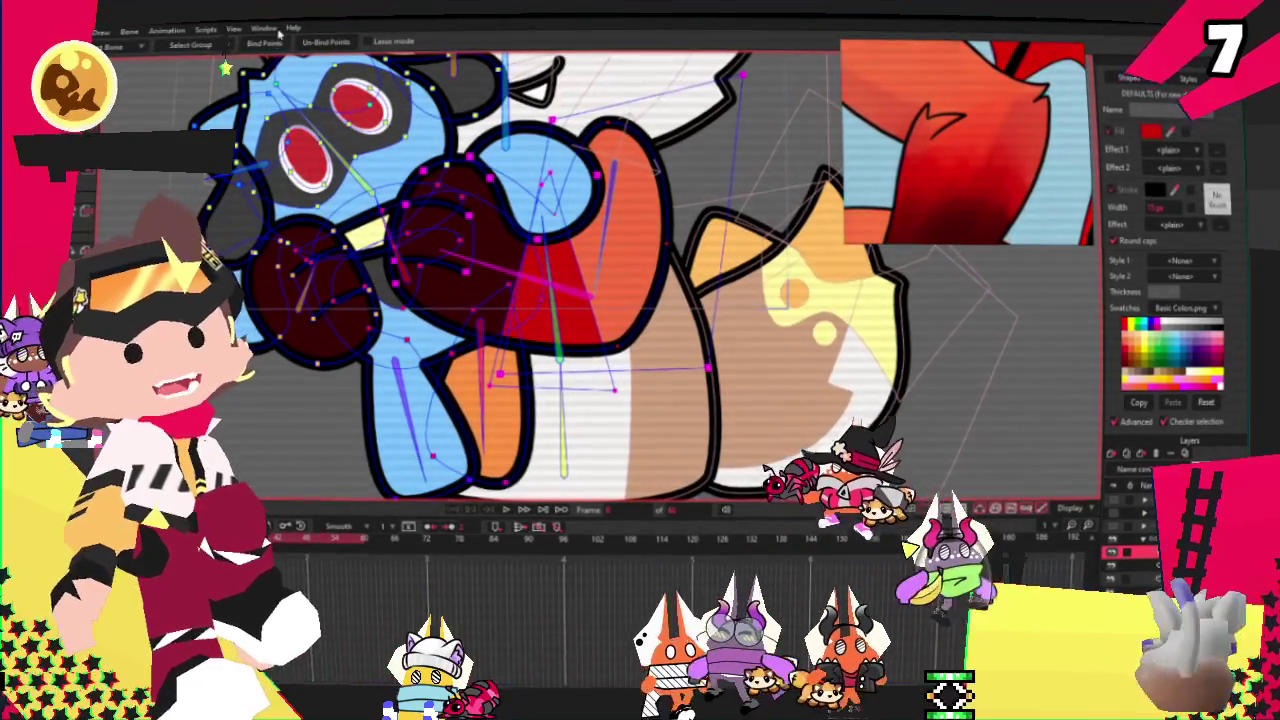
key("t")
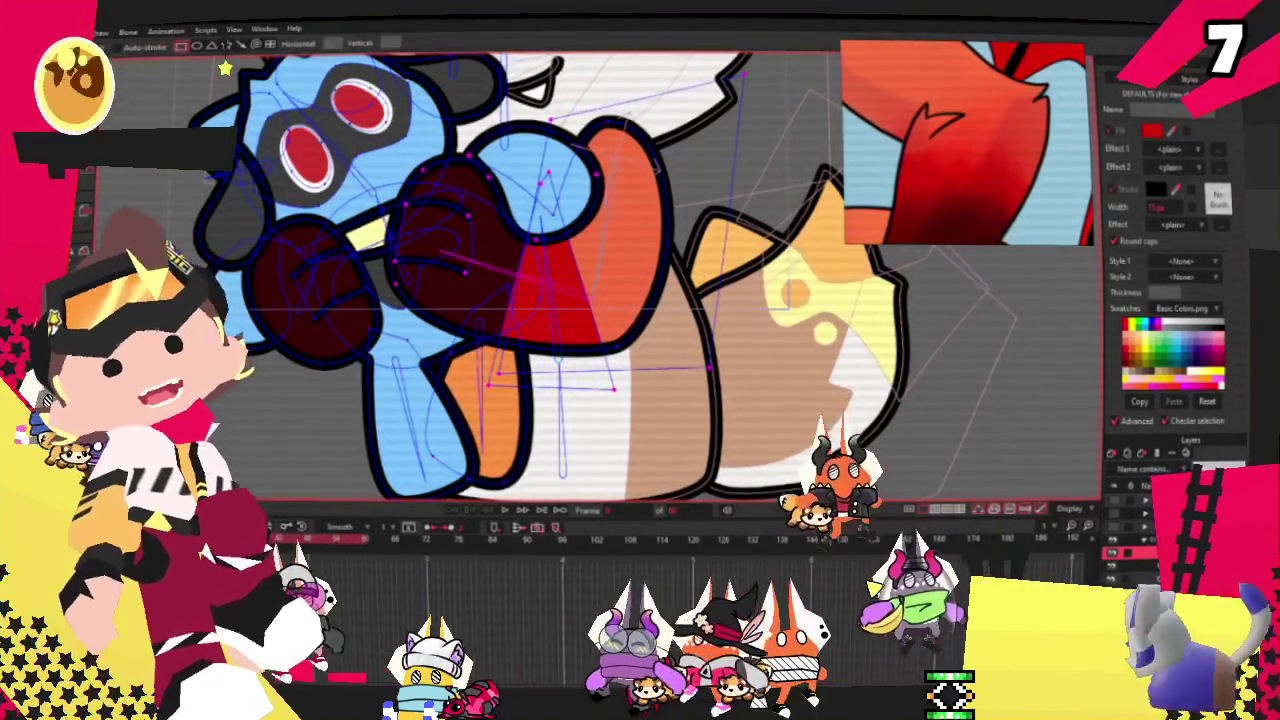
scroll(580, 310, "up", 3)
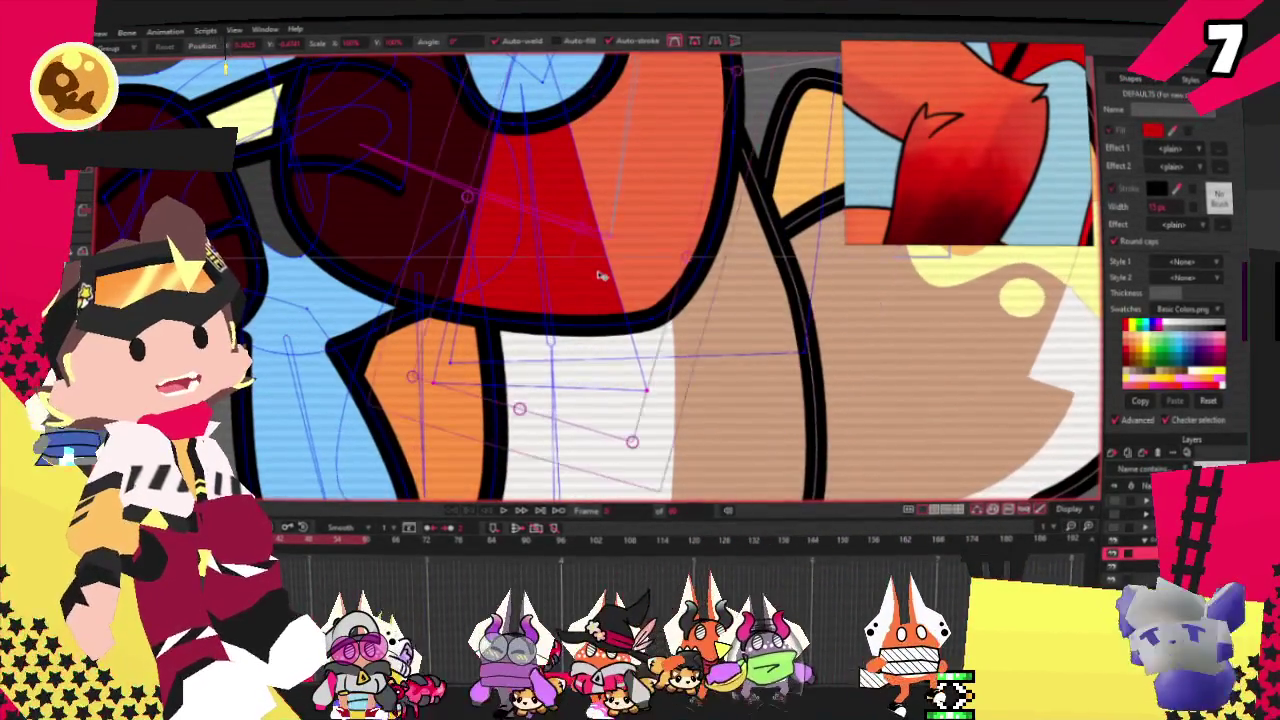
left_click(638, 264)
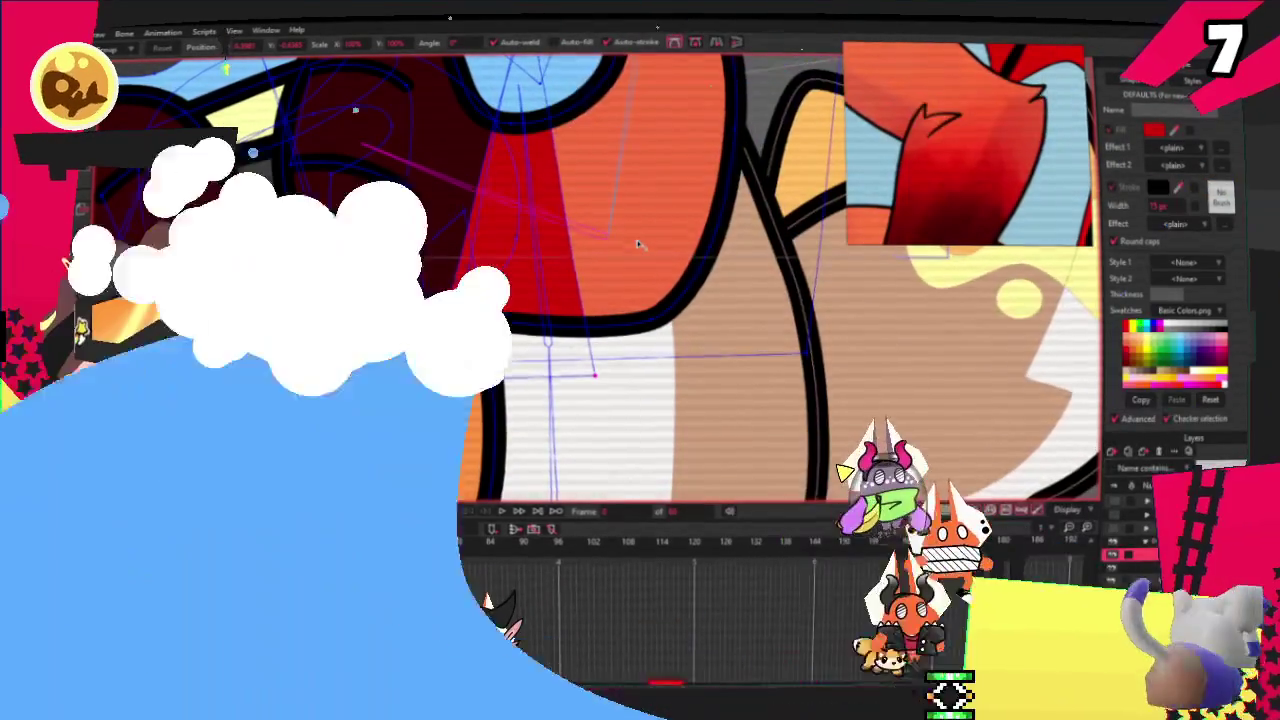
left_click(567, 250)
scroll(567, 250, "down", 5)
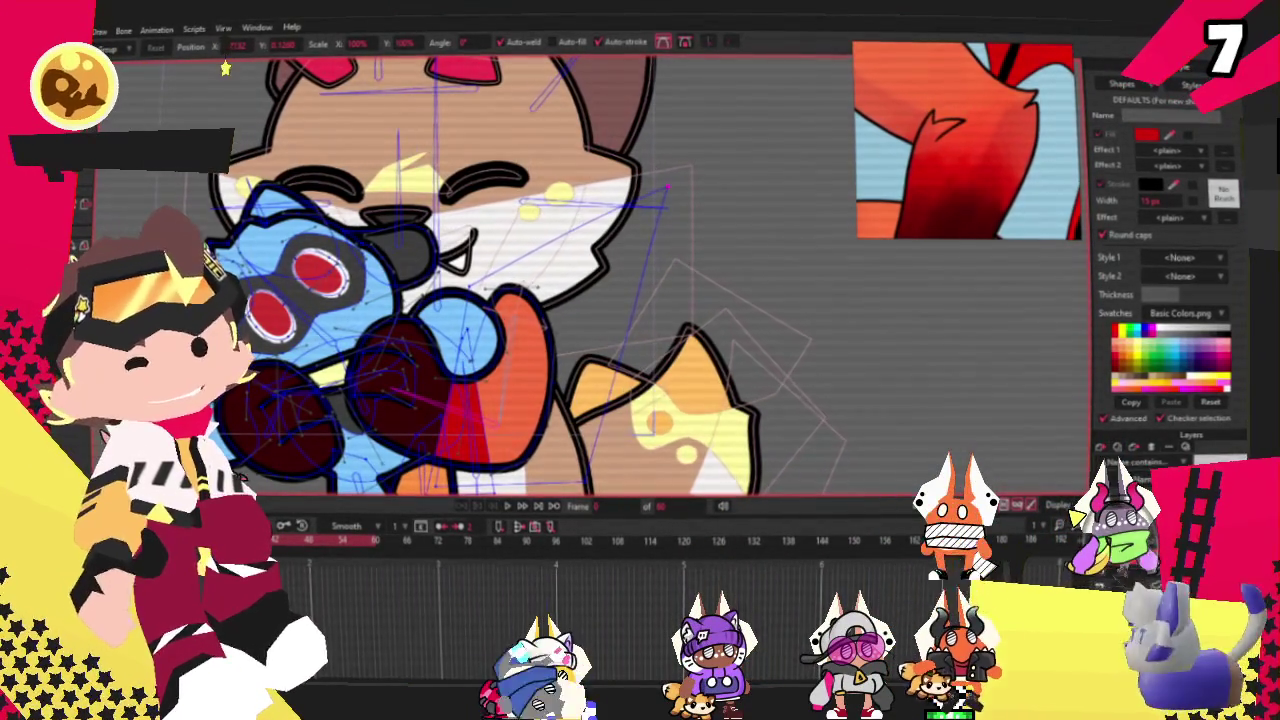
scroll(540, 300, "down", 1)
scroll(540, 300, "down", 3)
scroll(540, 300, "down", 2)
scroll(996, 97, "down", 2)
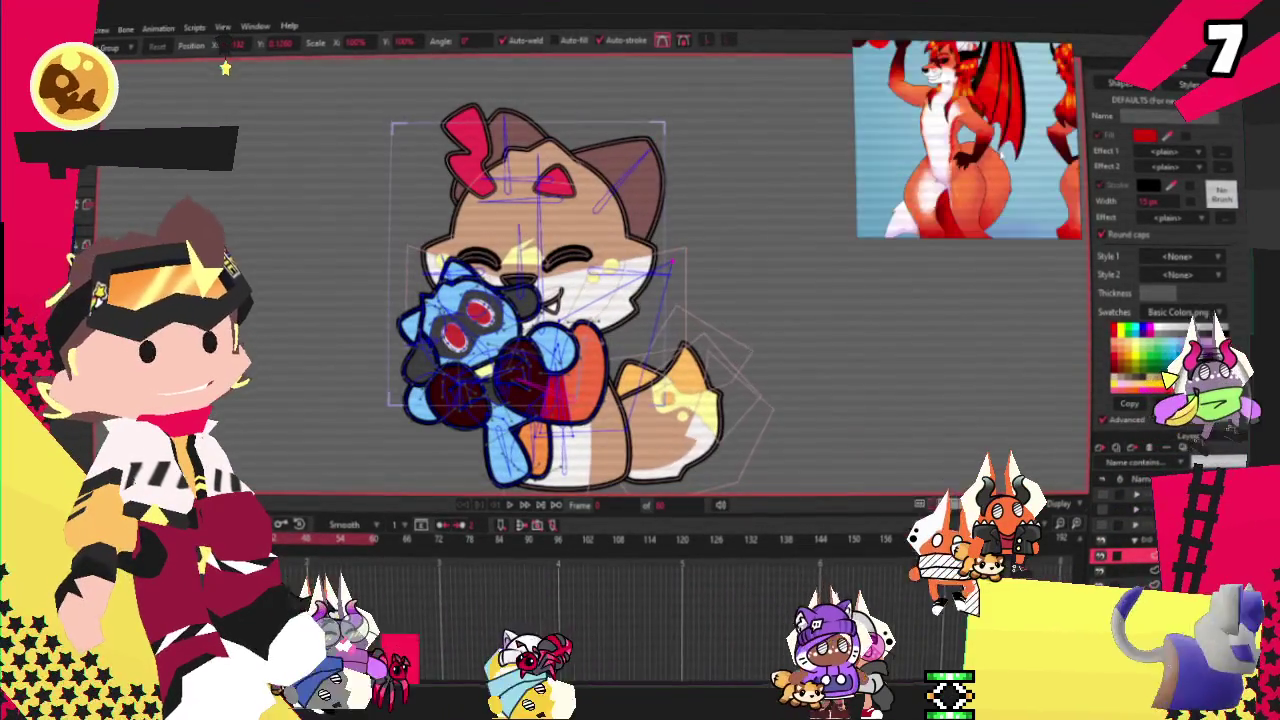
scroll(996, 97, "down", 2)
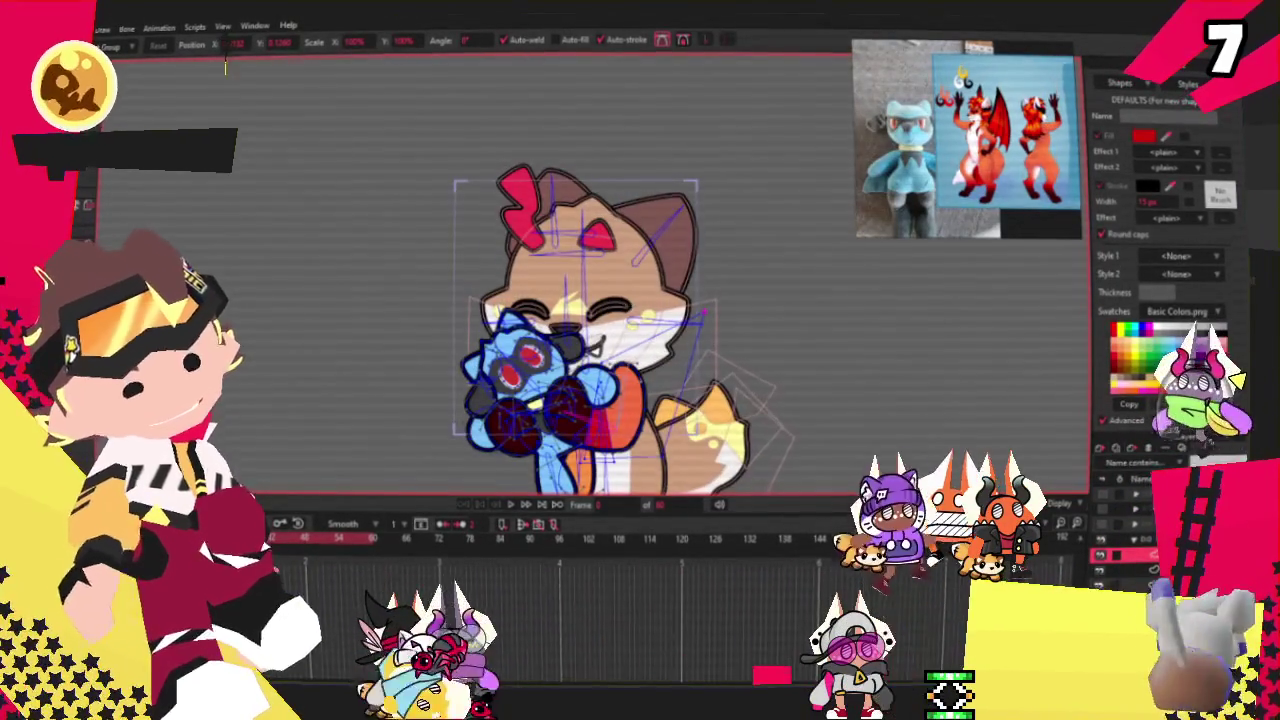
mouse_move(590, 330)
left_mouse_down()
mouse_move(571, 314)
mouse_move(571, 257)
mouse_move(530, 220)
left_mouse_up()
scroll(580, 368, "up", 3)
Step: Change the fox's white belly outline from black to red with the Stroke swatch
scroll(580, 368, "up", 2)
key("g")
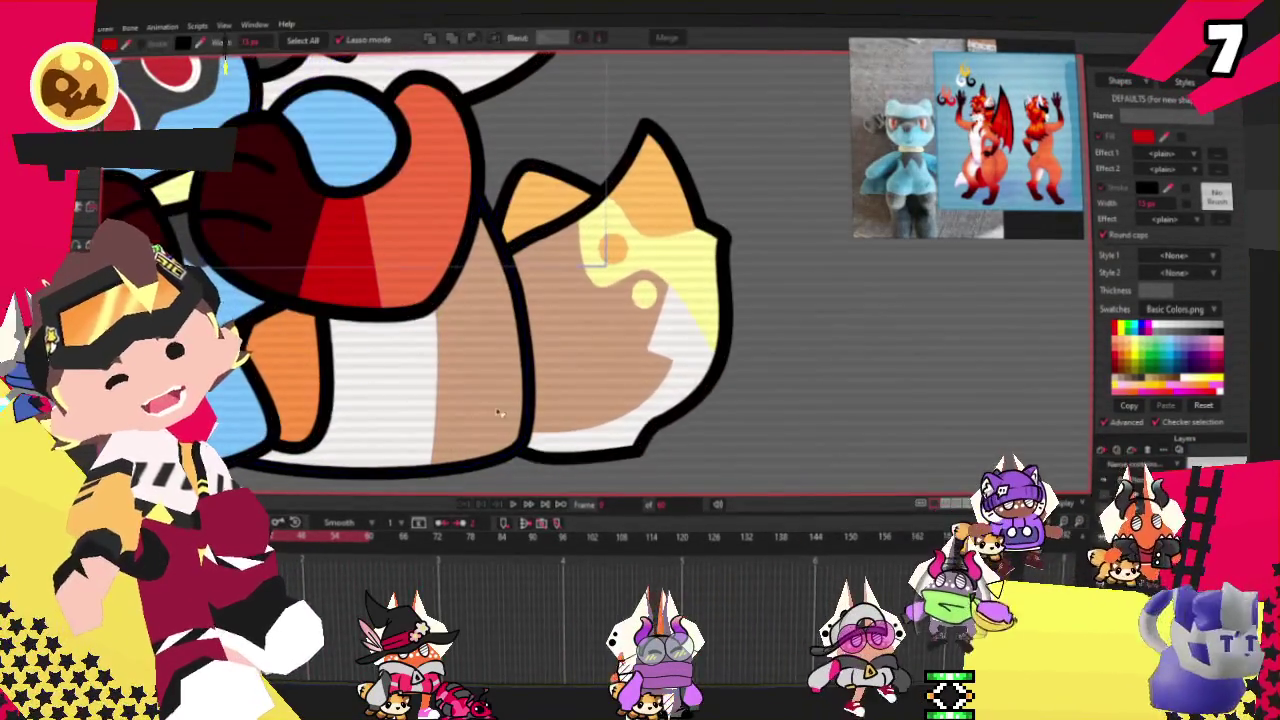
left_click_drag(490, 205, 527, 405)
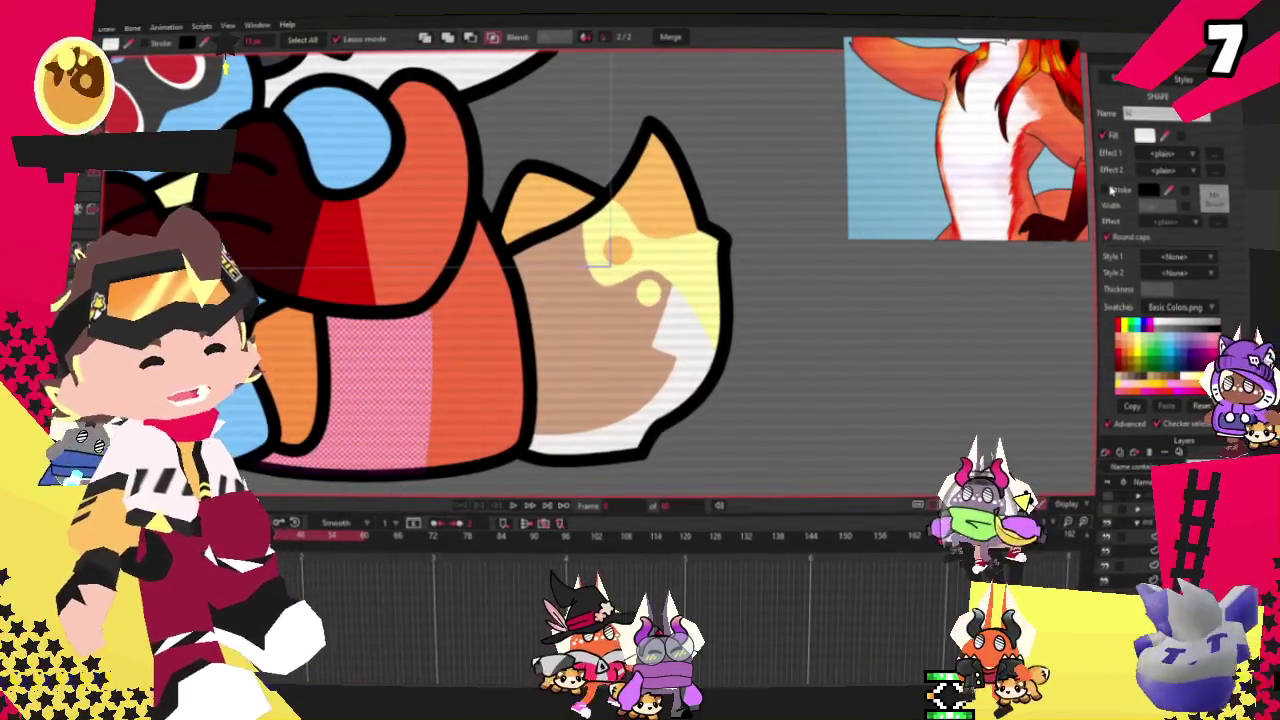
left_click(1125, 328)
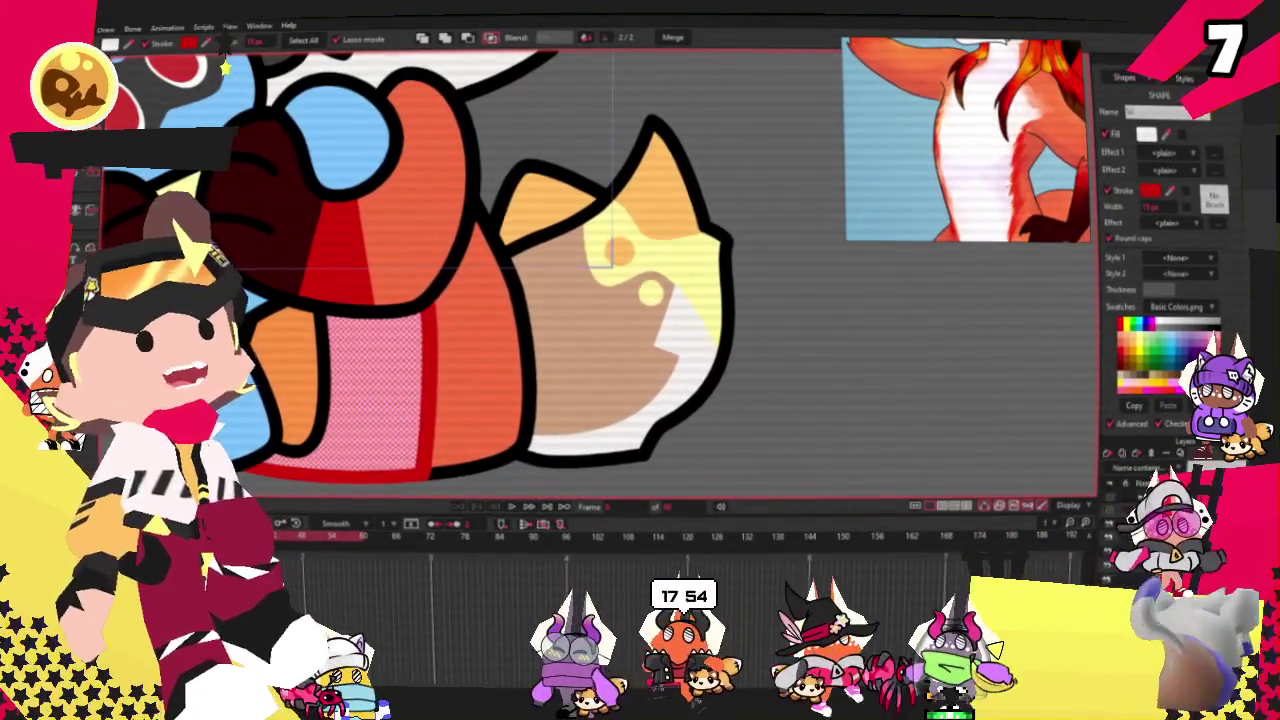
scroll(668, 260, "down", 2)
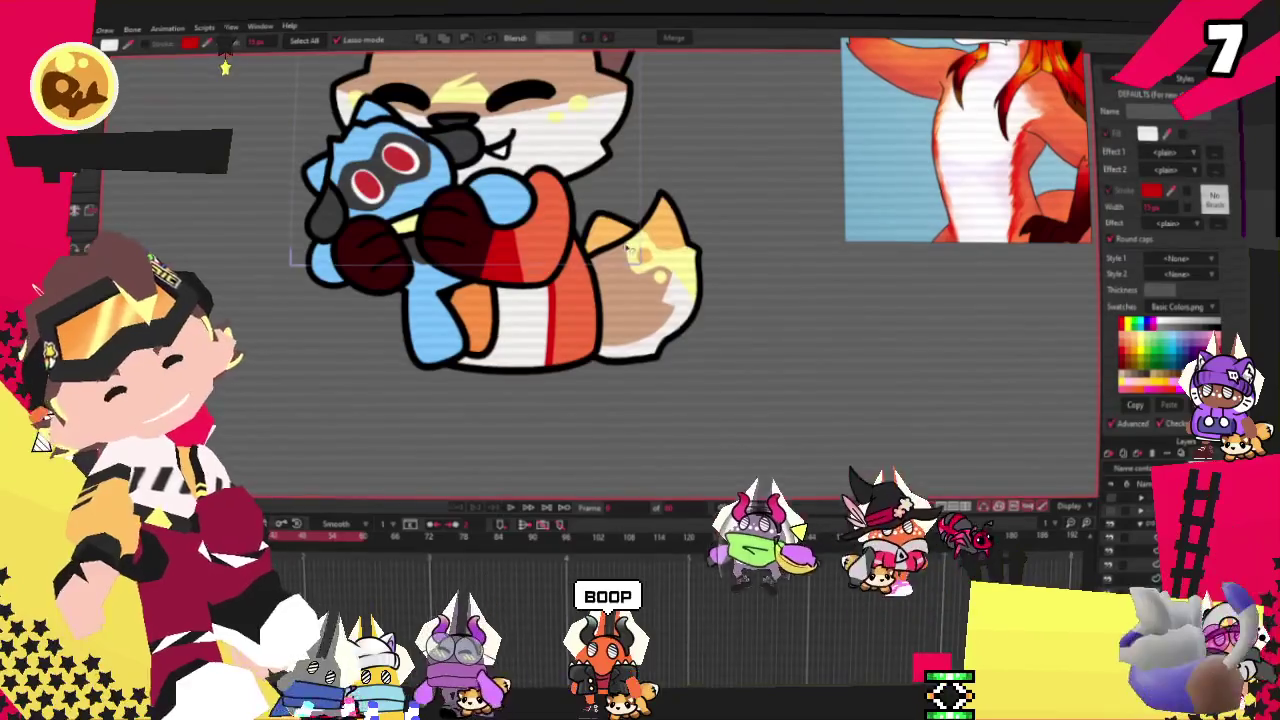
scroll(640, 300, "up", 1)
left_click(540, 360)
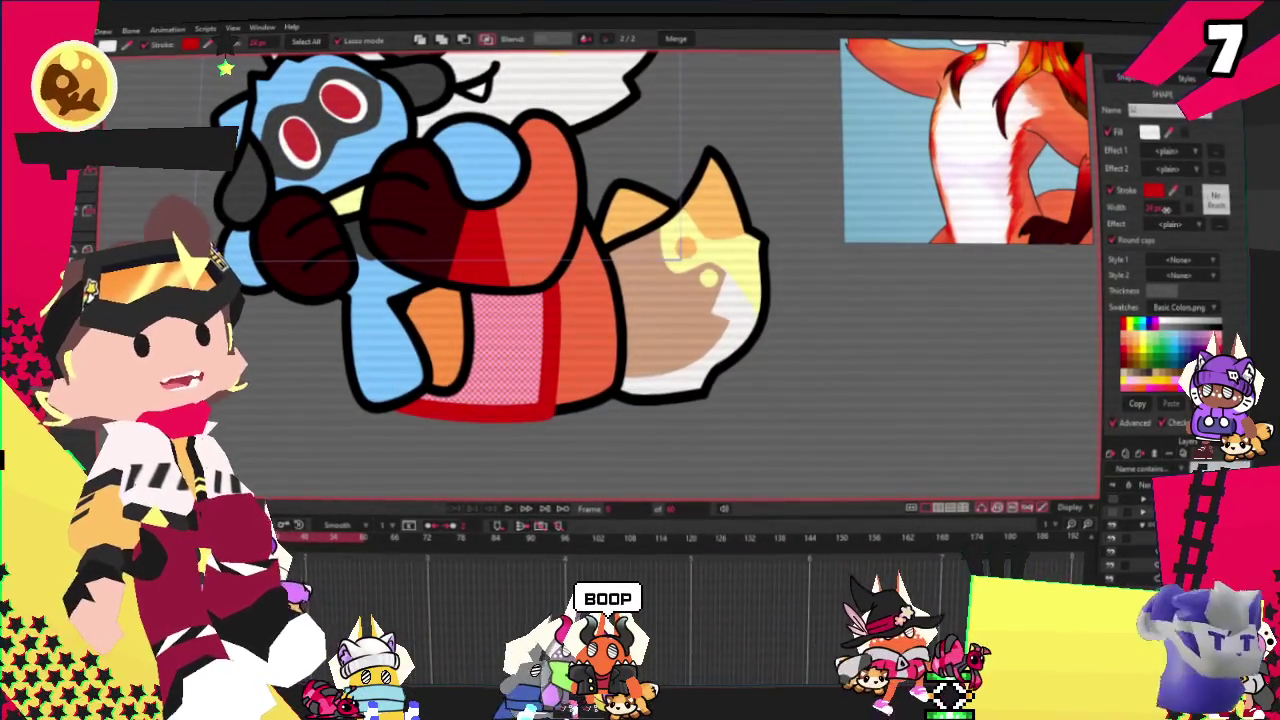
left_click(1000, 403)
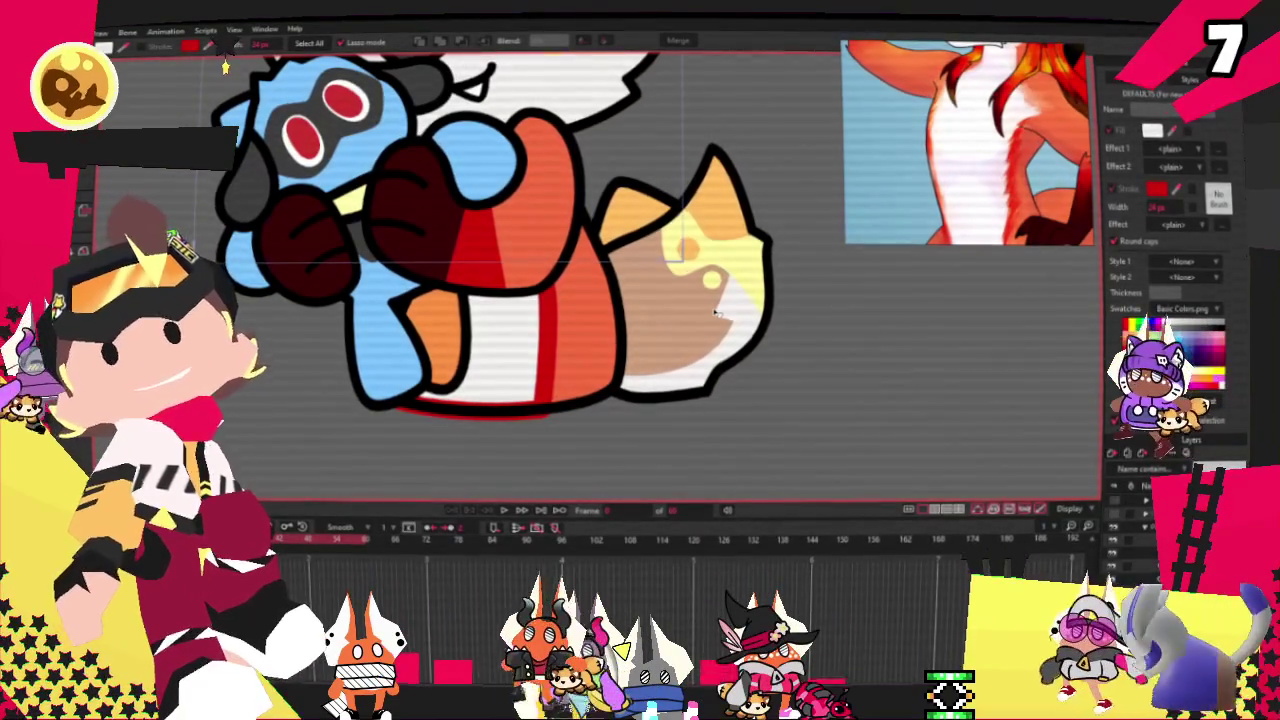
scroll(700, 310, "down", 2)
scroll(633, 292, "down", 2)
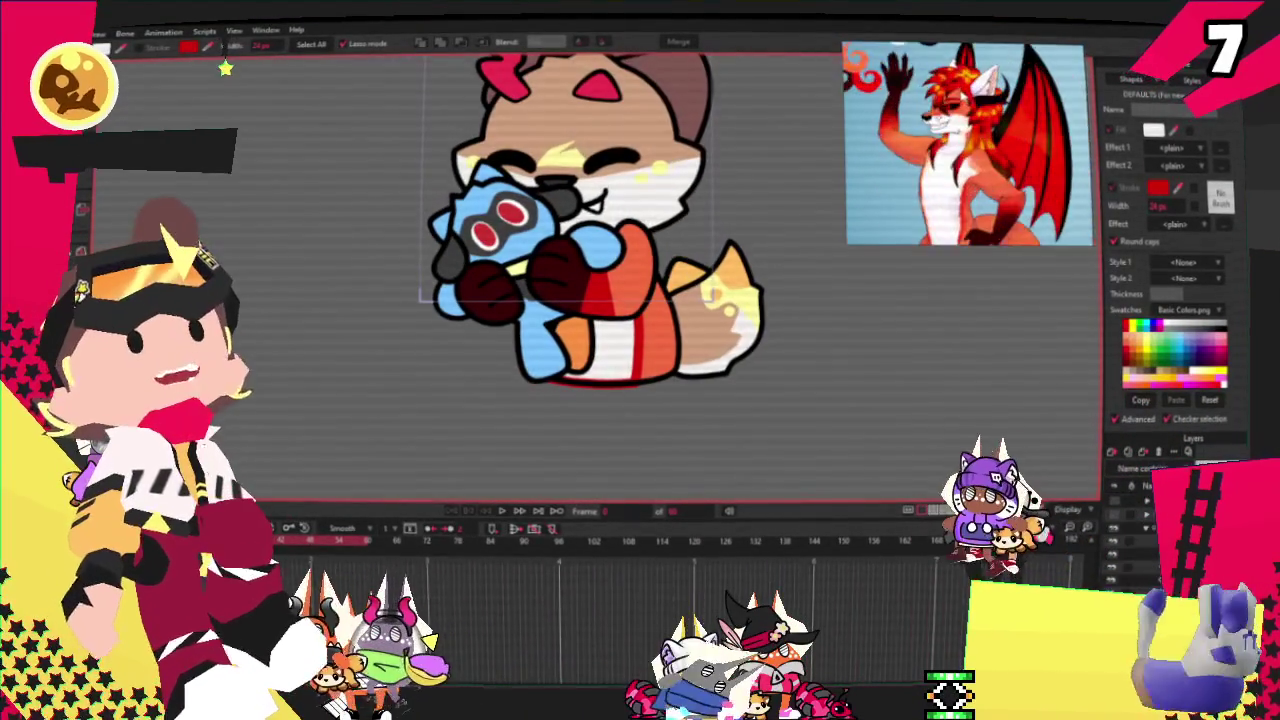
scroll(773, 124, "up", 2)
scroll(773, 124, "up", 1)
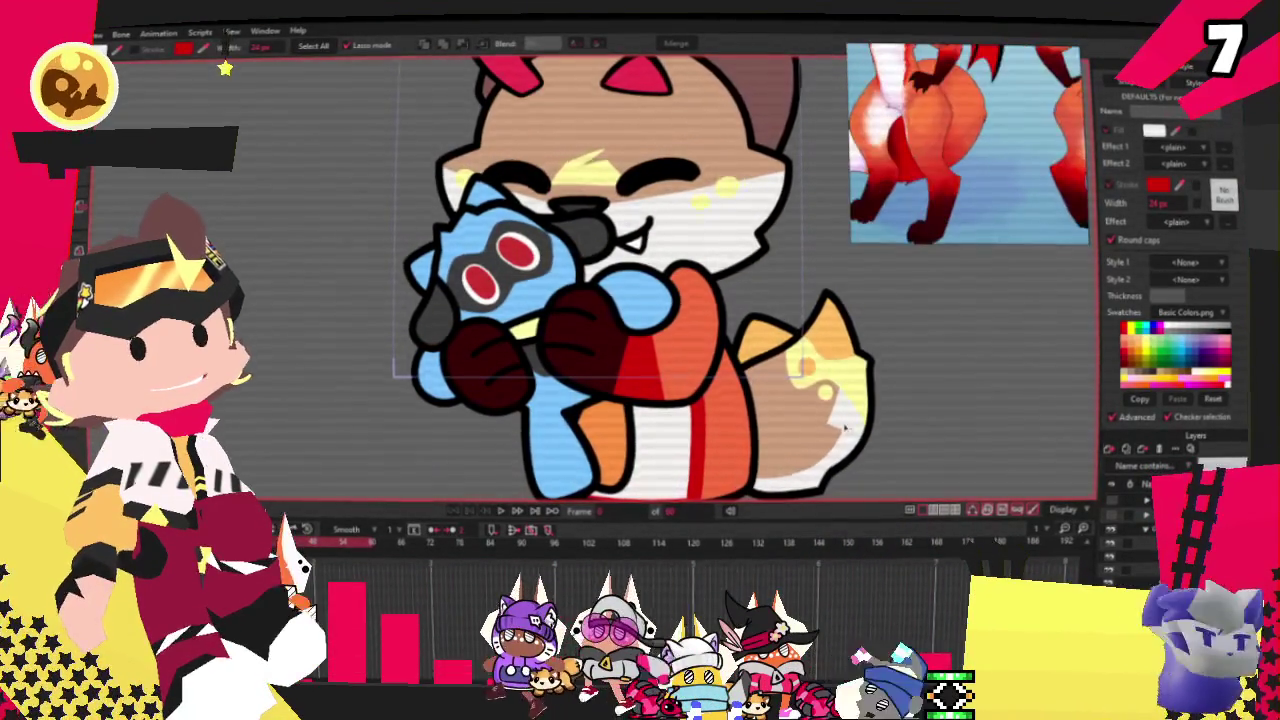
scroll(645, 305, "down", 1)
scroll(645, 305, "up", 2)
Step: Select the fox's tail and recolour it with a white tip and a red band
left_click(740, 282)
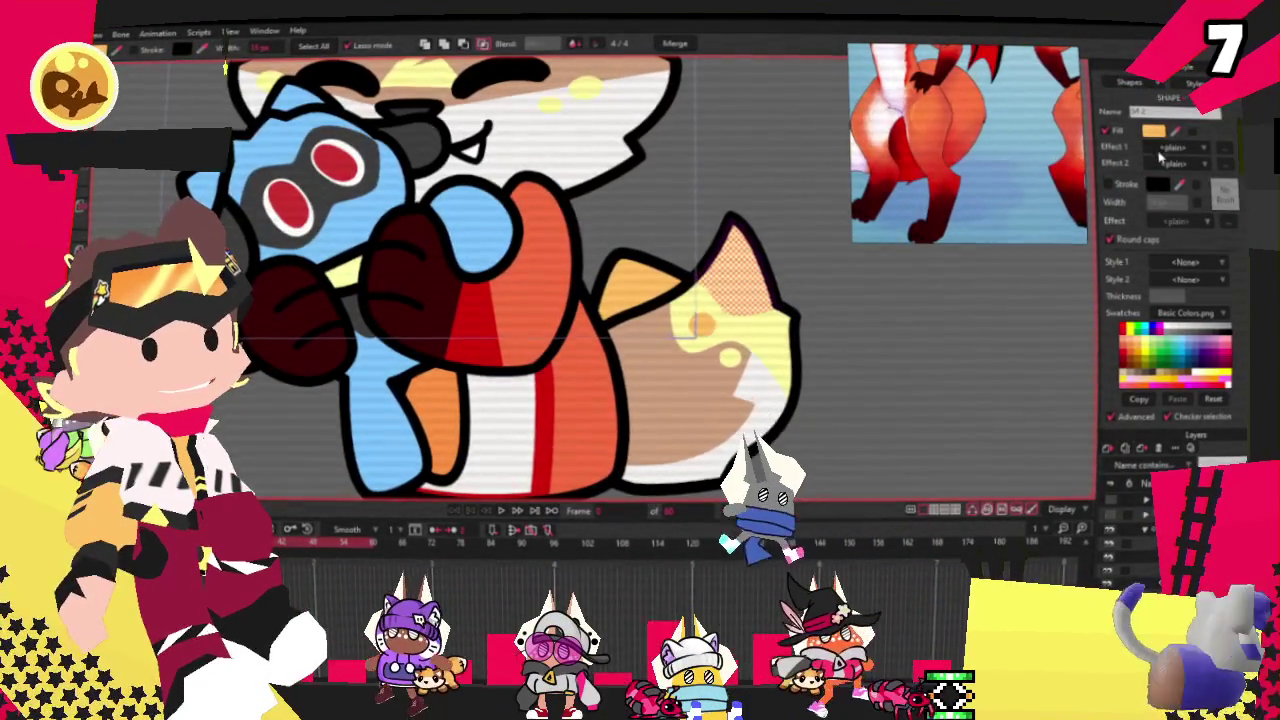
left_click(623, 376)
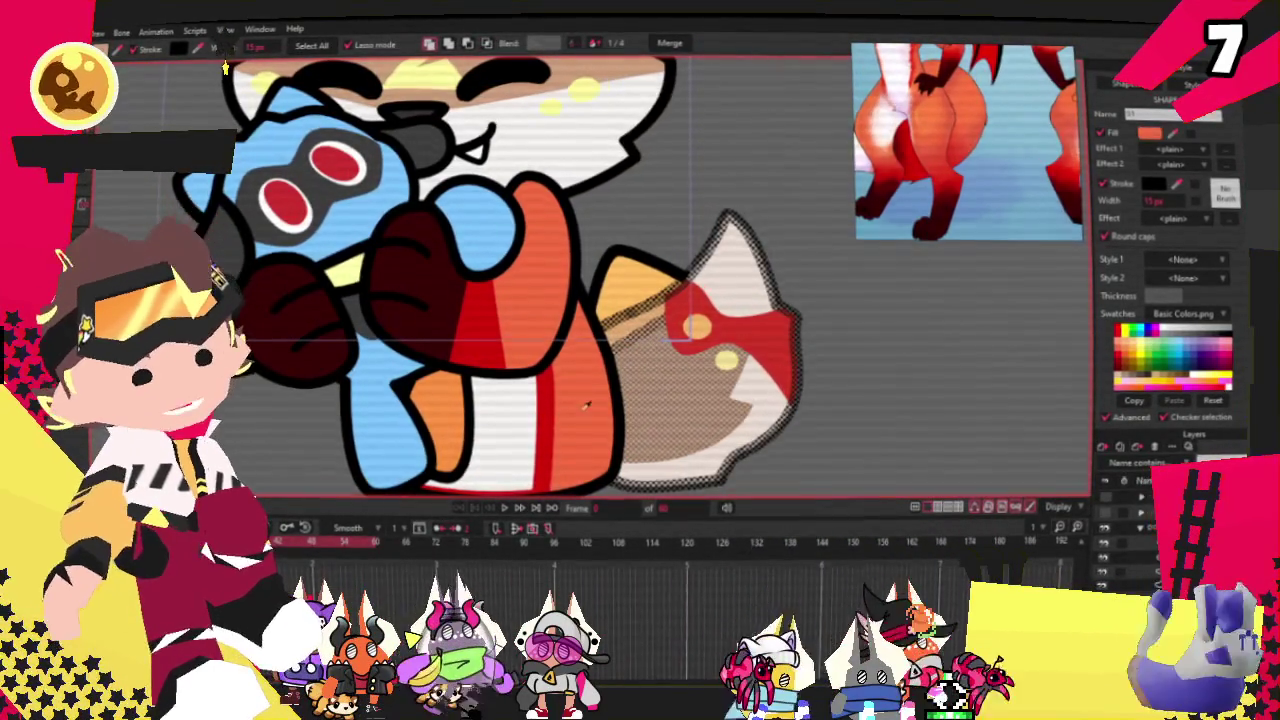
scroll(826, 295, "up", 1)
scroll(826, 295, "up", 2)
scroll(826, 295, "up", 2)
scroll(826, 295, "up", 2)
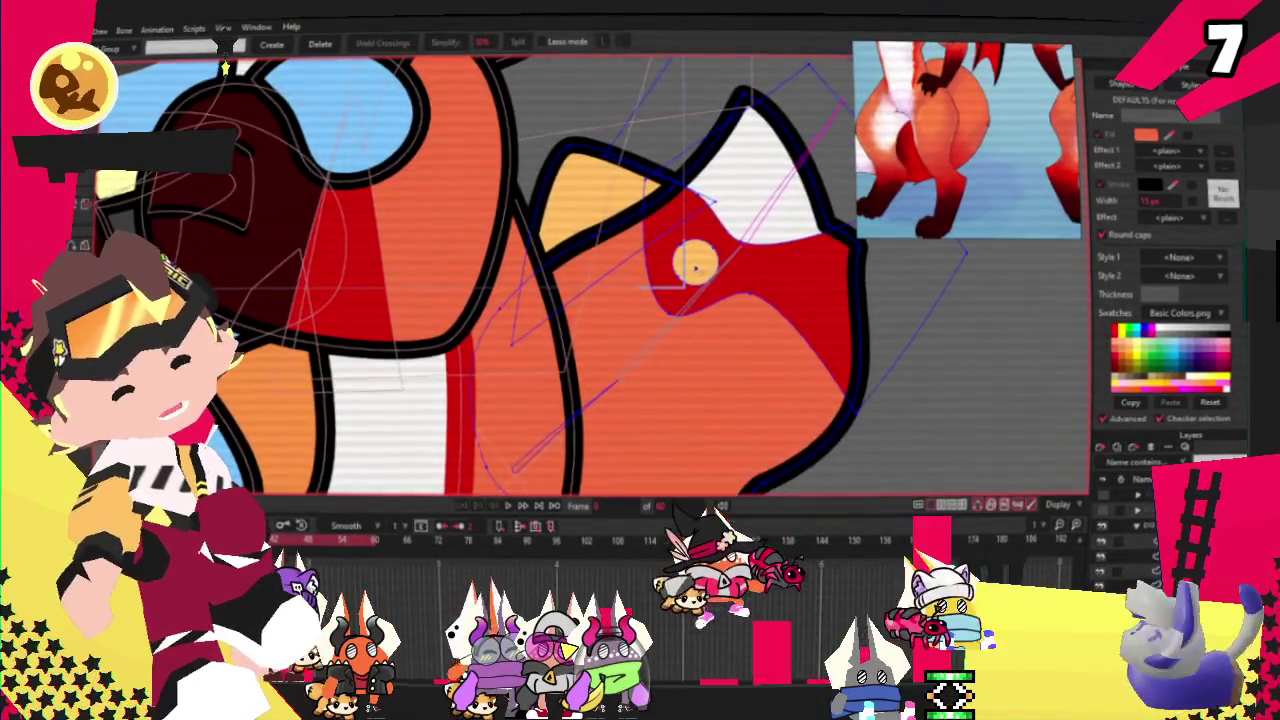
Step: Delete the stray white fill from the fox's tail
key("Delete")
scroll(597, 188, "down", 3)
scroll(702, 240, "up", 2)
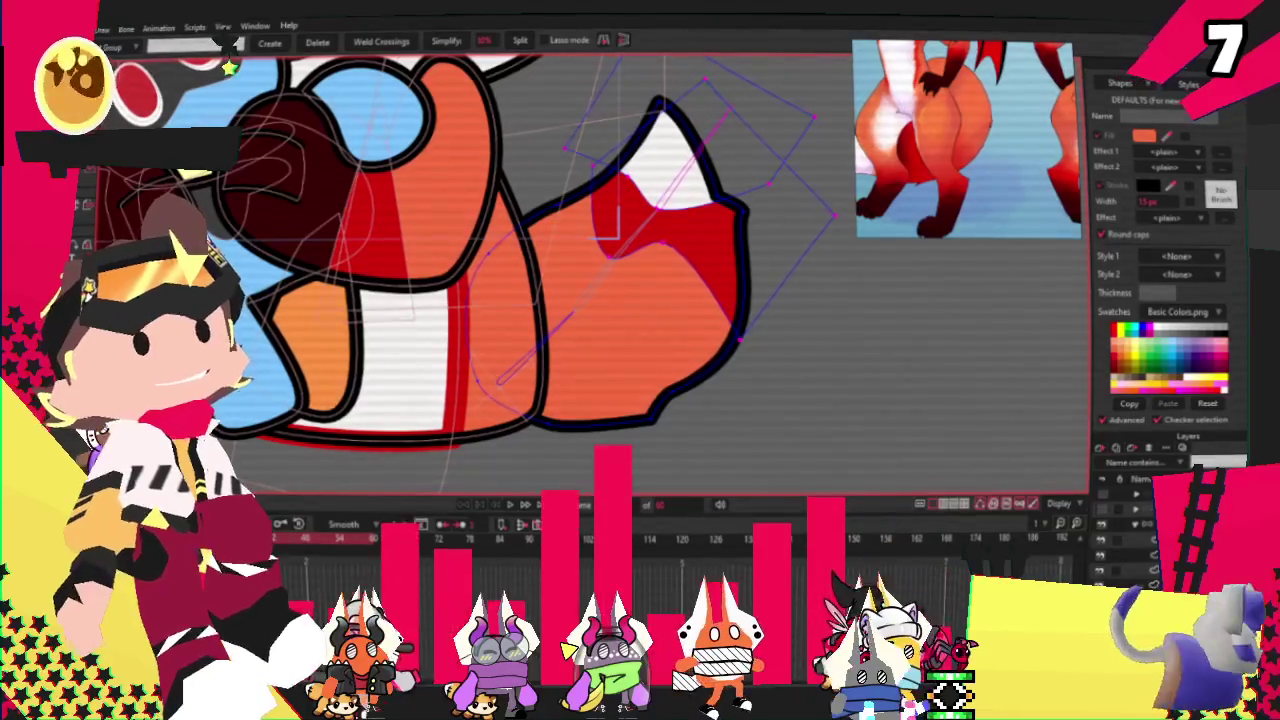
Step: Move the tail points so the red region forms a band beneath the white tip
key("a")
key("t")
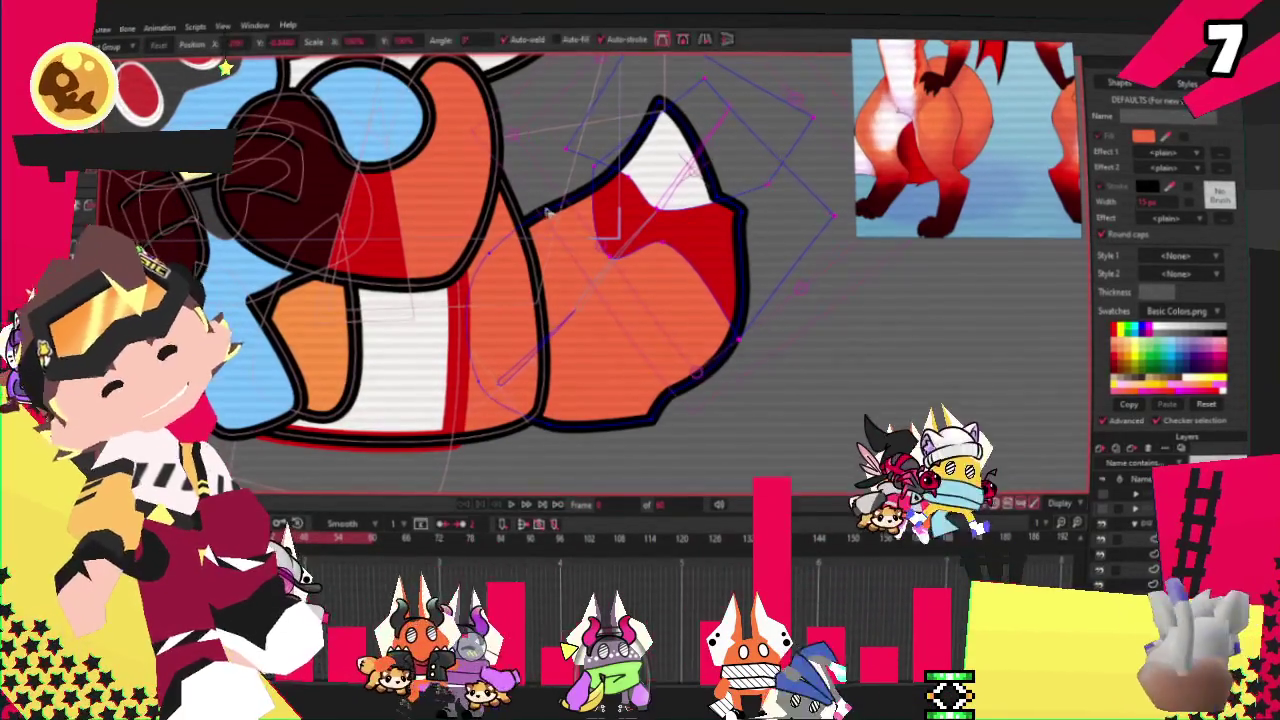
mouse_move(598, 252)
left_mouse_down()
mouse_move(617, 335)
mouse_move(813, 402)
left_mouse_up()
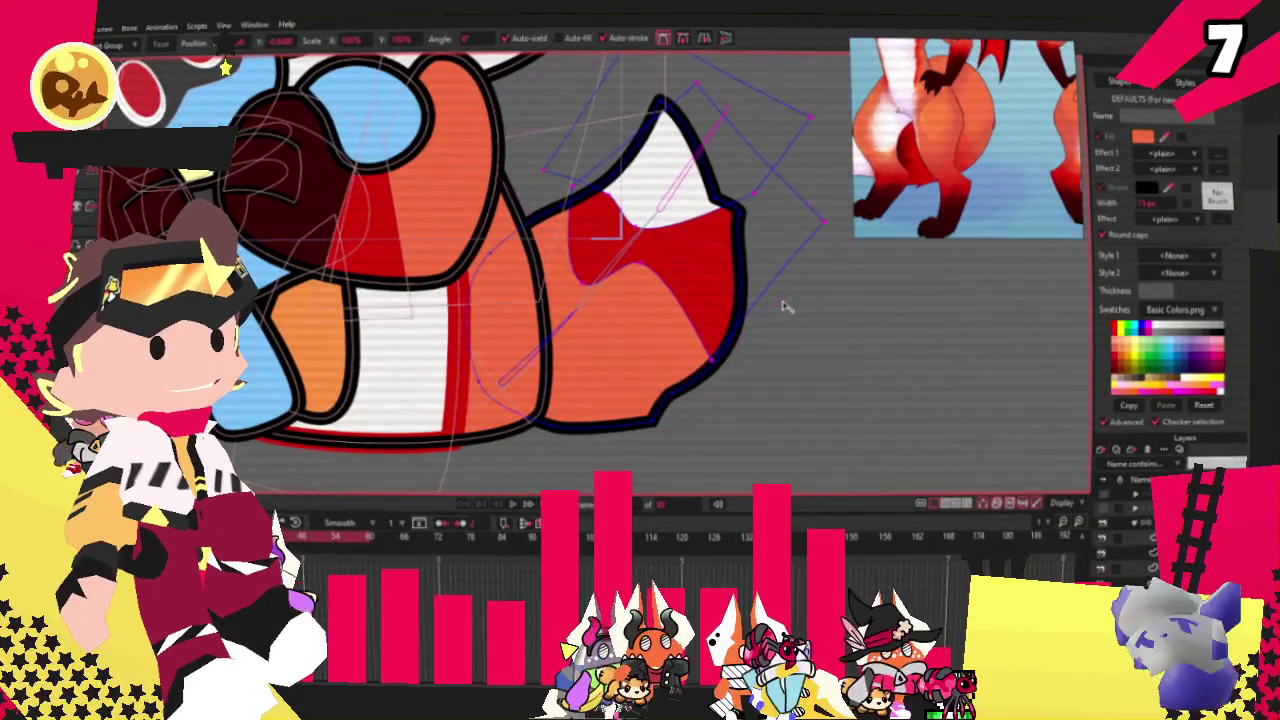
left_click_drag(773, 358, 742, 358)
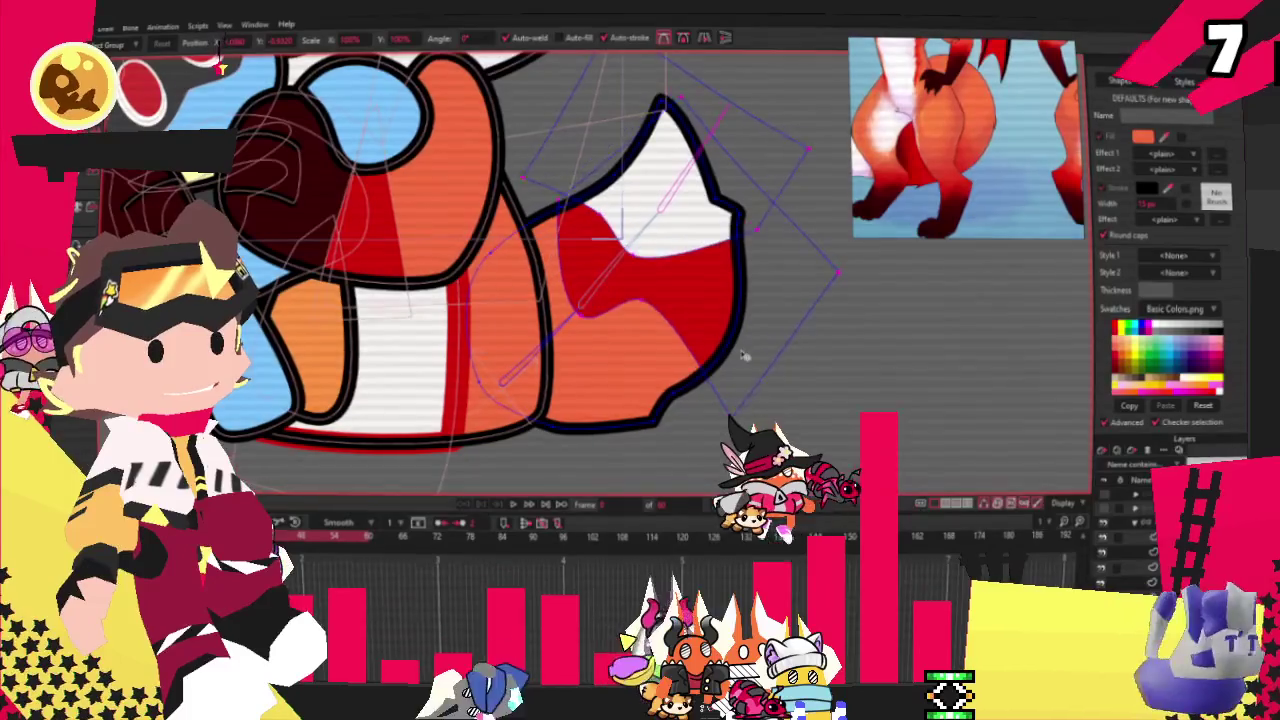
mouse_move(588, 325)
left_mouse_down()
mouse_move(582, 312)
mouse_move(643, 293)
left_mouse_up()
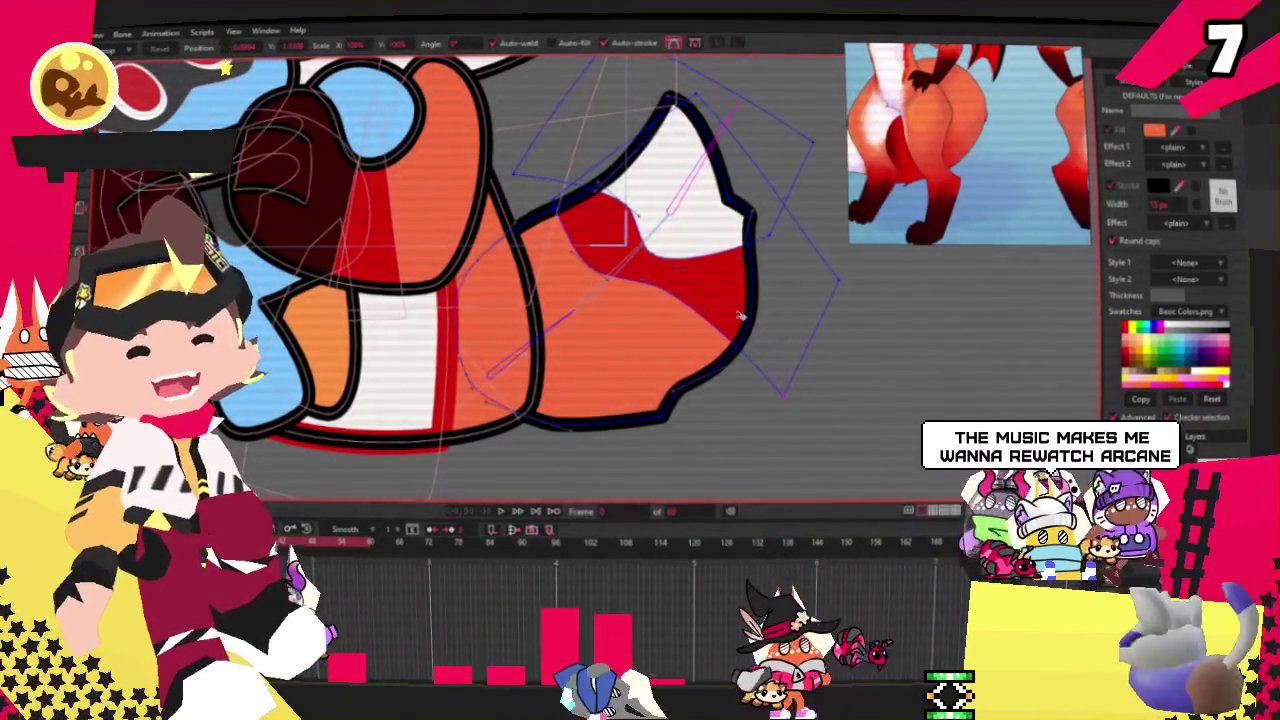
left_click_drag(752, 308, 672, 301)
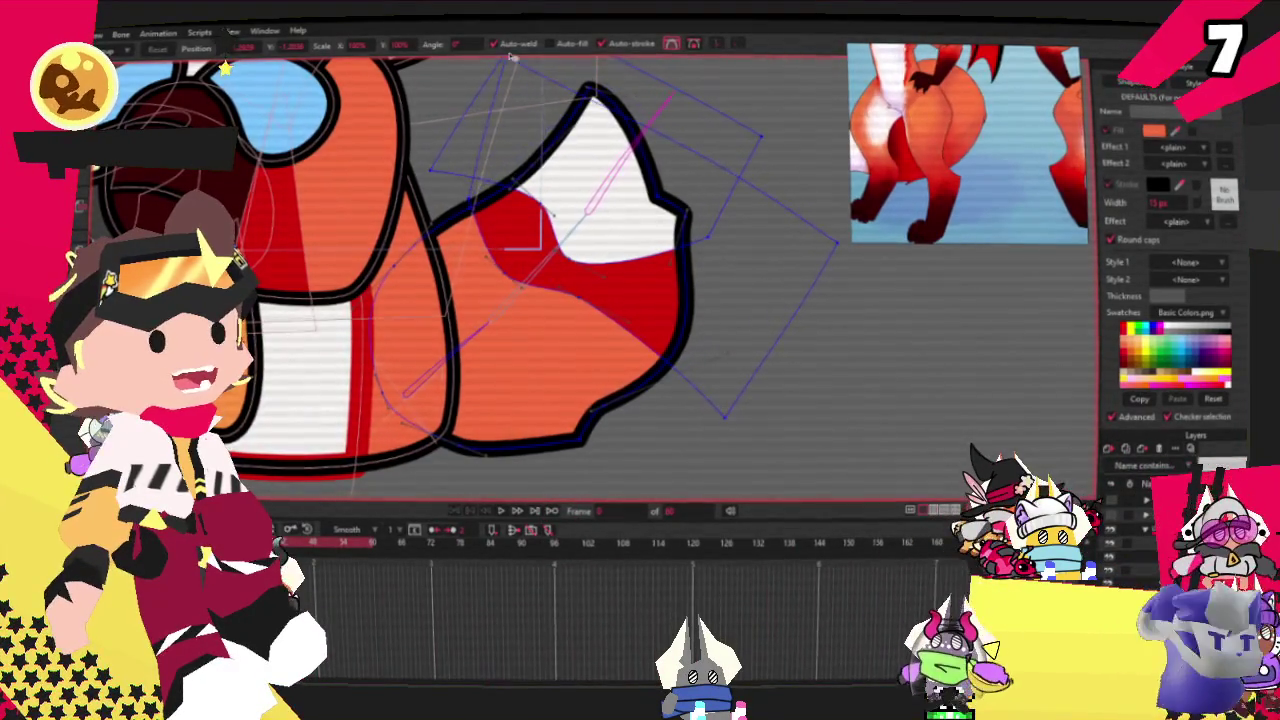
scroll(475, 202, "up", 2)
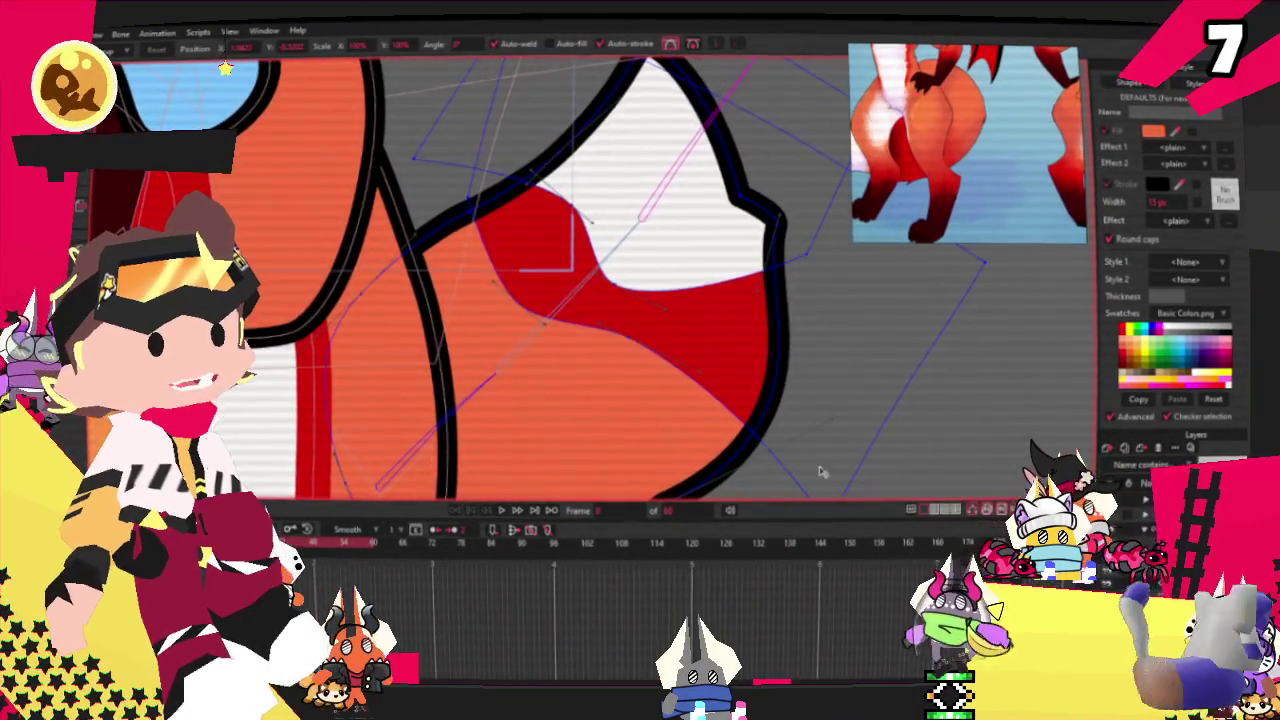
scroll(807, 464, "down", 2)
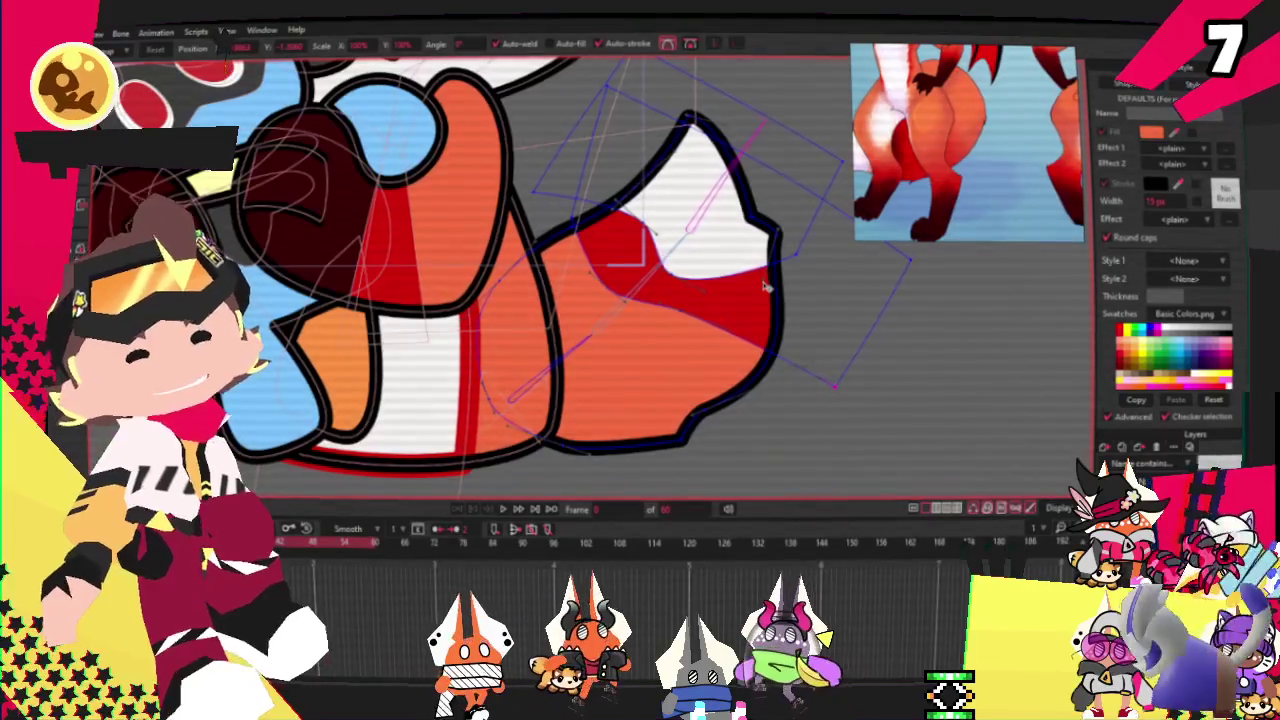
scroll(765, 287, "down", 1)
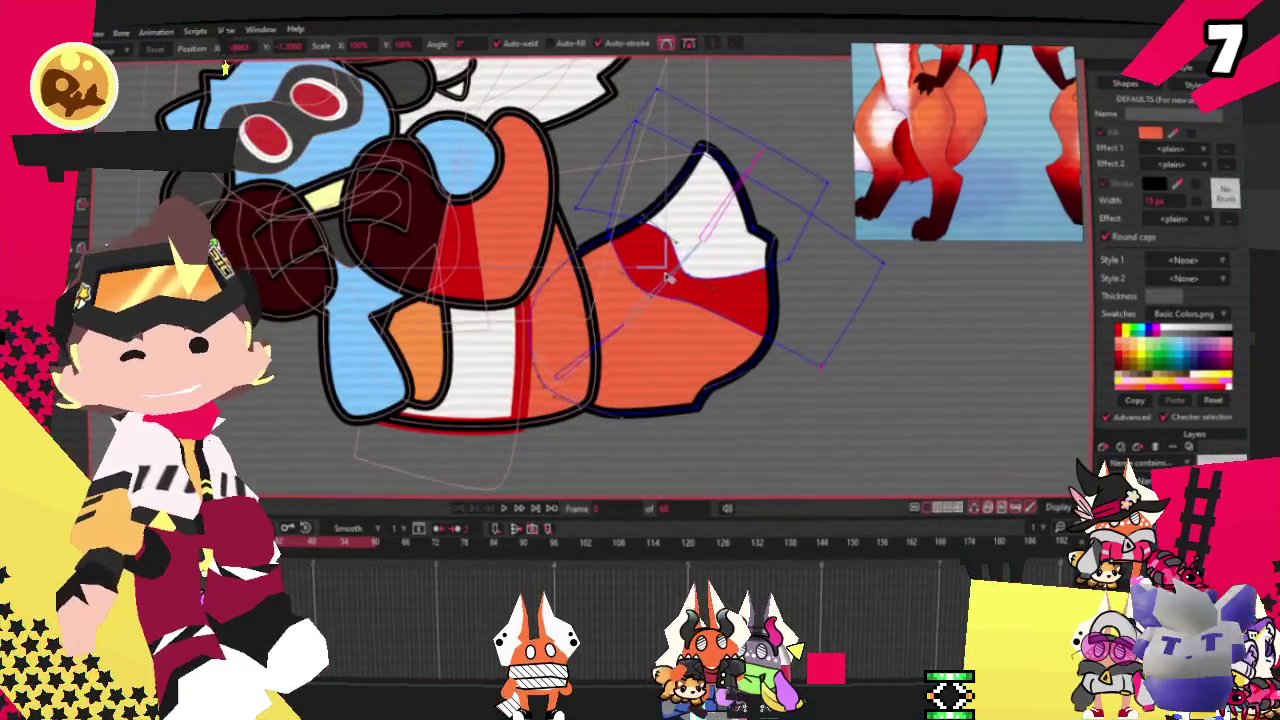
scroll(668, 280, "up", 1)
scroll(675, 270, "up", 1)
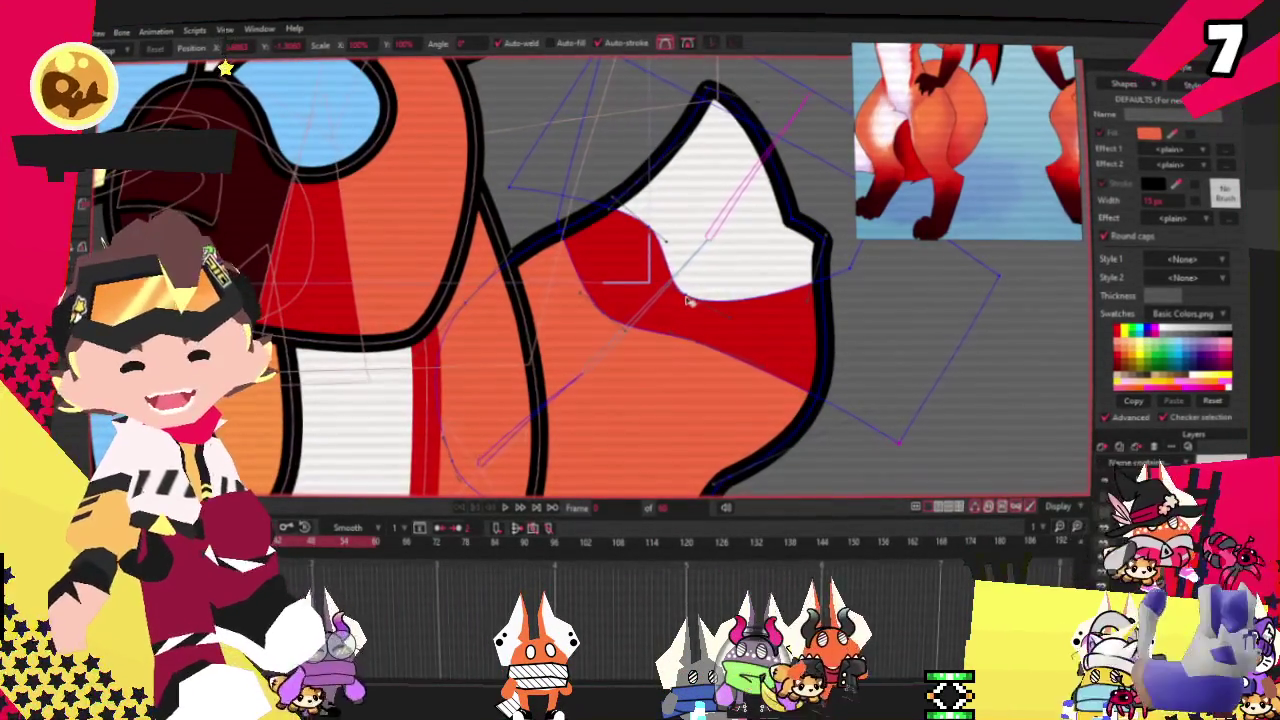
scroll(655, 240, "up", 1)
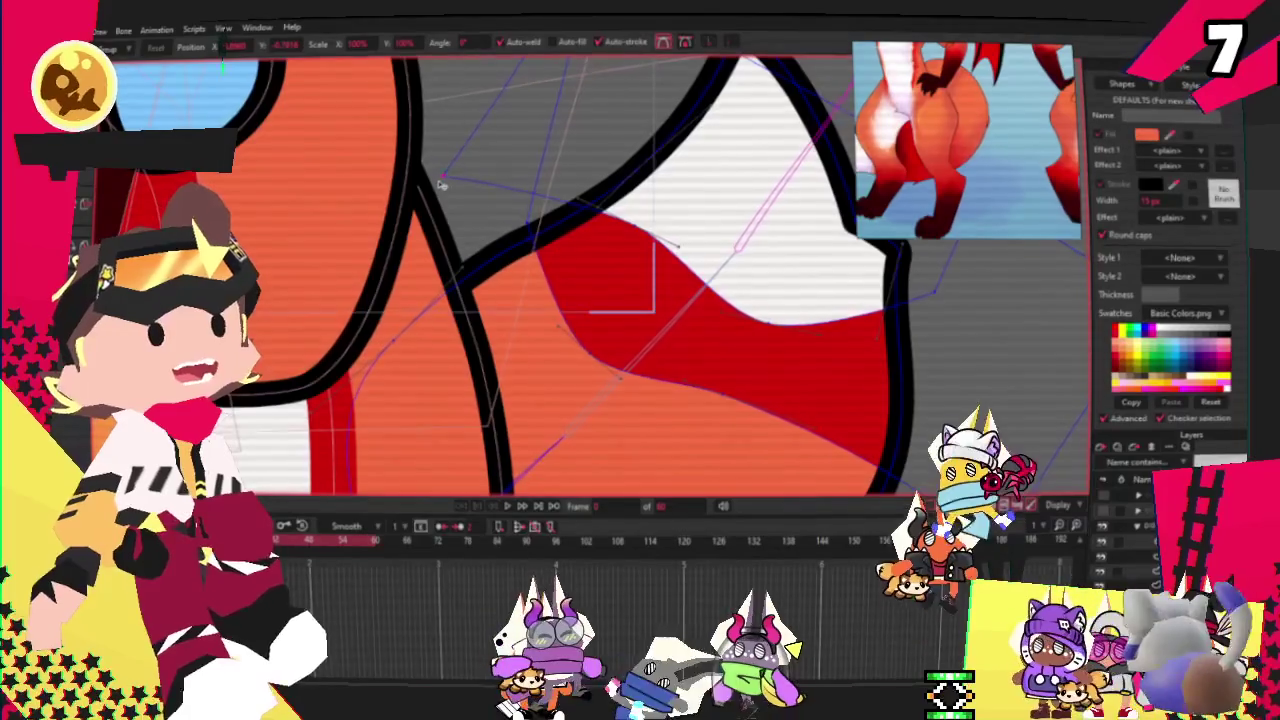
scroll(731, 260, "down", 1)
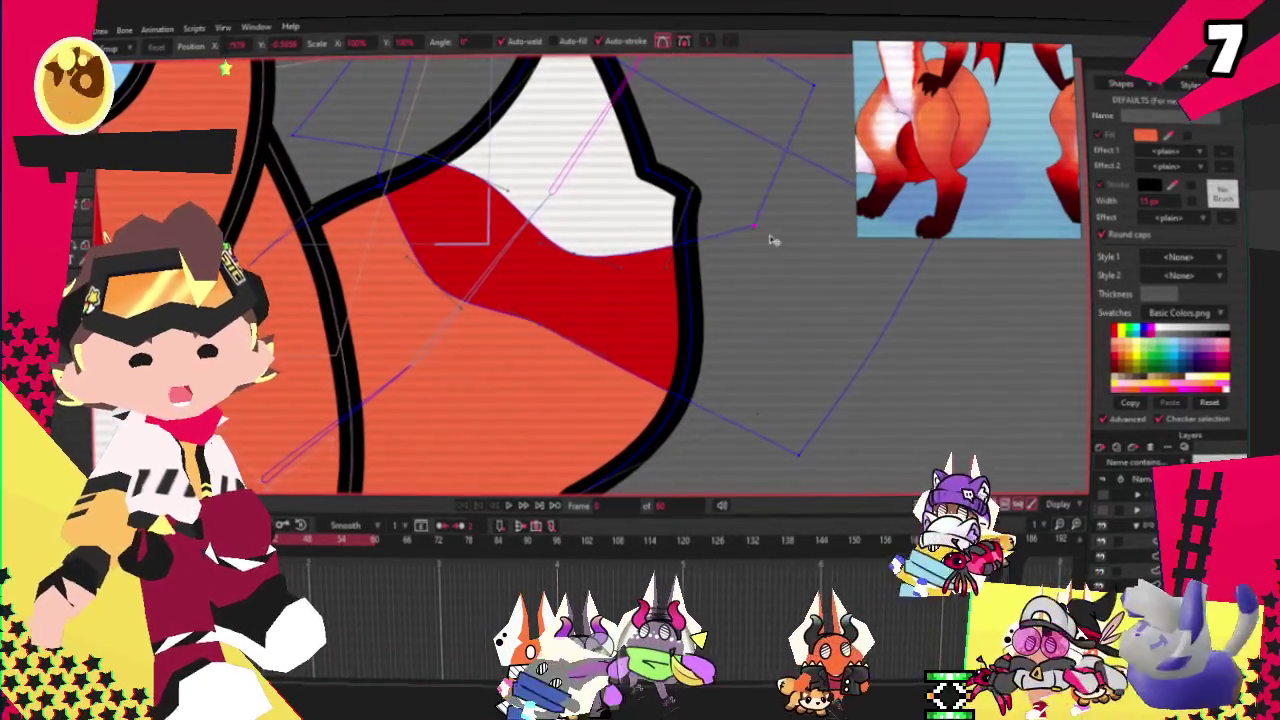
scroll(795, 275, "down", 2)
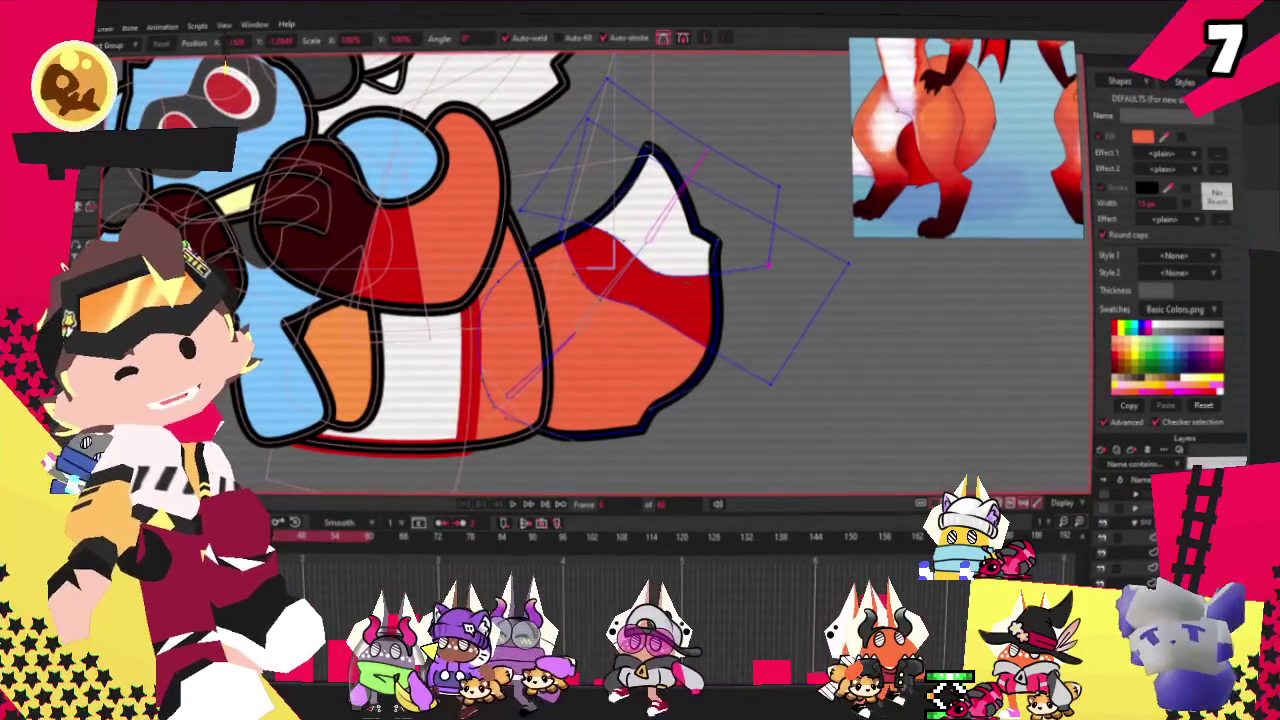
scroll(543, 235, "up", 4)
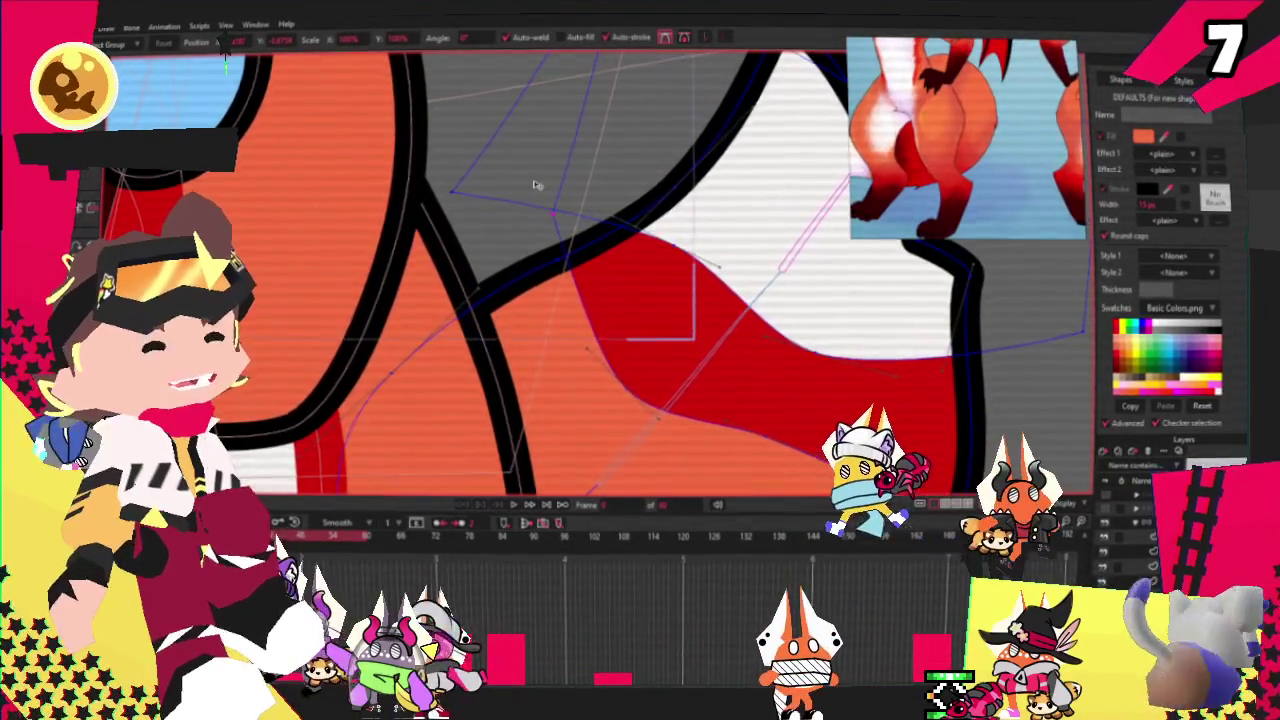
scroll(560, 240, "down", 4)
scroll(563, 241, "up", 2)
scroll(560, 248, "up", 1)
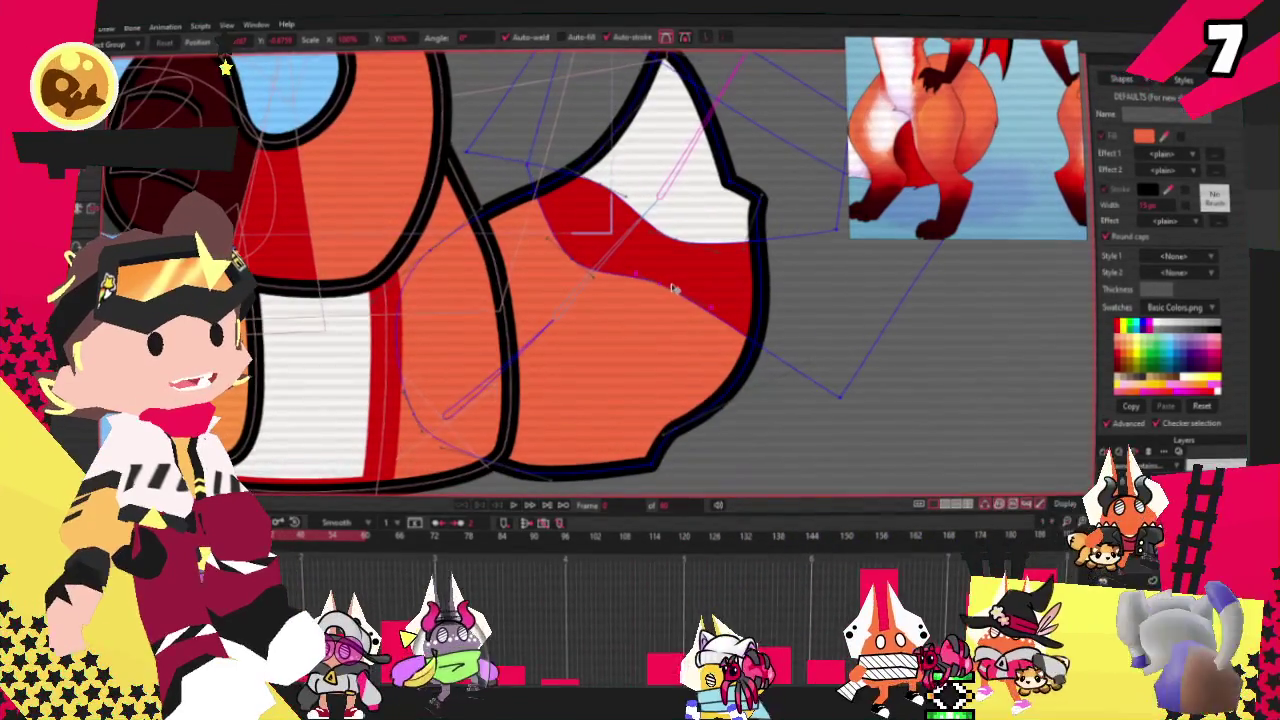
scroll(557, 252, "down", 3)
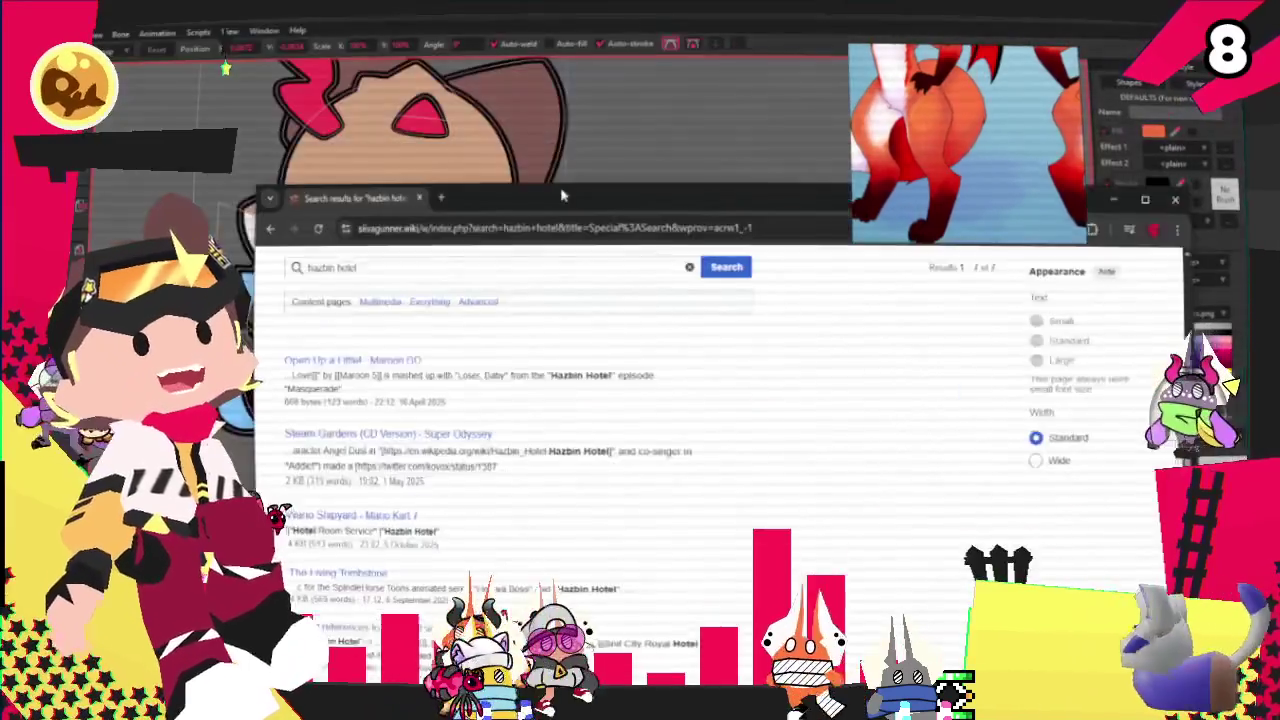
Step: Move the browser window aside and close the Hazbin Hotel search results
left_click_drag(562, 196, 490, 131)
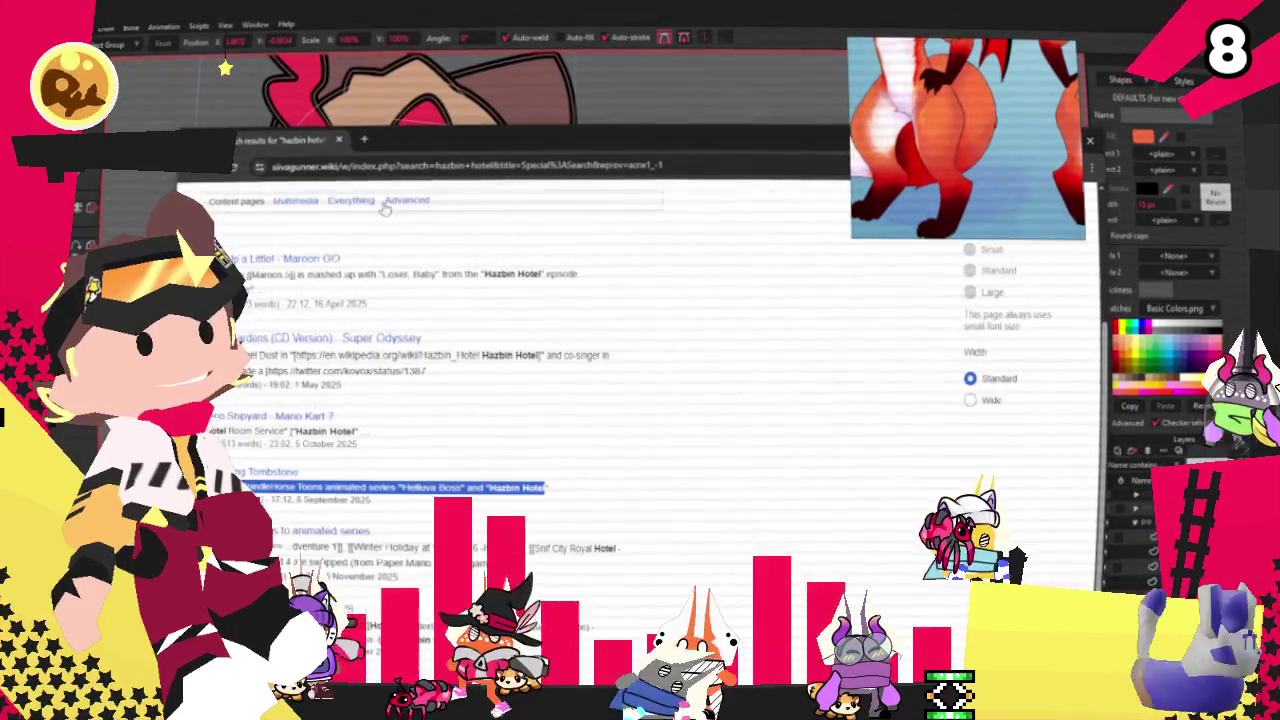
left_click(340, 143)
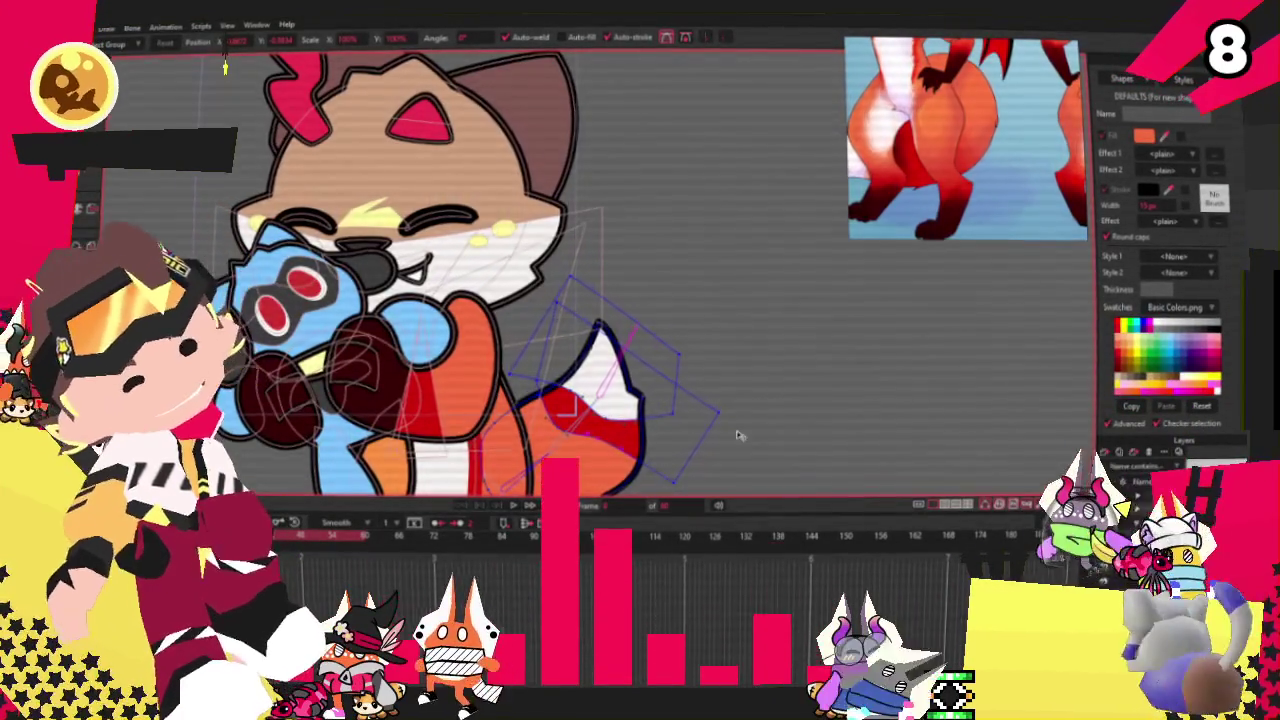
Step: Draw a red-filled rectangle over the fox's back and select its points
scroll(718, 438, "down", 5)
scroll(657, 322, "up", 5)
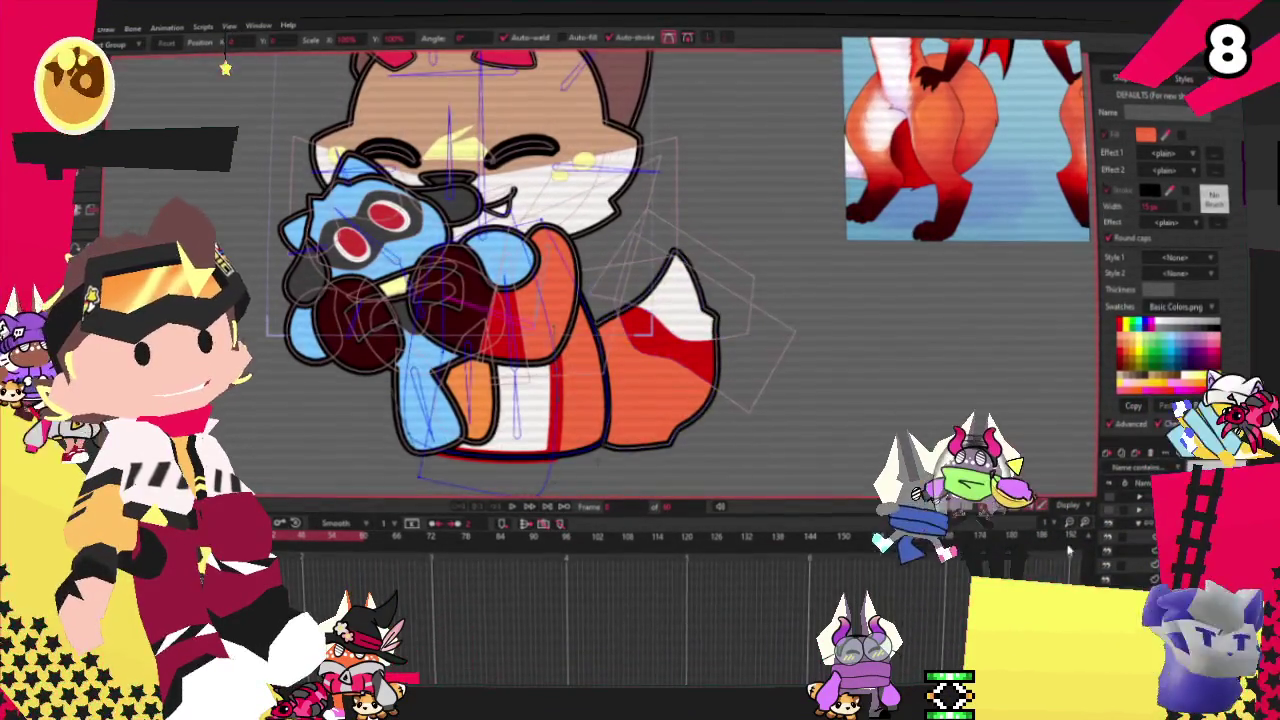
scroll(800, 213, "up", 2)
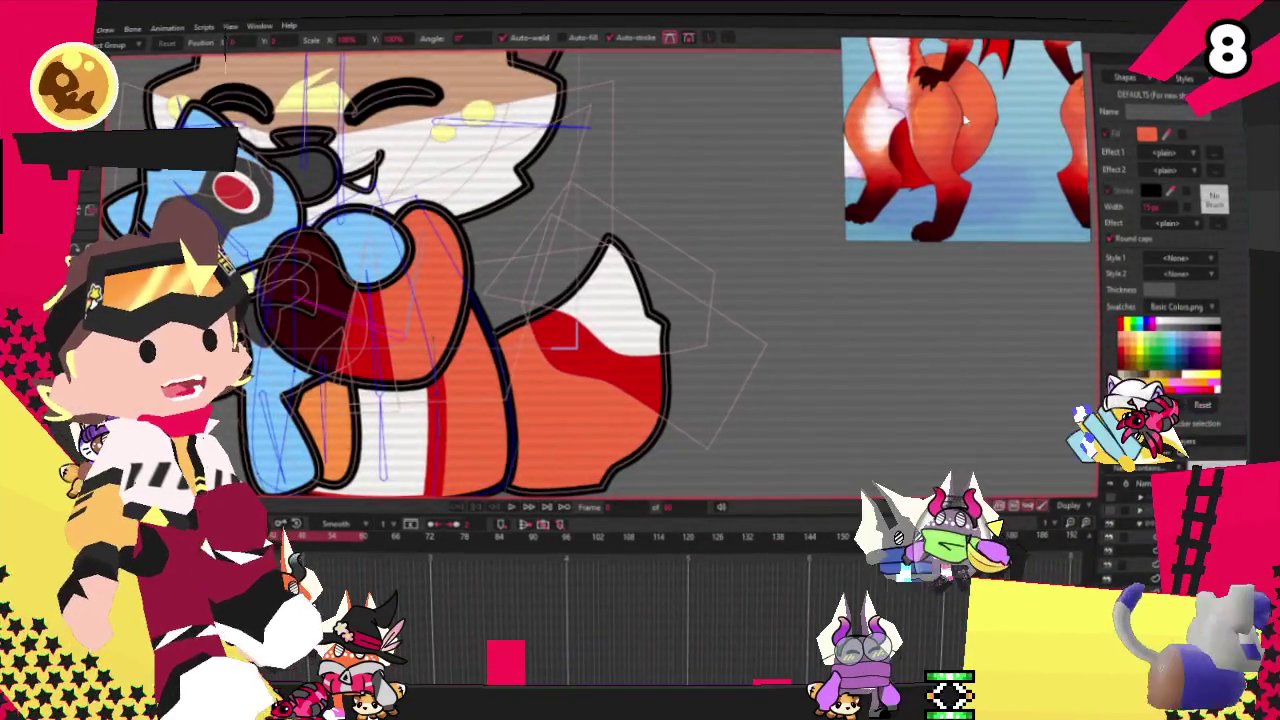
scroll(955, 118, "down", 3)
scroll(940, 130, "down", 2)
scroll(928, 140, "up", 3)
scroll(928, 160, "up", 2)
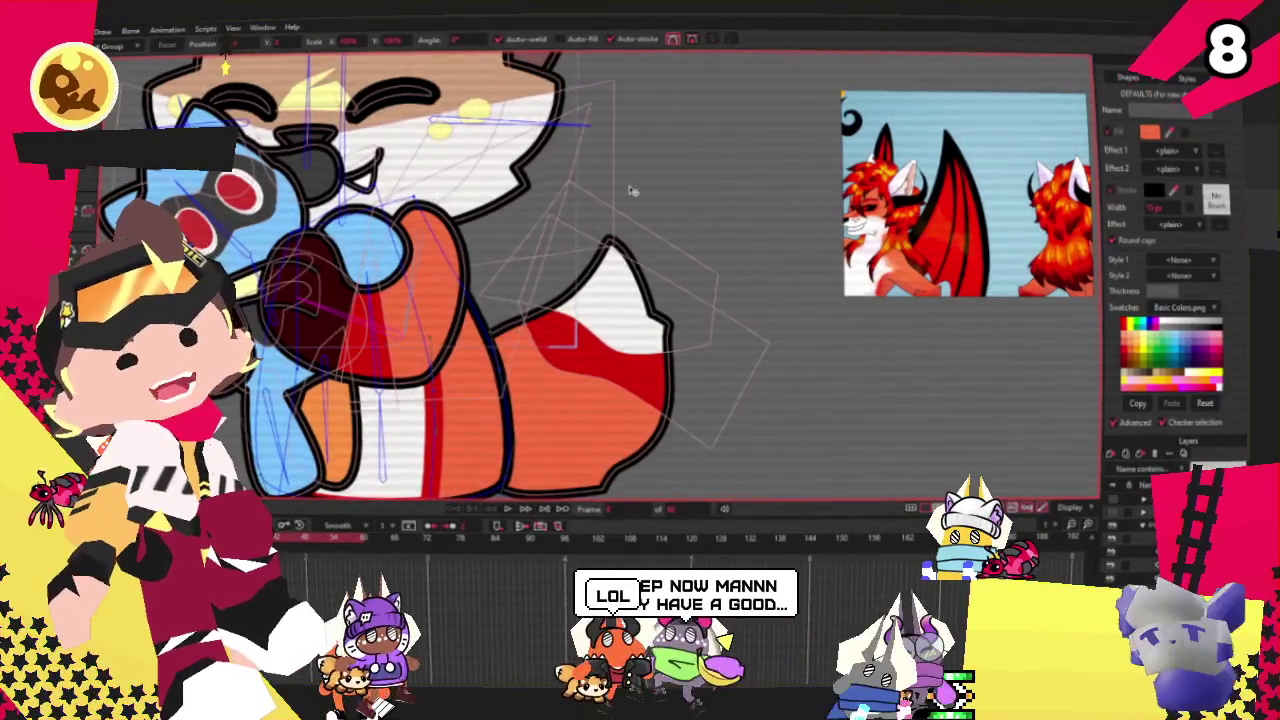
scroll(640, 190, "down", 3)
scroll(640, 190, "up", 4)
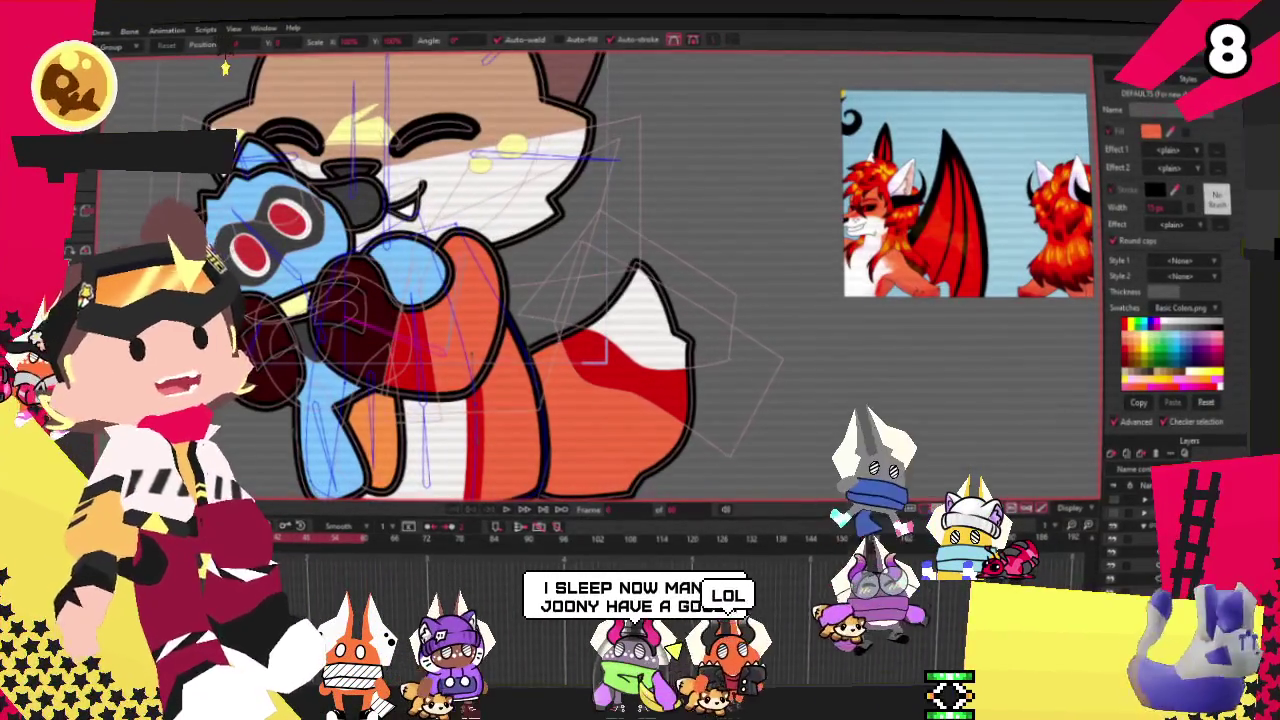
key("r")
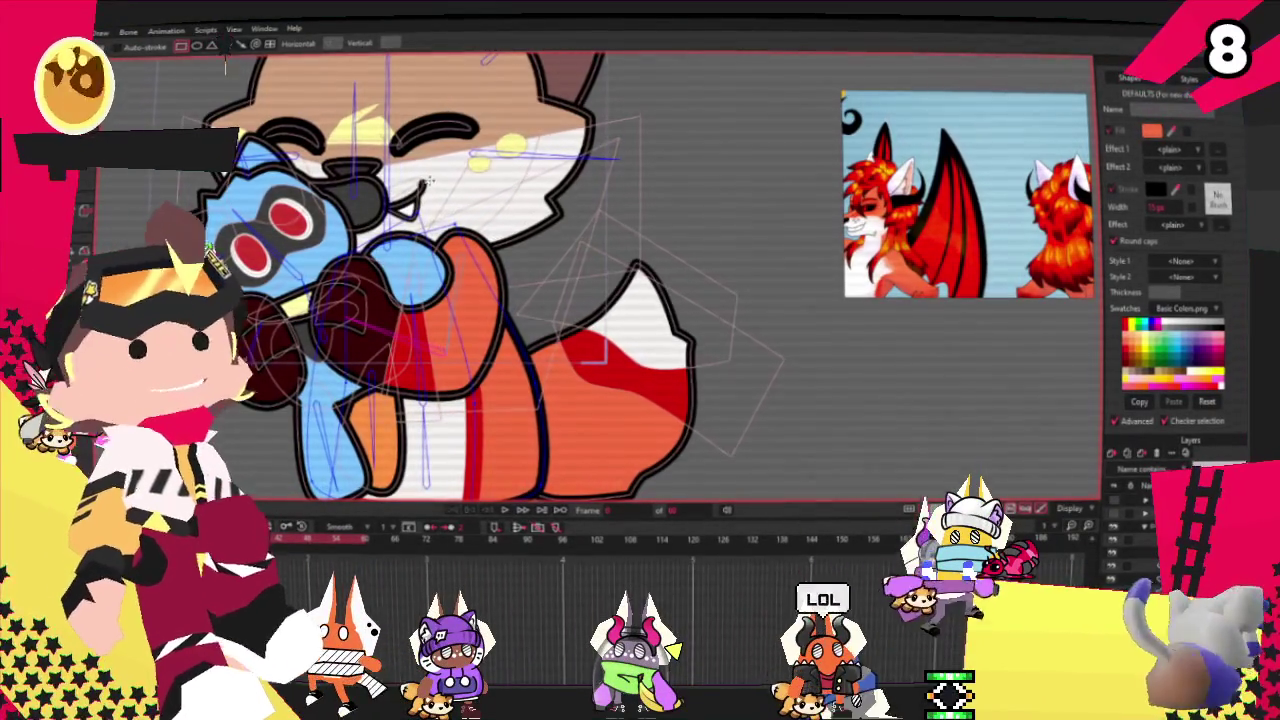
left_click_drag(441, 186, 622, 352)
key("g")
left_click_drag(505, 330, 640, 265)
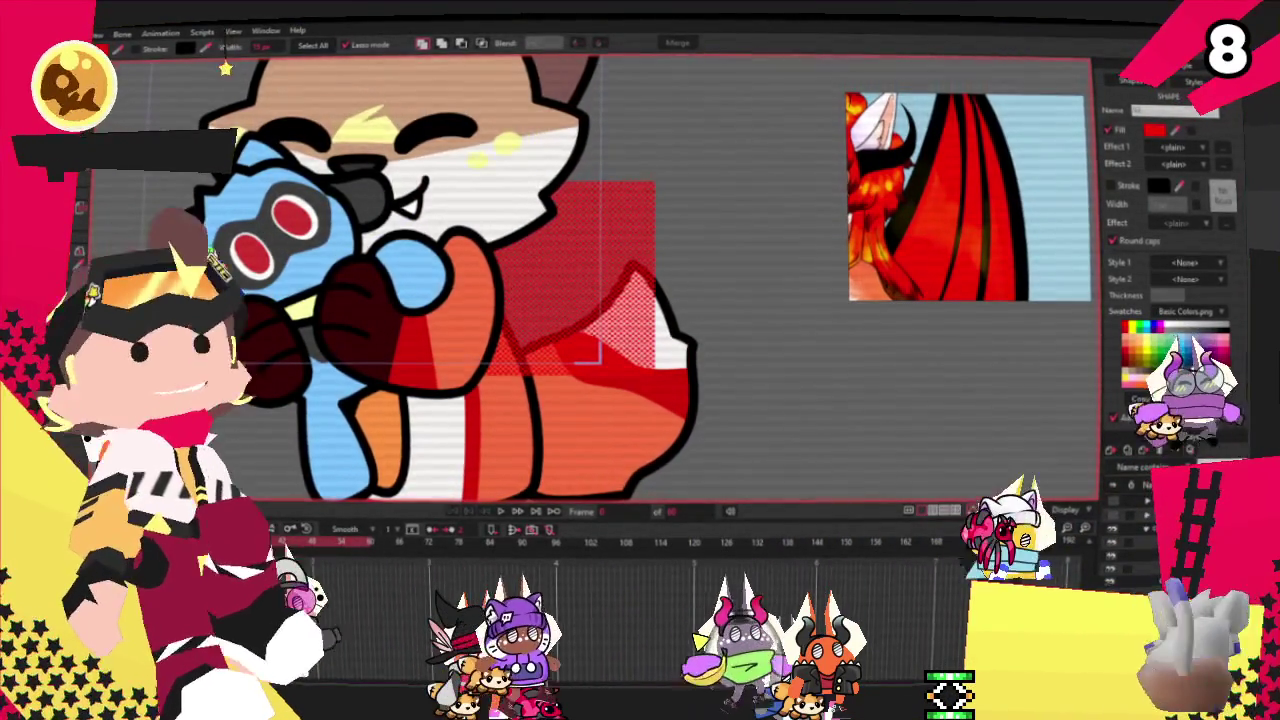
Step: Extend the red rectangle downward with a new point and tilt it into a slanted quad
key("t")
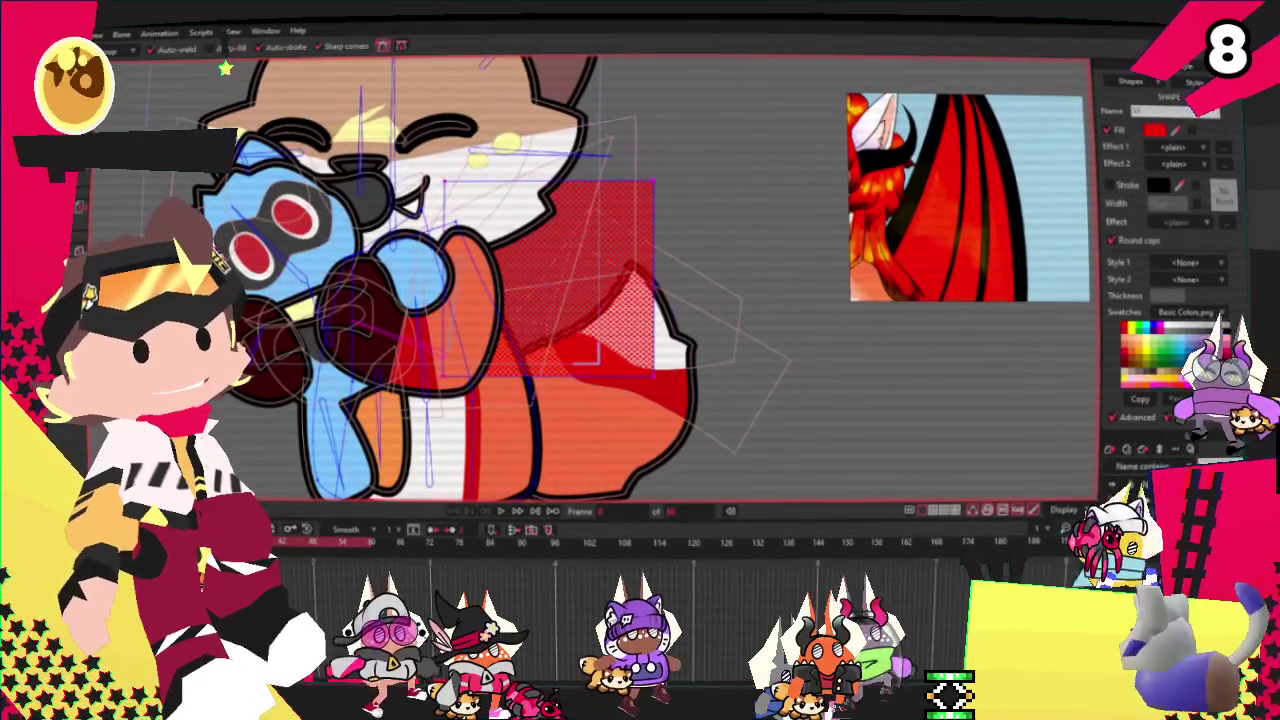
key("a")
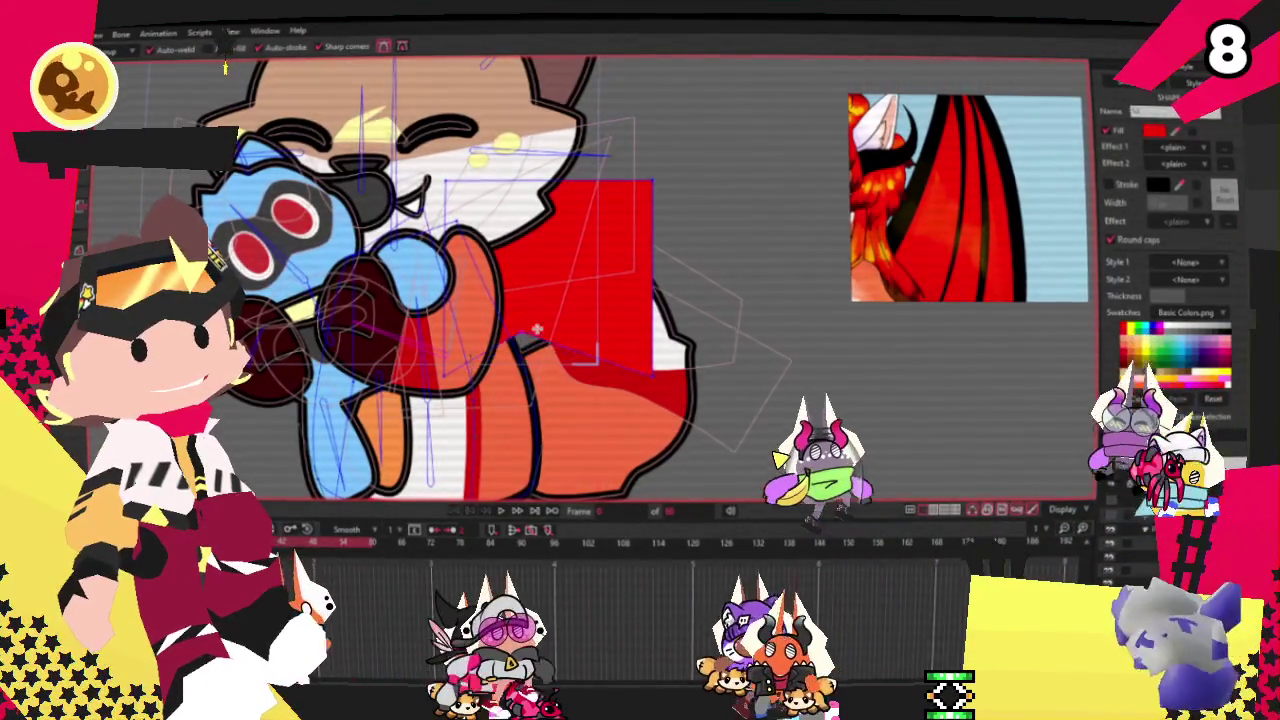
left_click_drag(533, 349, 596, 387)
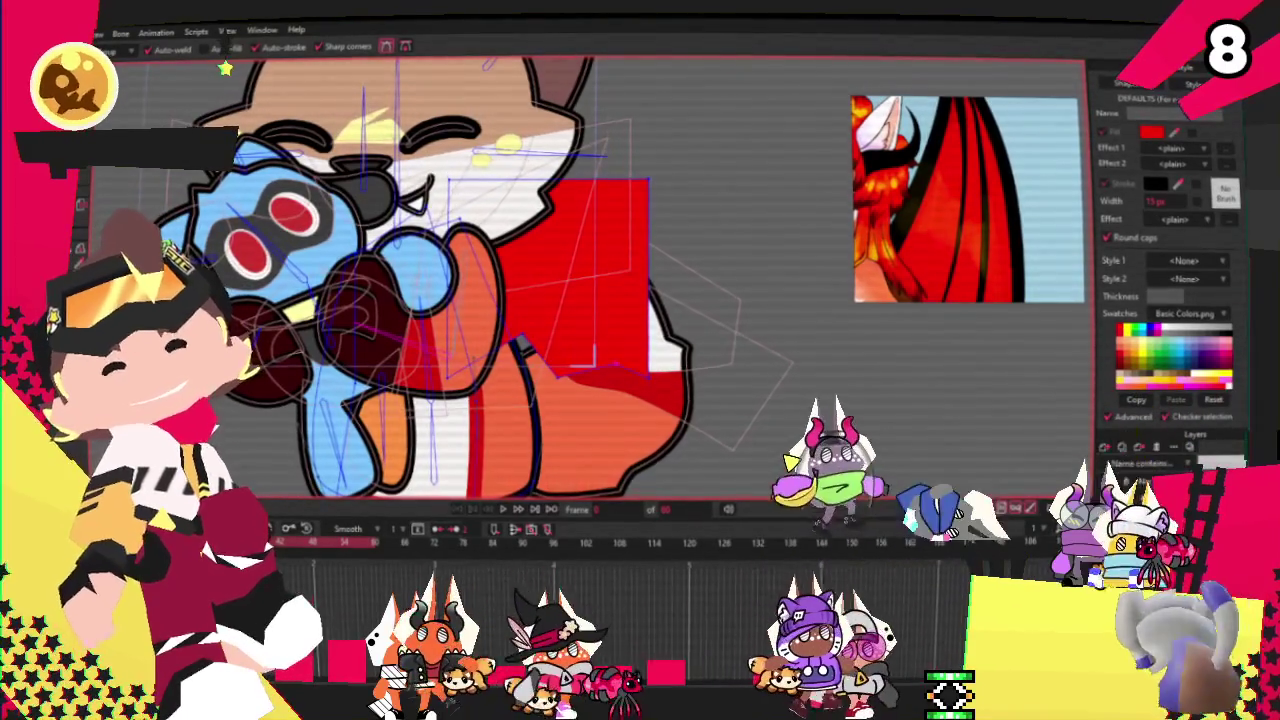
key("t")
left_click(597, 163)
left_click_drag(597, 163, 600, 369)
scroll(593, 372, "up", 2)
left_click_drag(765, 208, 706, 237)
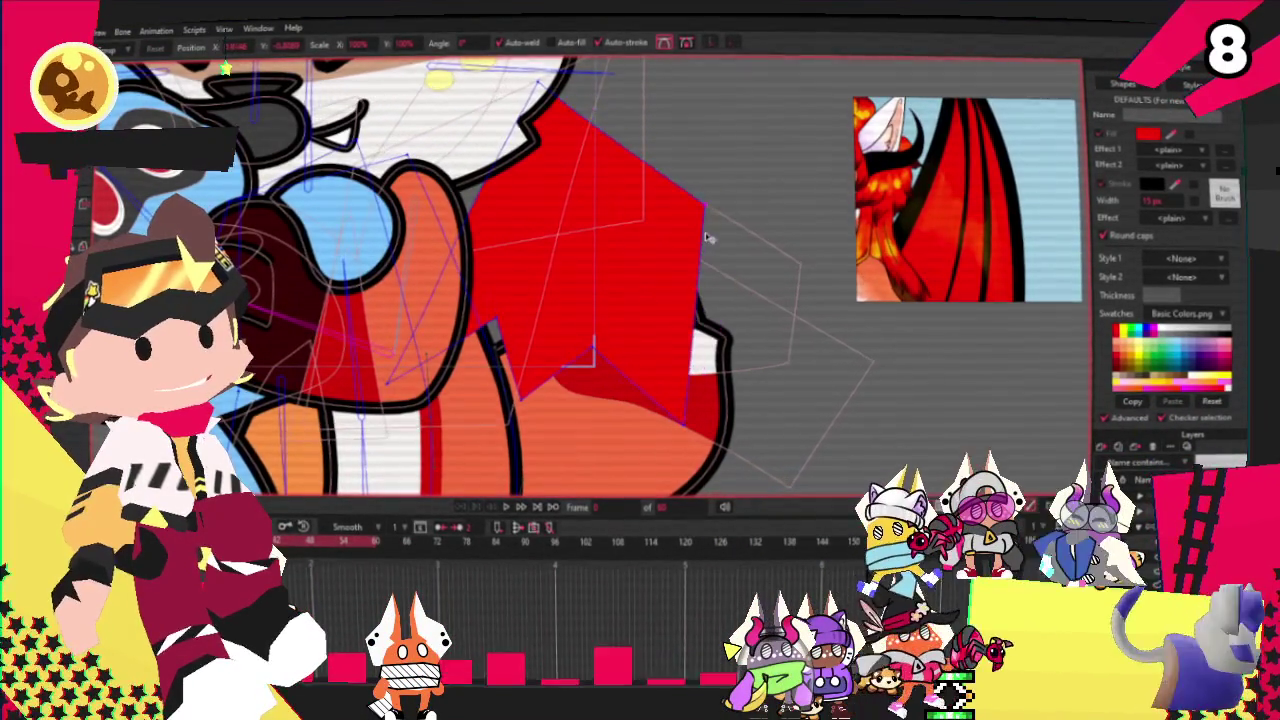
Step: Adjust the wing's curvature and points, moving its corner point right and down
key("c")
scroll(497, 117, "down", 1)
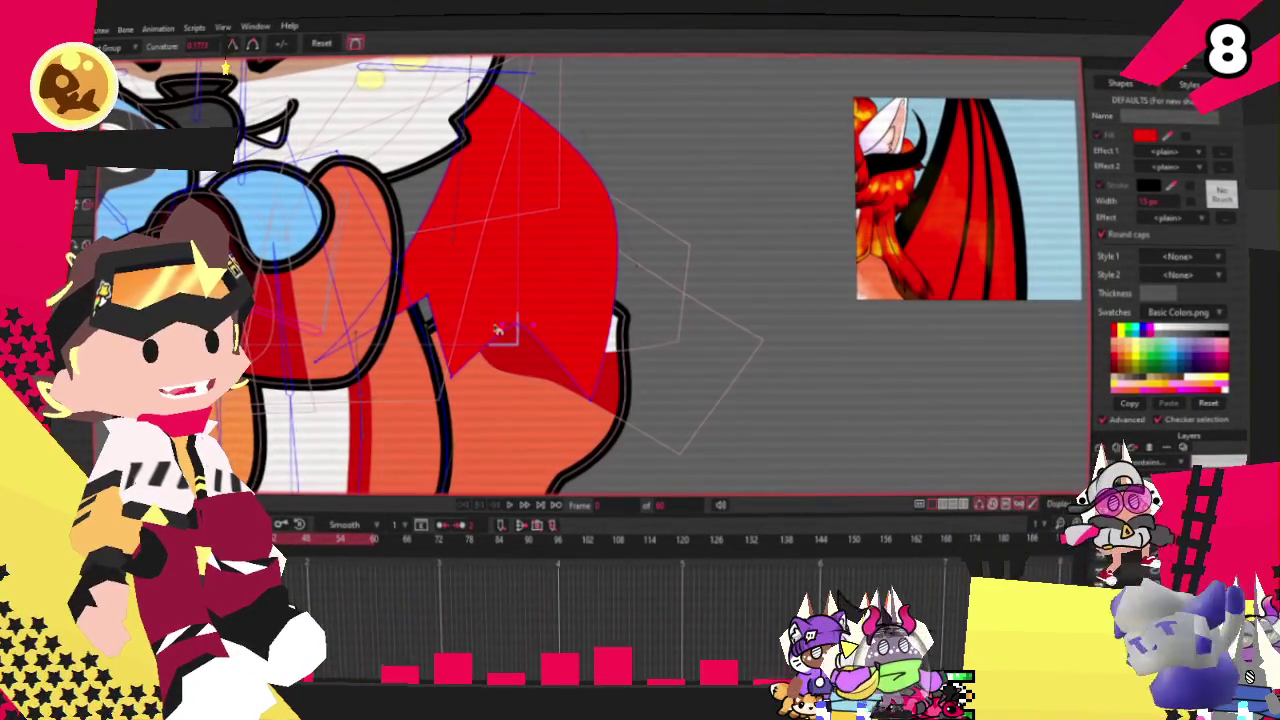
key("a")
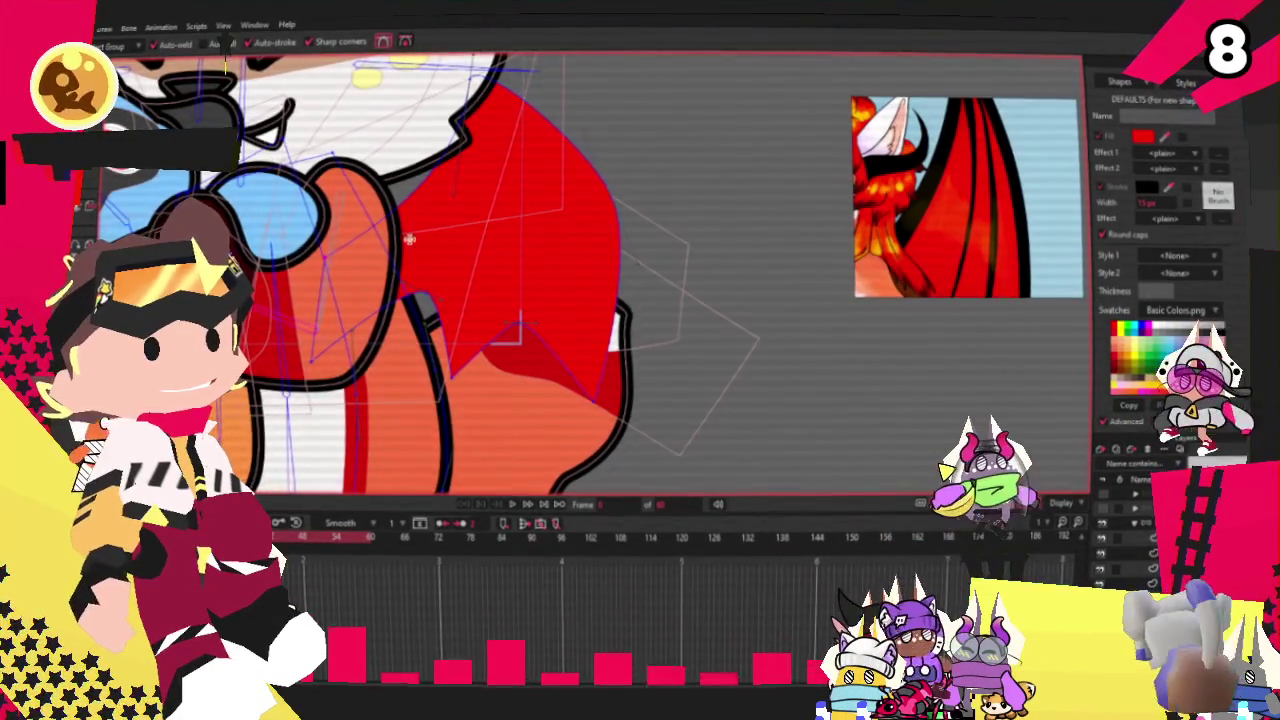
scroll(408, 240, "down", 2)
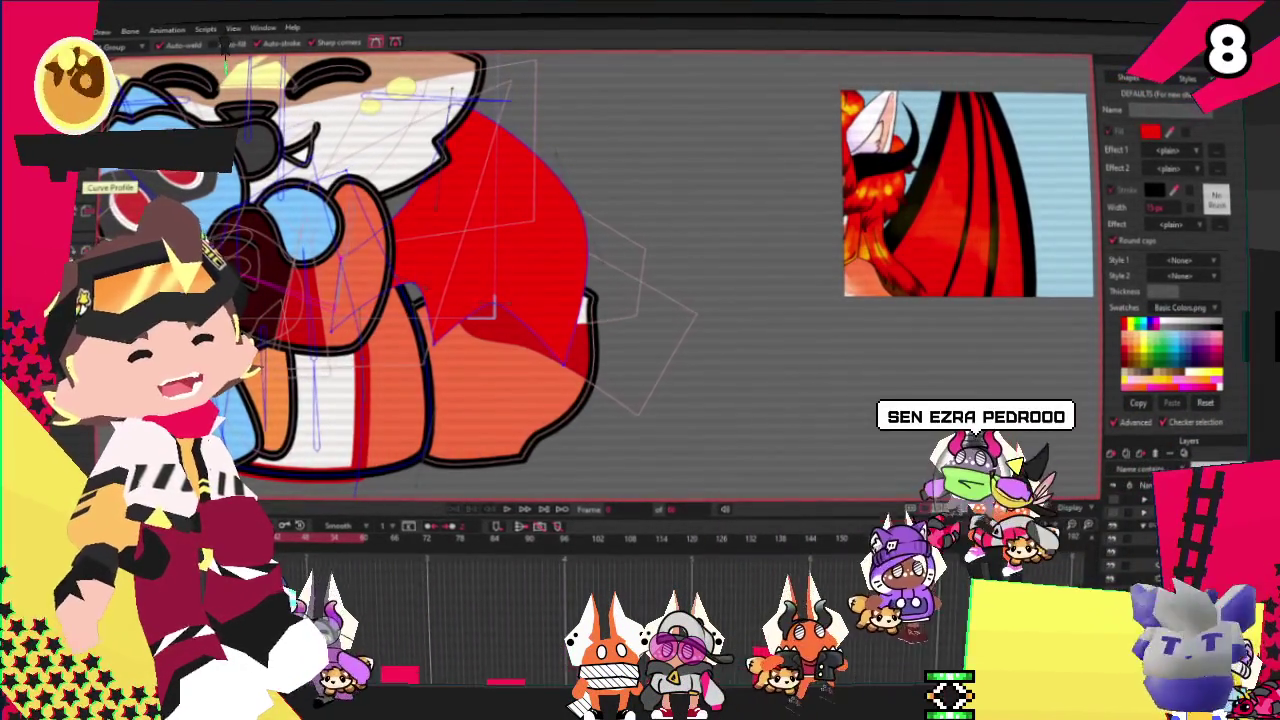
key("t")
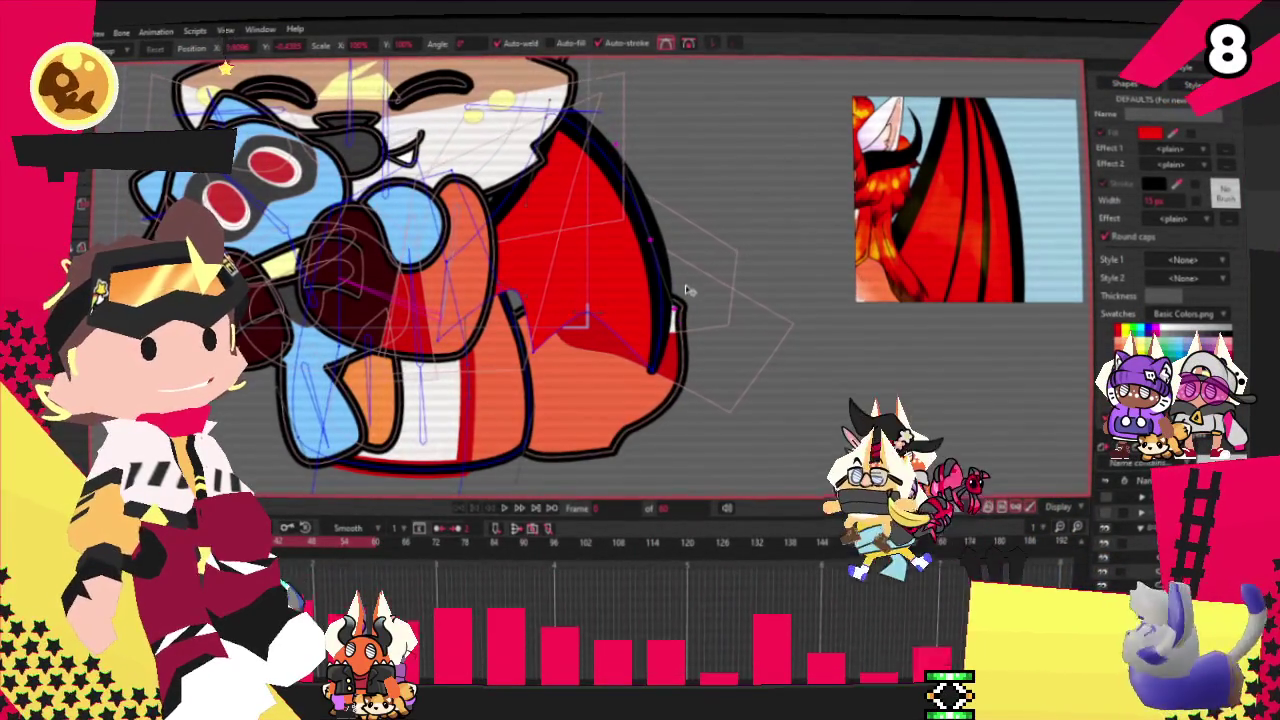
scroll(992, 170, "down", 5)
scroll(992, 170, "up", 3)
scroll(548, 250, "up", 4)
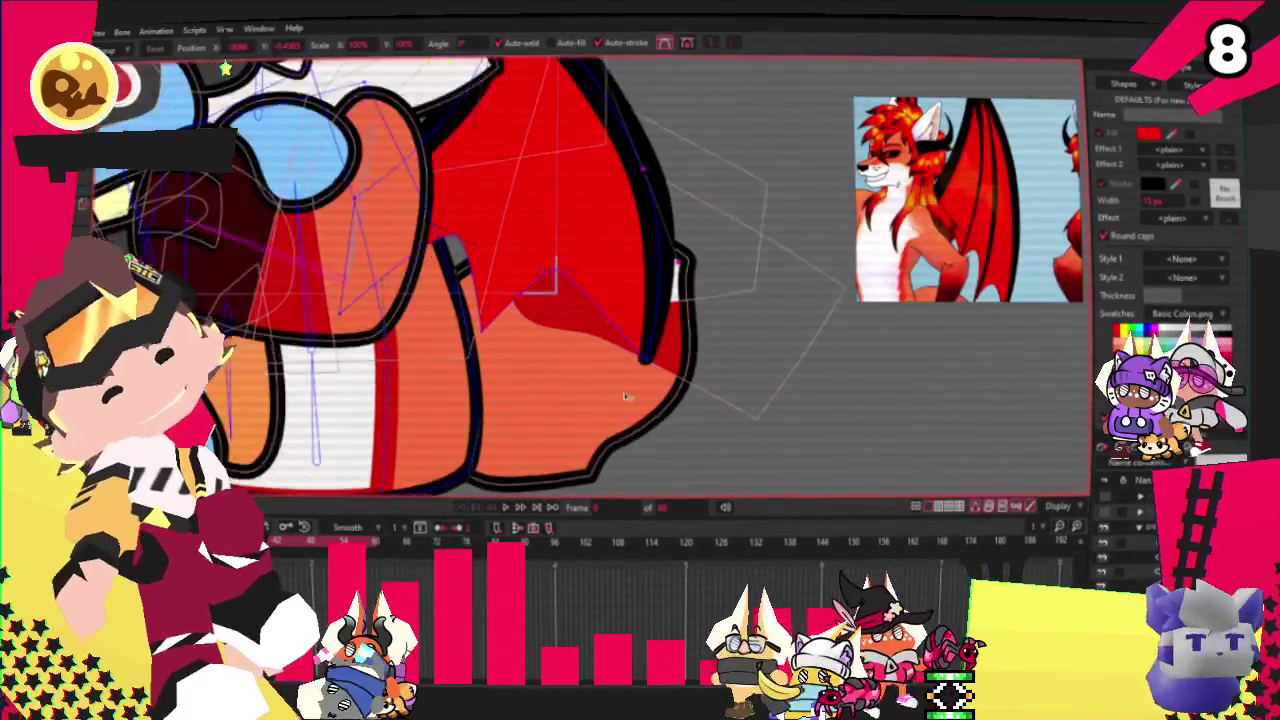
scroll(548, 250, "up", 2)
scroll(550, 280, "up", 2)
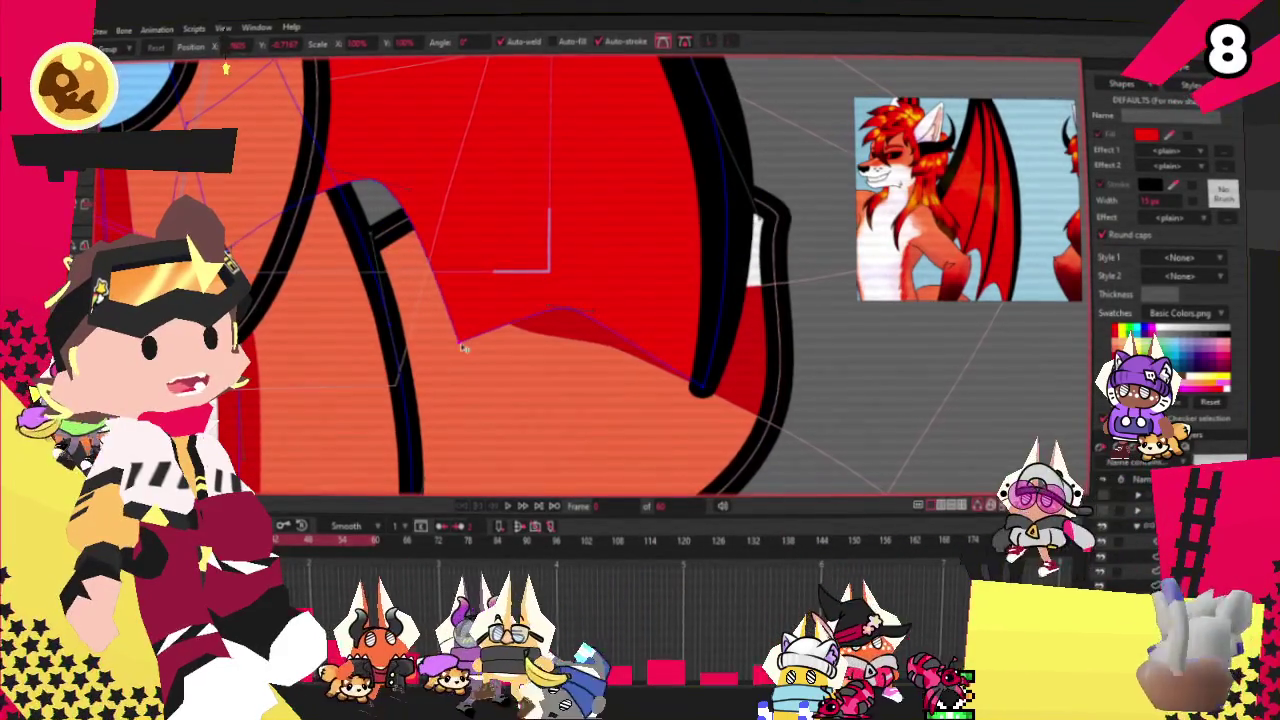
left_click_drag(372, 193, 416, 212)
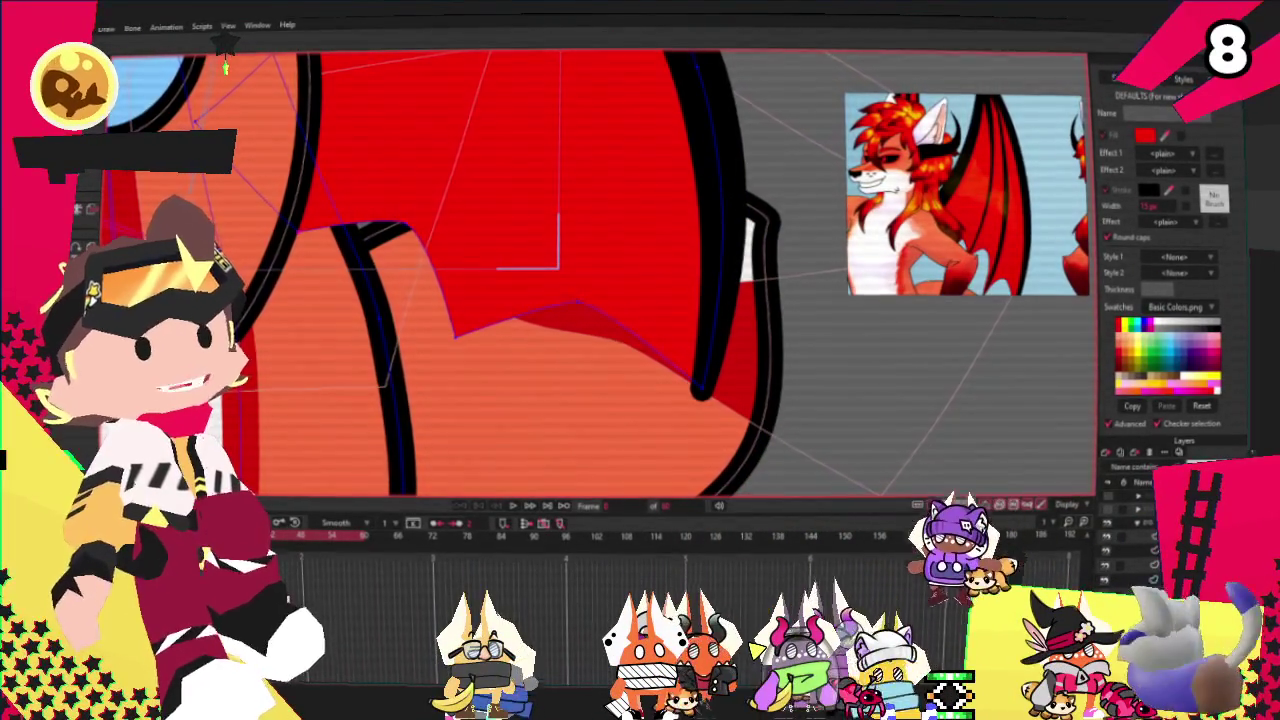
Step: Pull the wing's outer curve left and shift its curve points right into a bat-wing shape
left_click(483, 206)
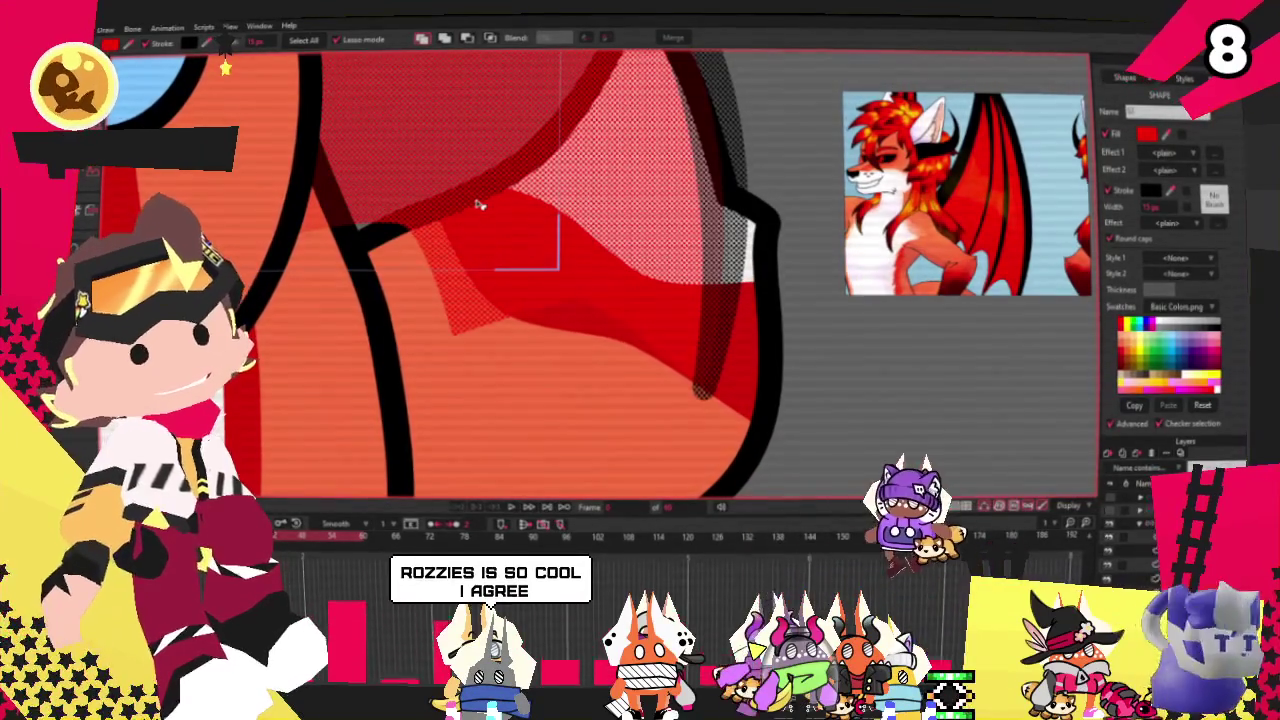
scroll(678, 228, "down", 3)
scroll(777, 371, "down", 2)
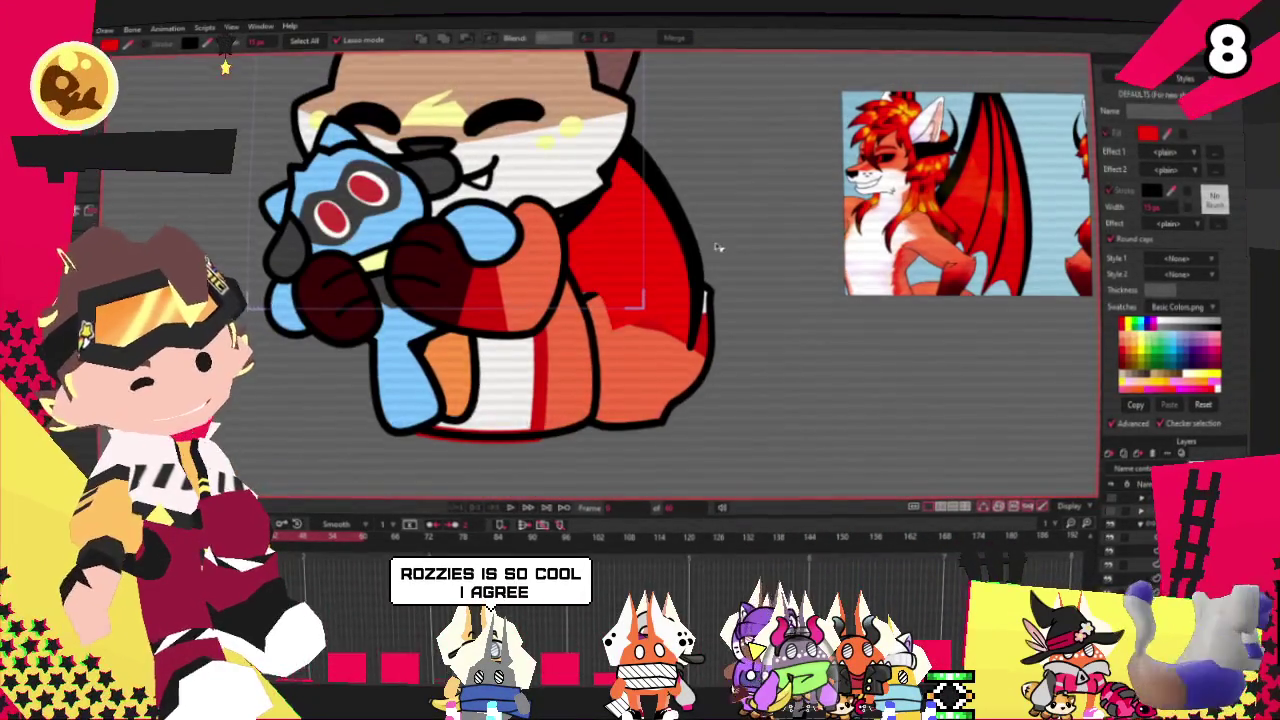
scroll(723, 257, "up", 5)
key("t")
scroll(600, 330, "down", 2)
scroll(518, 270, "down", 2)
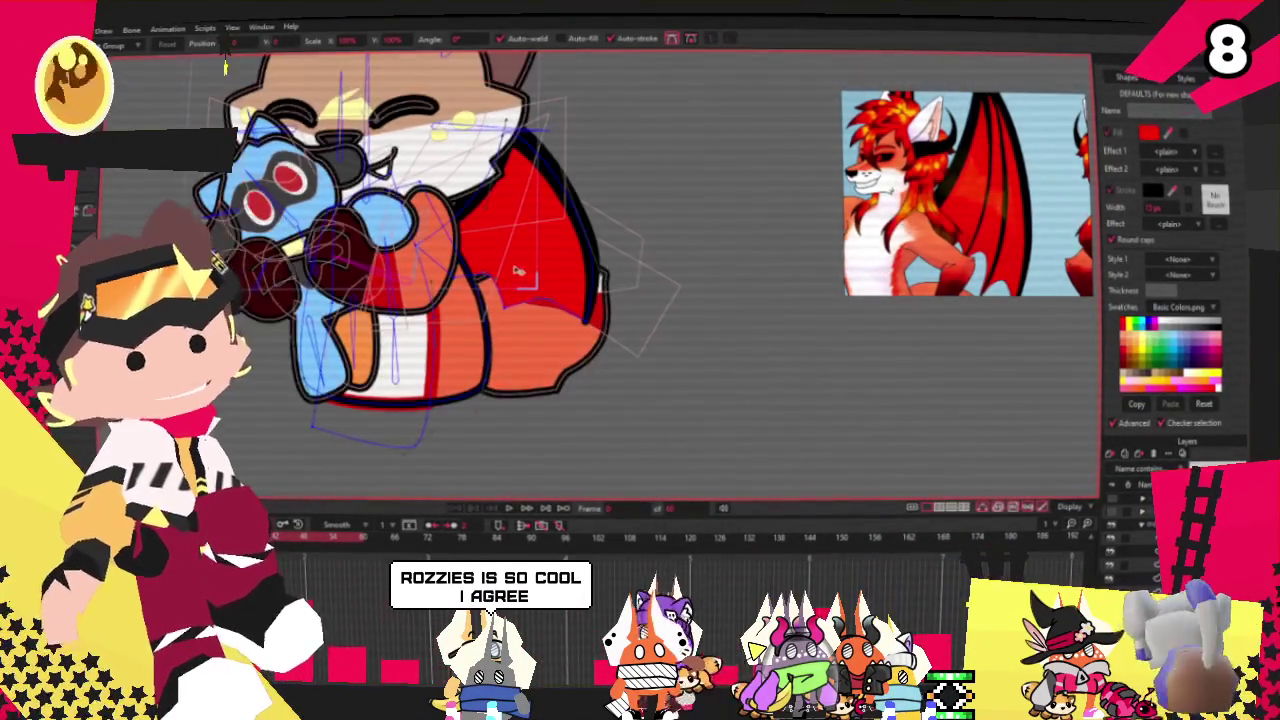
scroll(524, 170, "up", 2)
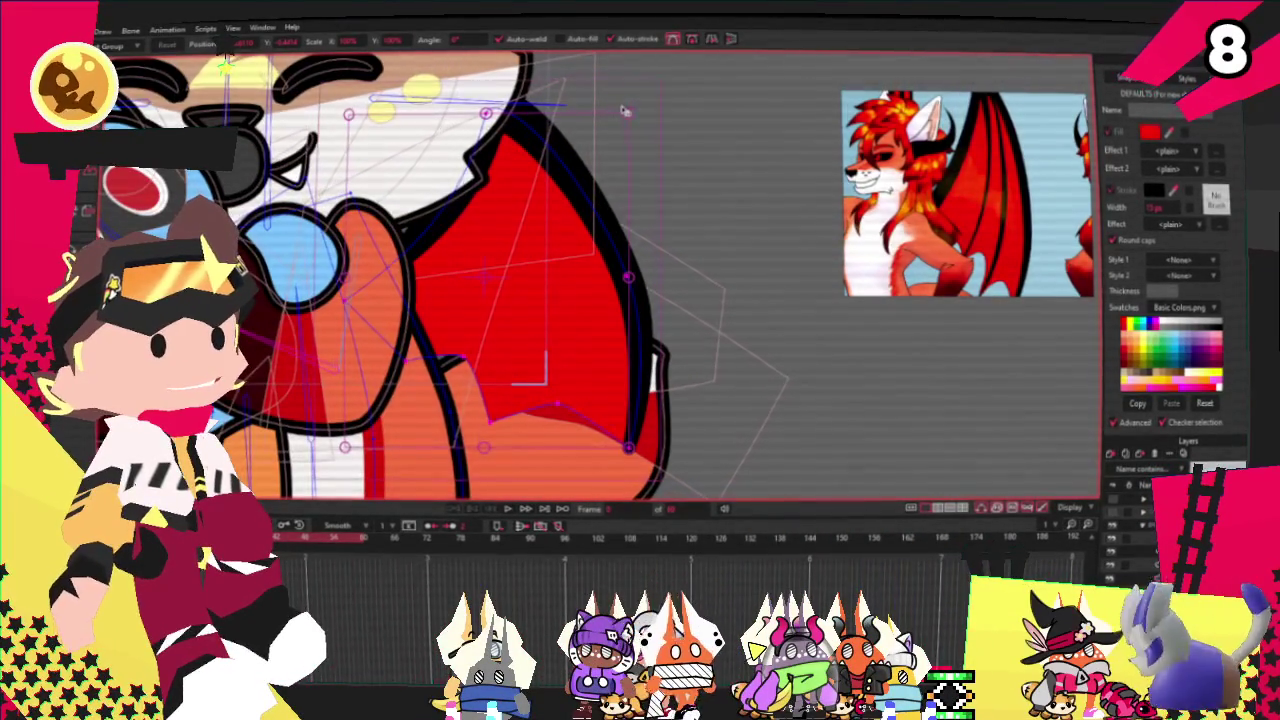
left_click_drag(630, 114, 578, 215)
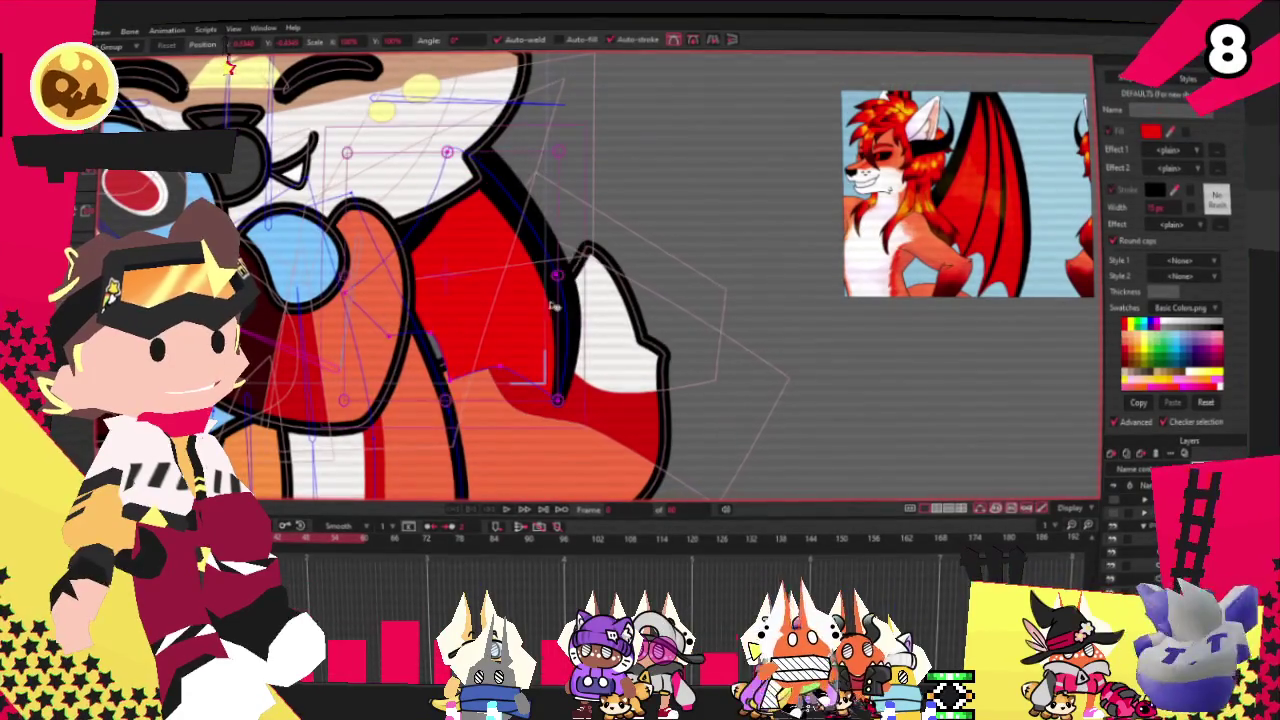
left_click_drag(557, 276, 605, 279)
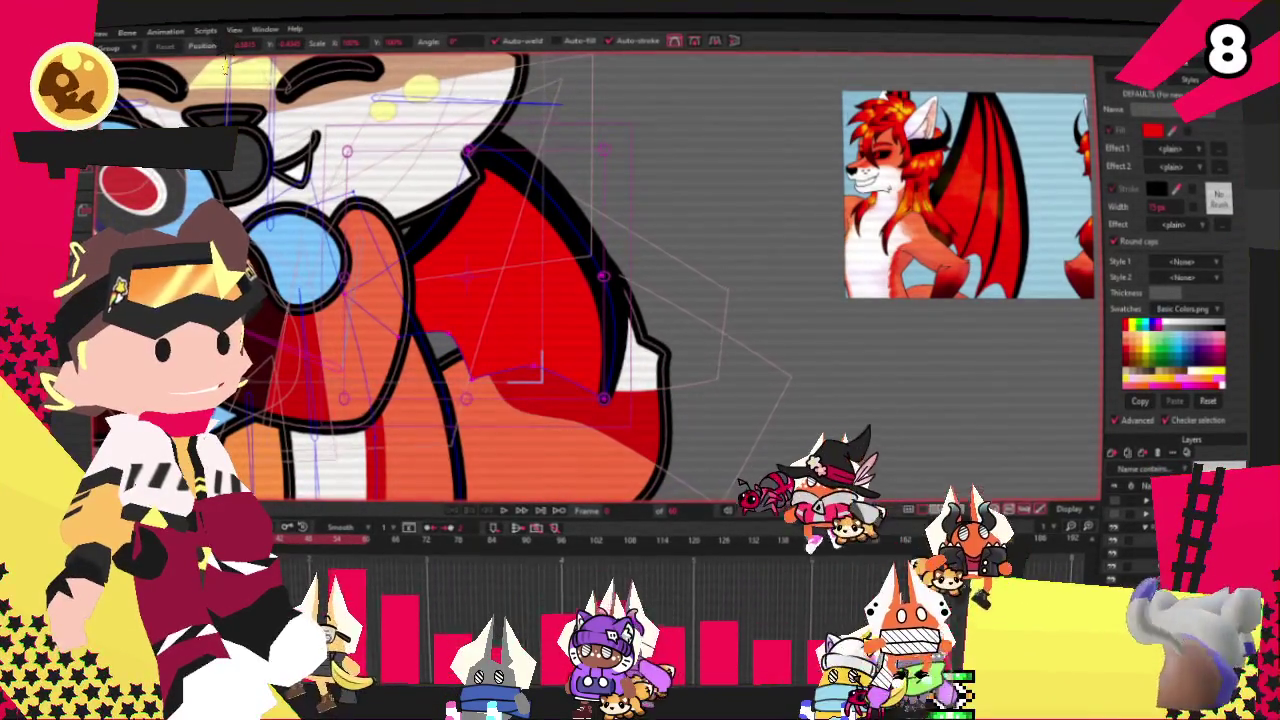
key("g")
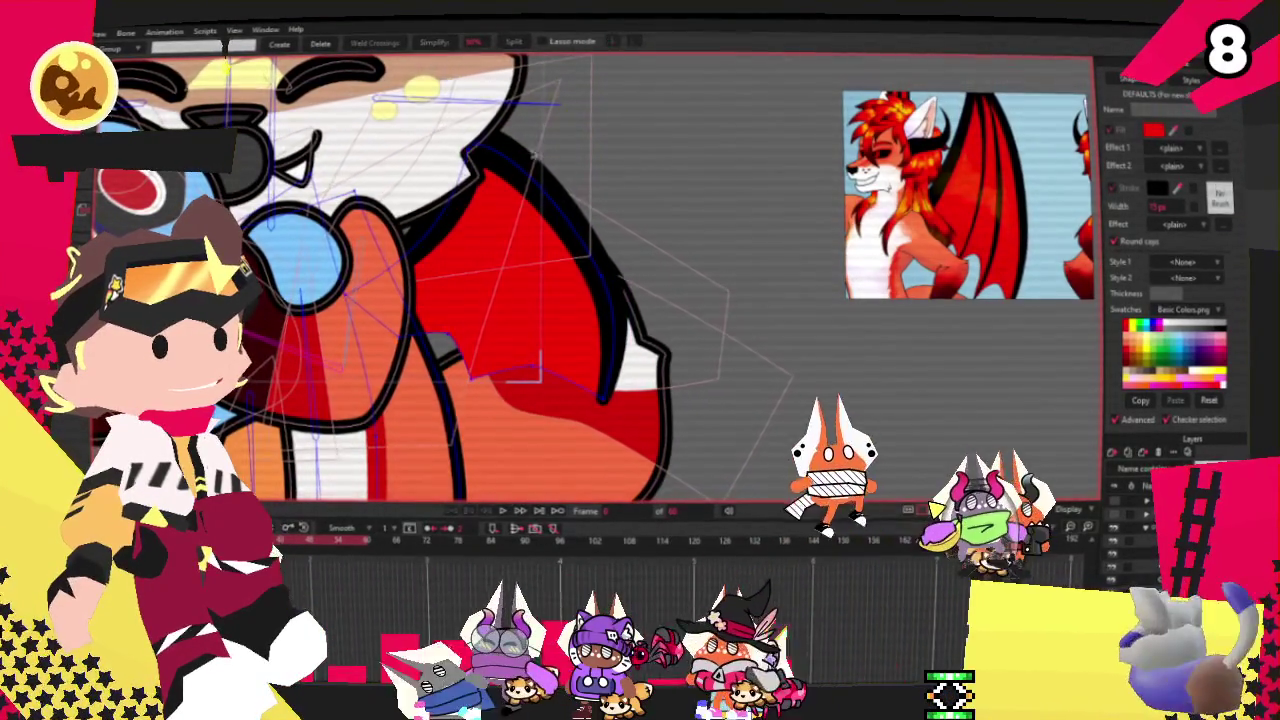
scroll(619, 158, "up", 1)
key("x")
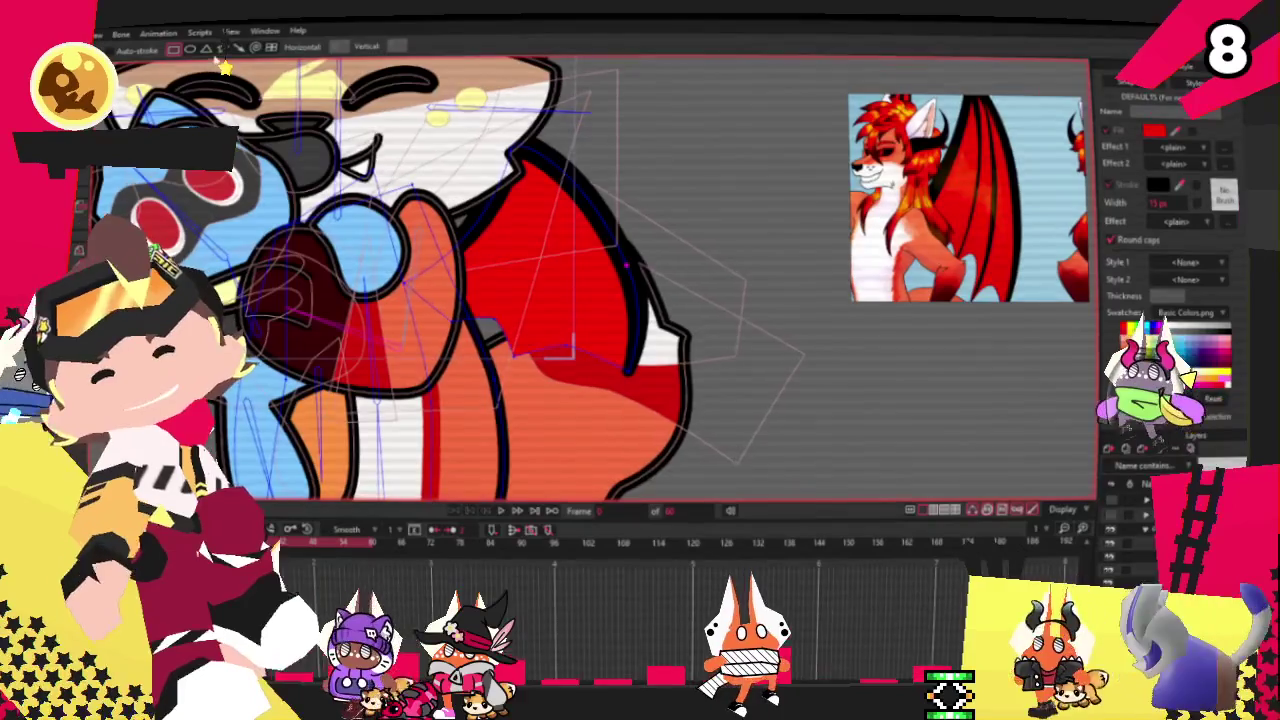
Step: Draw a tall rectangle over the wing and position its vertical wing-bone line
scroll(510, 160, "up", 3)
left_click_drag(510, 160, 632, 468)
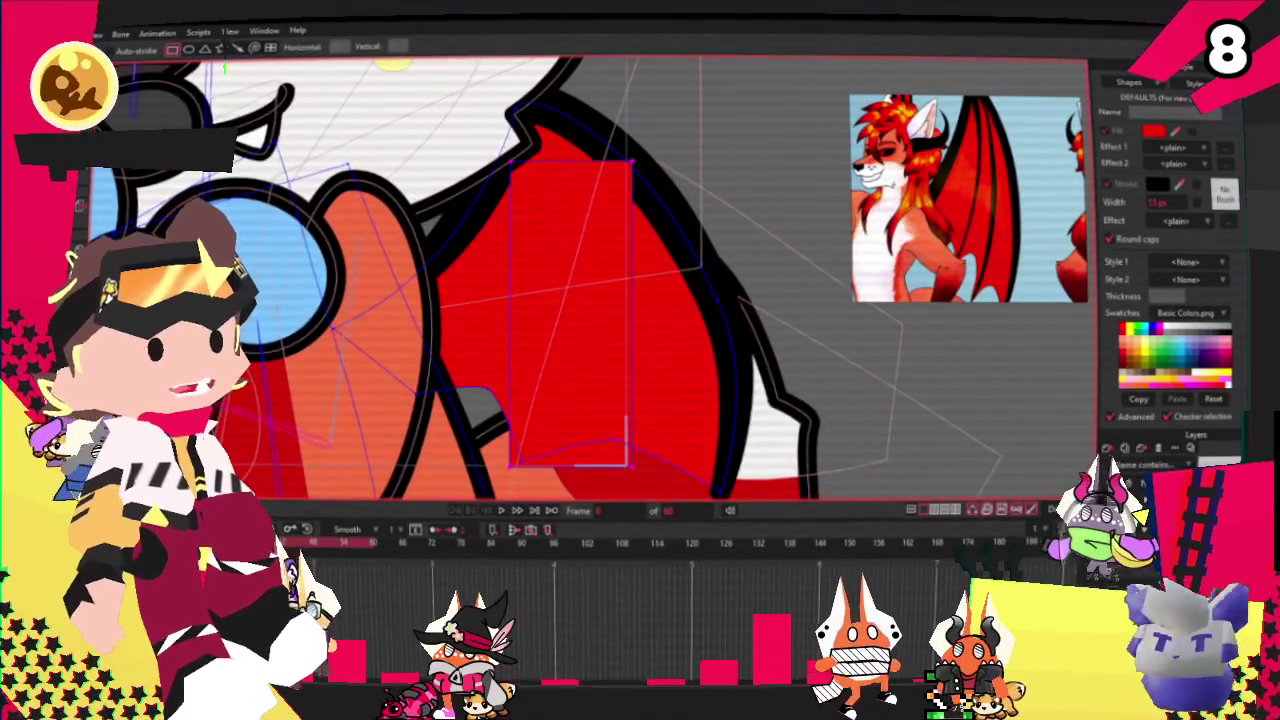
key("g")
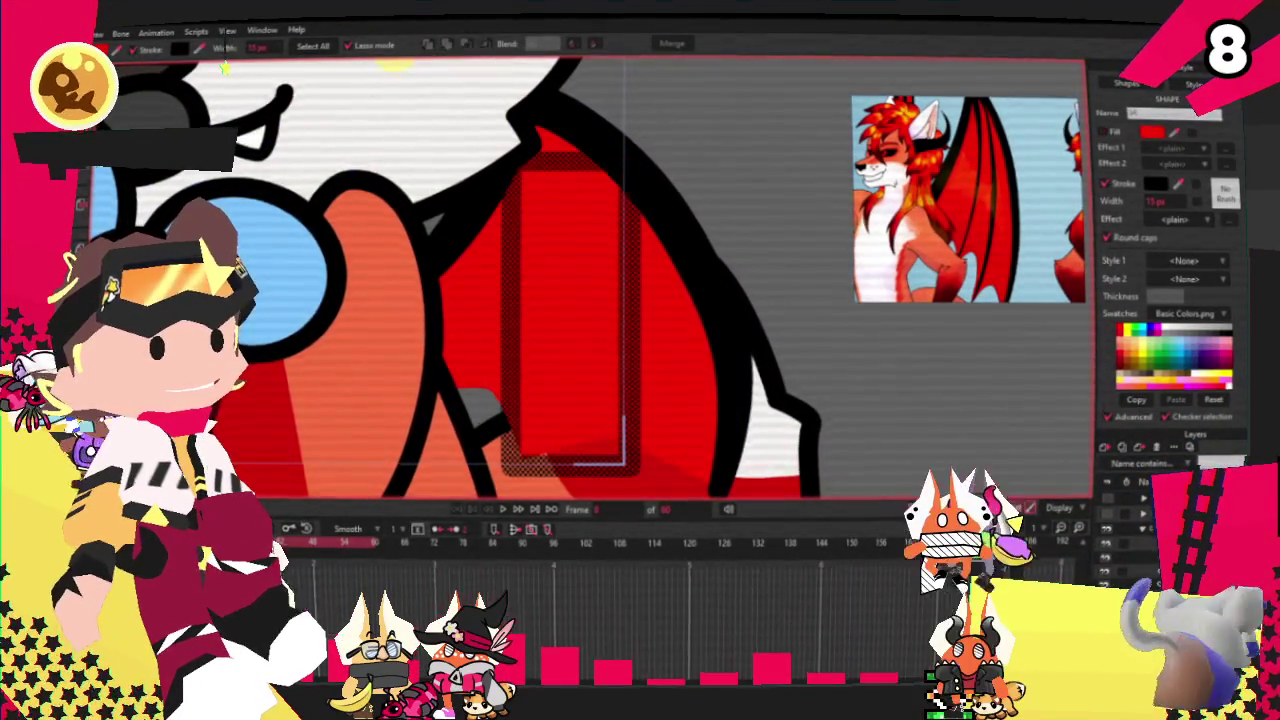
scroll(650, 160, "down", 3)
scroll(507, 127, "up", 2)
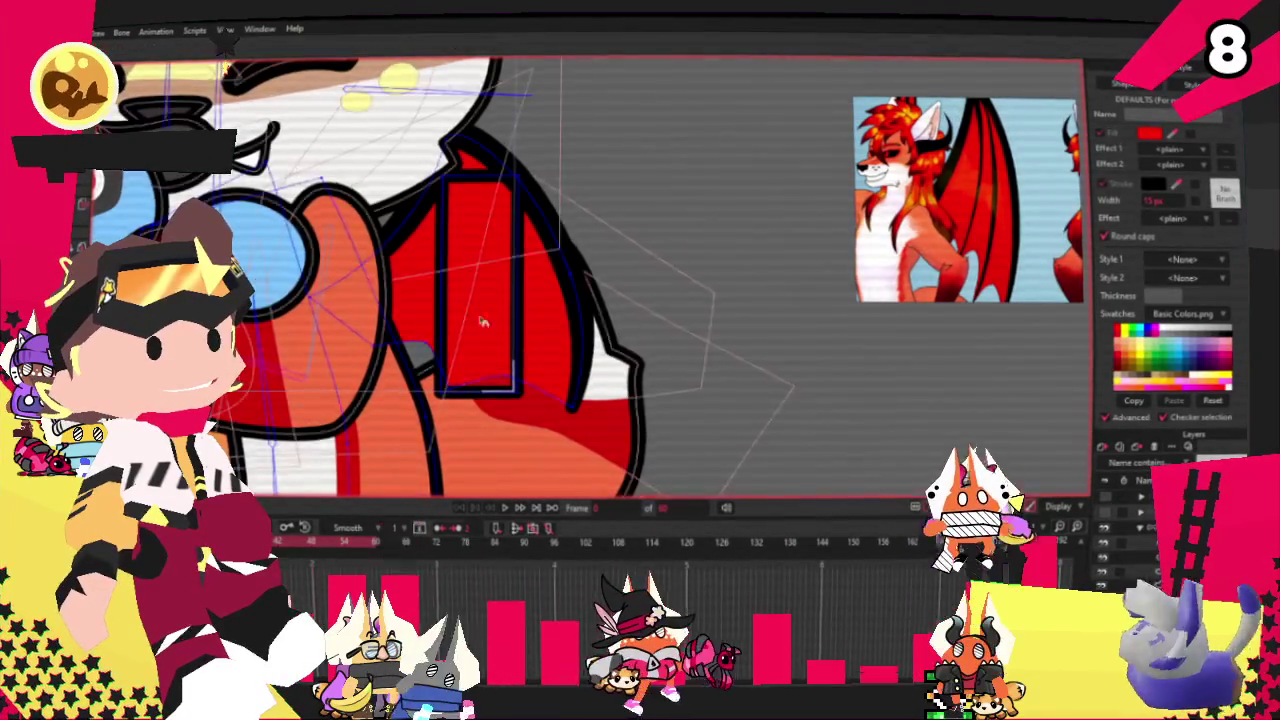
scroll(495, 428, "up", 2)
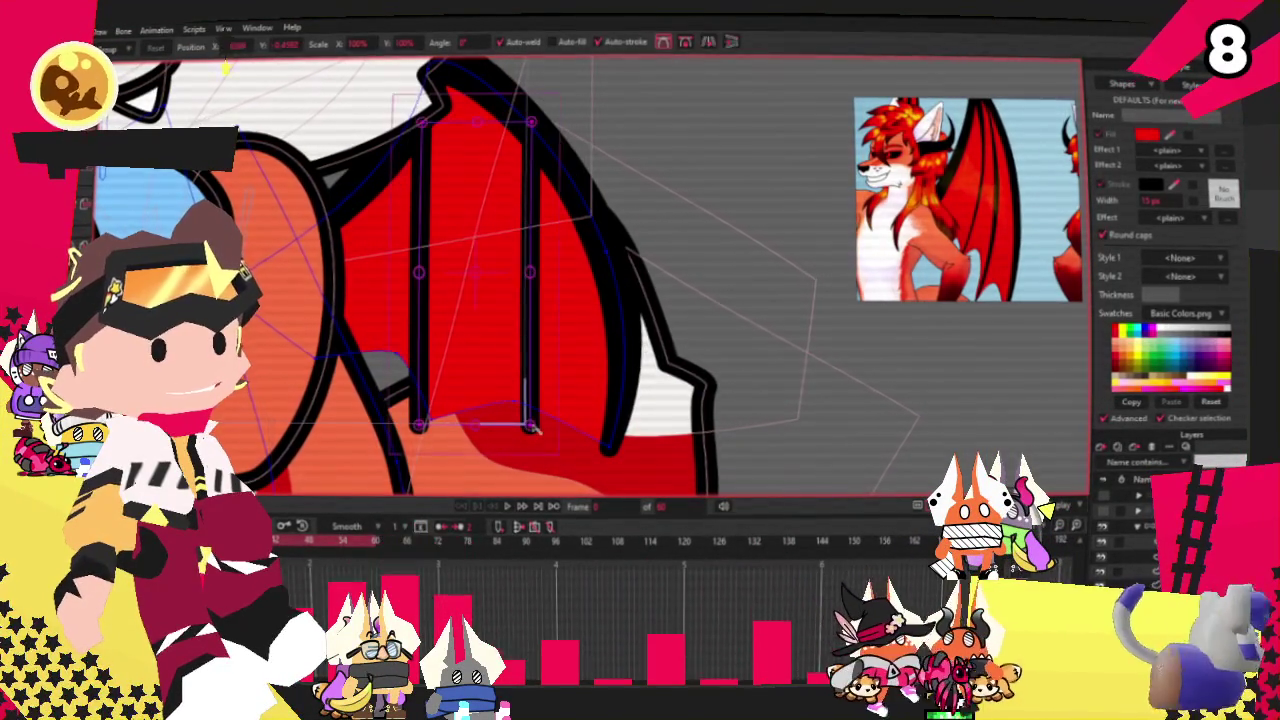
left_click_drag(540, 431, 512, 404)
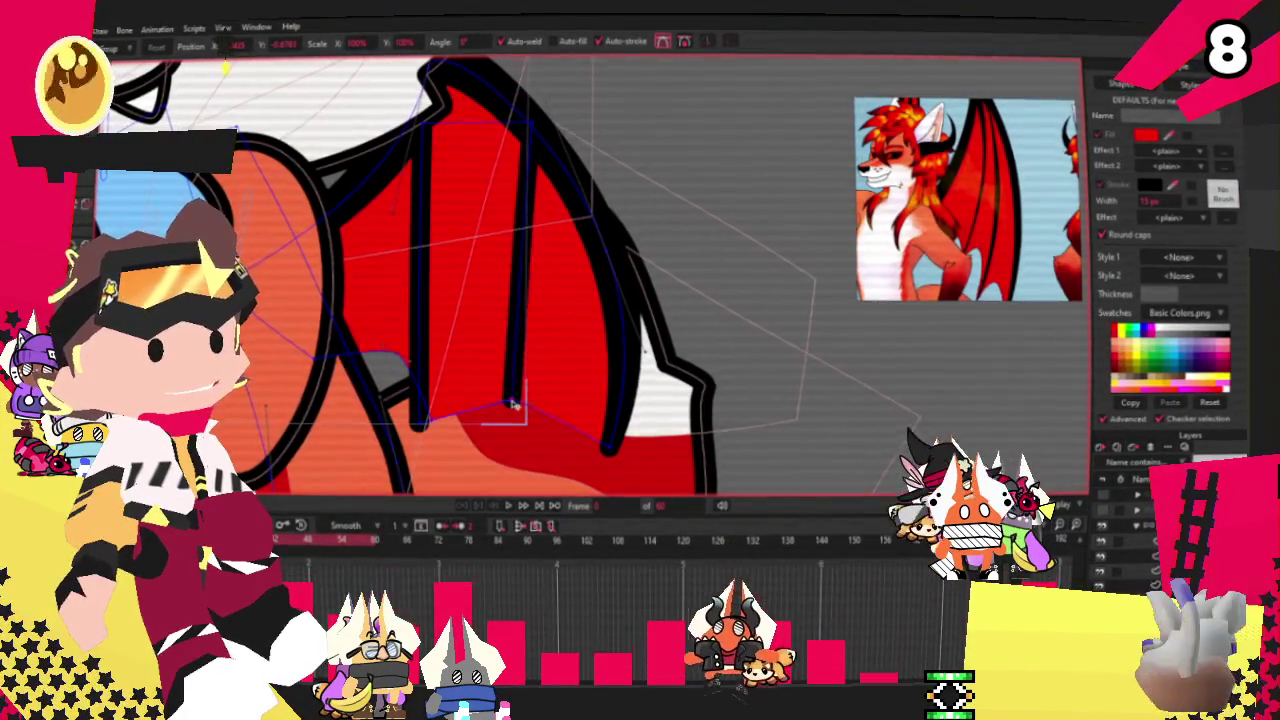
left_click_drag(410, 424, 391, 360)
scroll(452, 226, "up", 1)
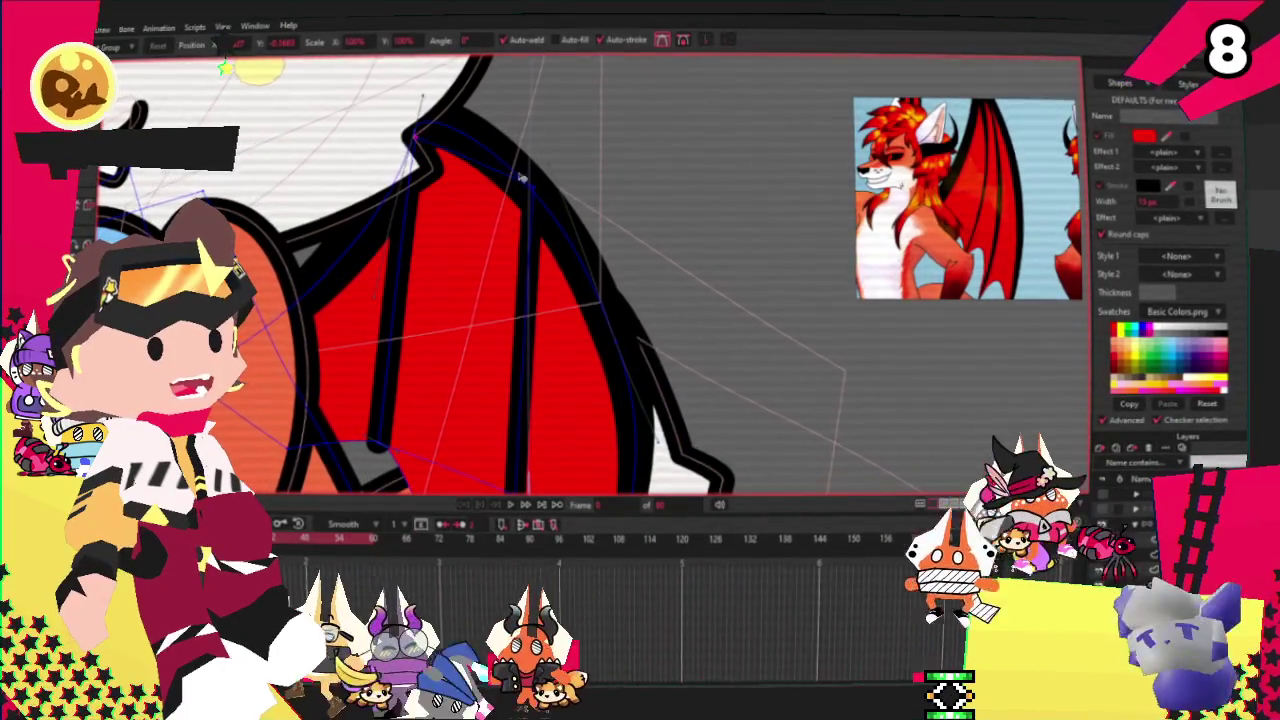
scroll(405, 230, "down", 1)
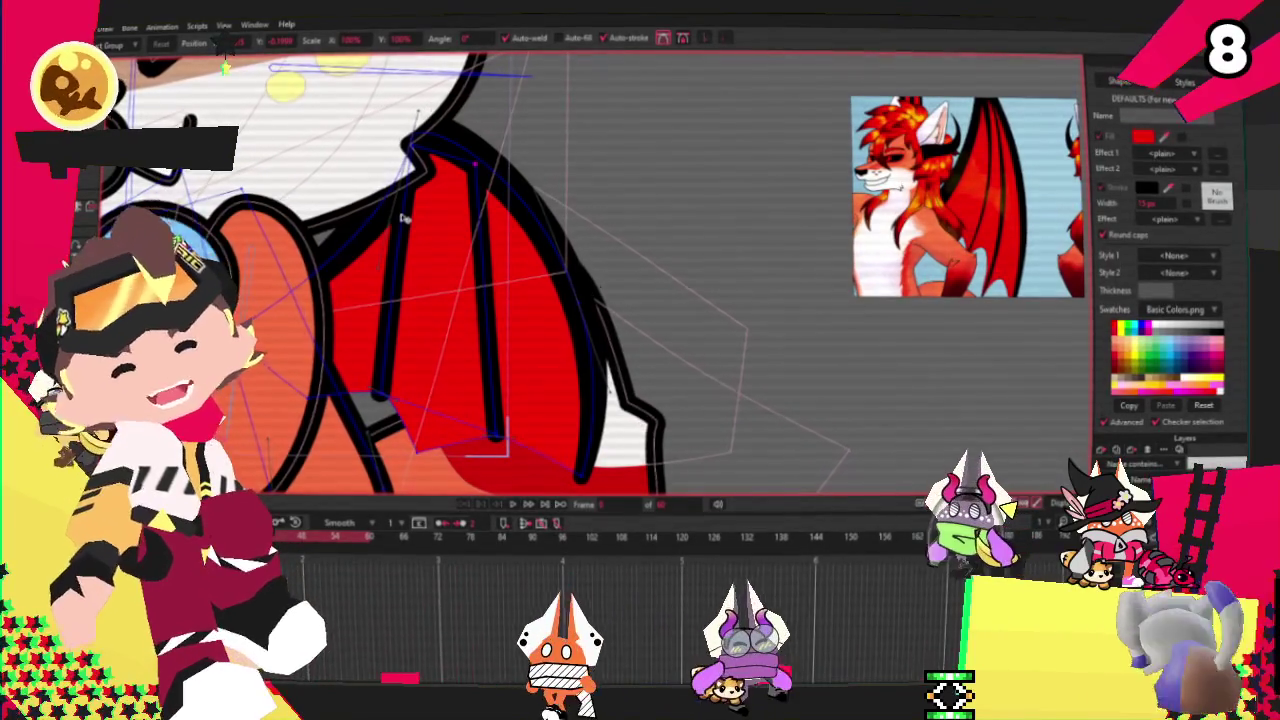
Step: Bend the left and middle black wing strokes into curved ribs and preview the animation
key("c")
scroll(377, 272, "up", 1)
scroll(377, 272, "up", 1)
scroll(377, 272, "down", 2)
scroll(405, 130, "up", 2)
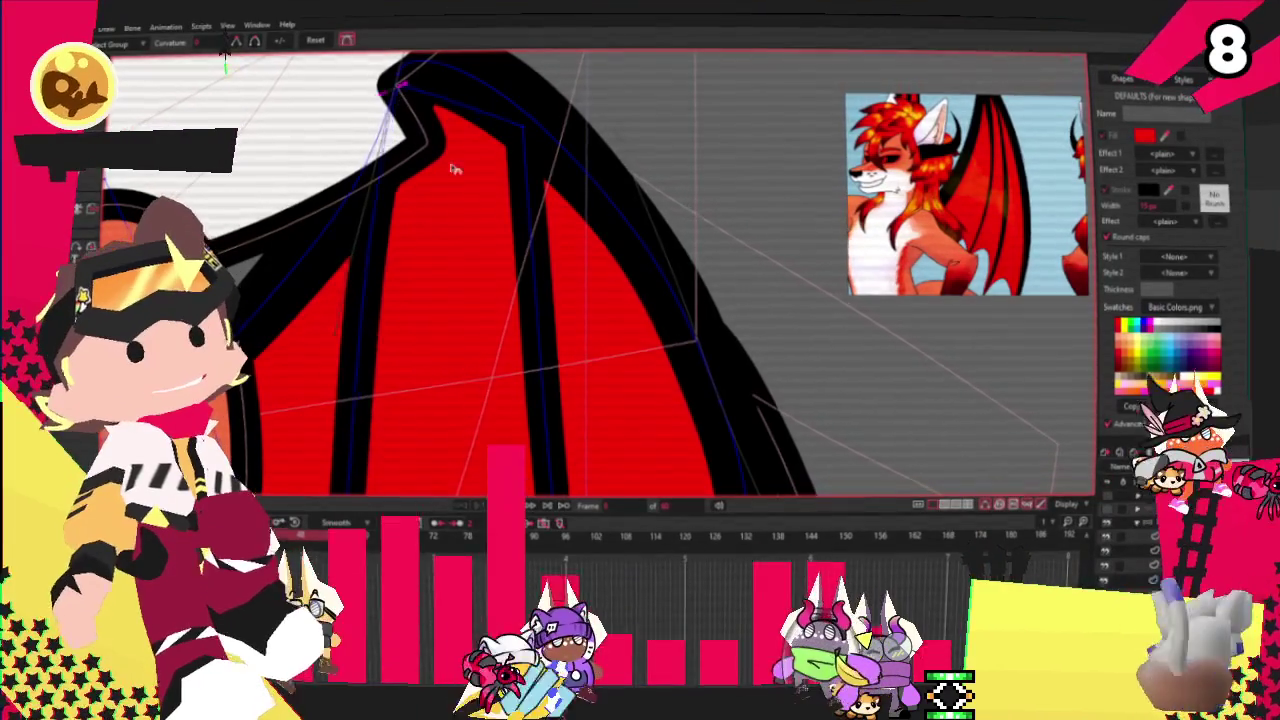
left_click_drag(445, 162, 531, 479)
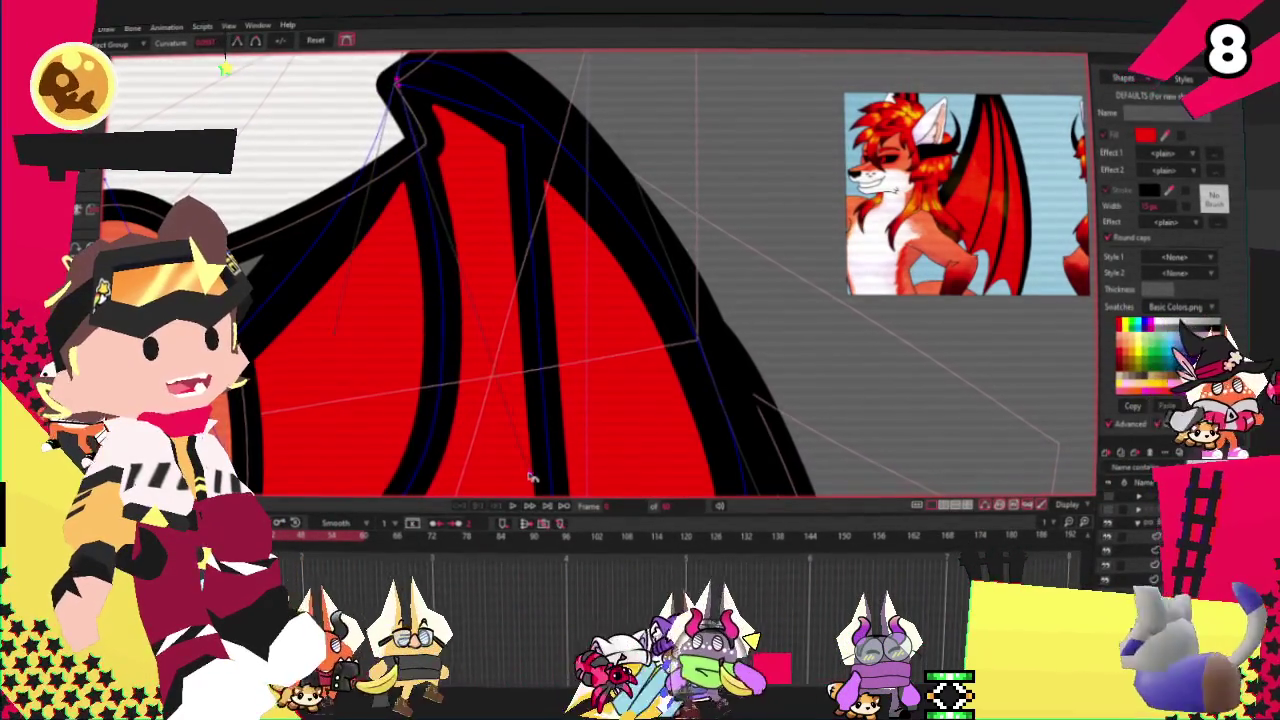
left_click_drag(500, 118, 525, 125)
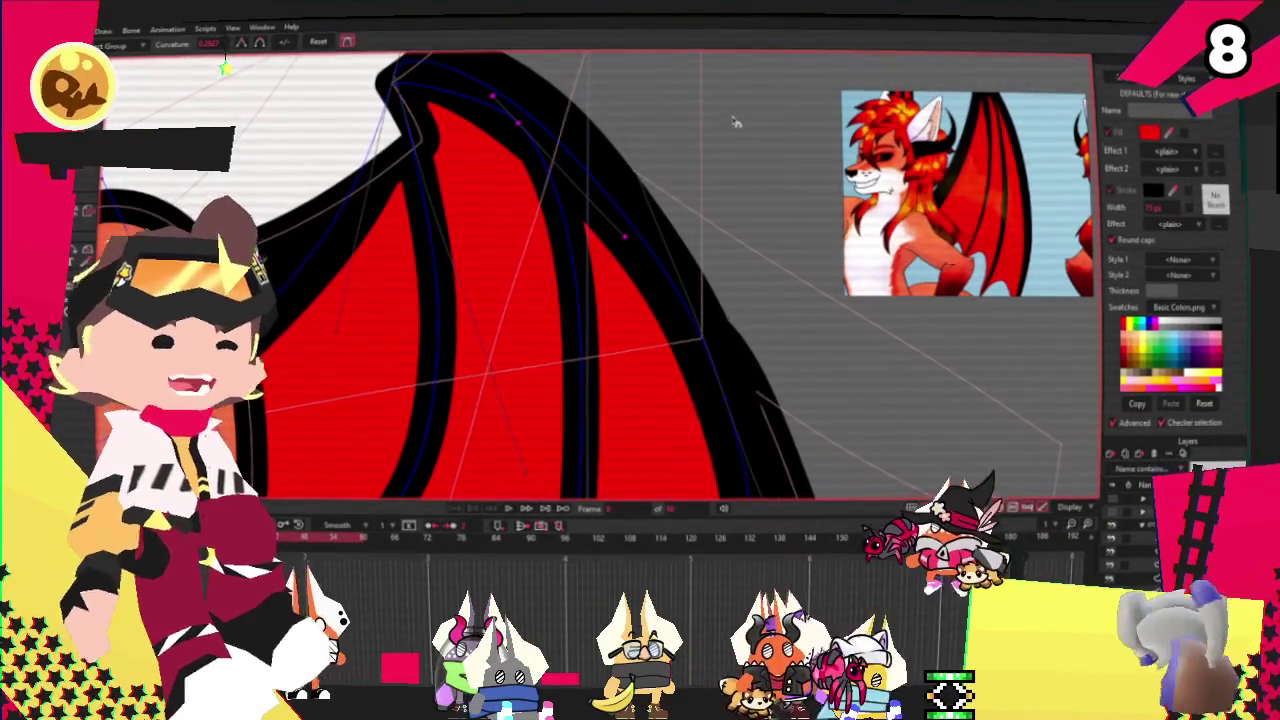
key("space")
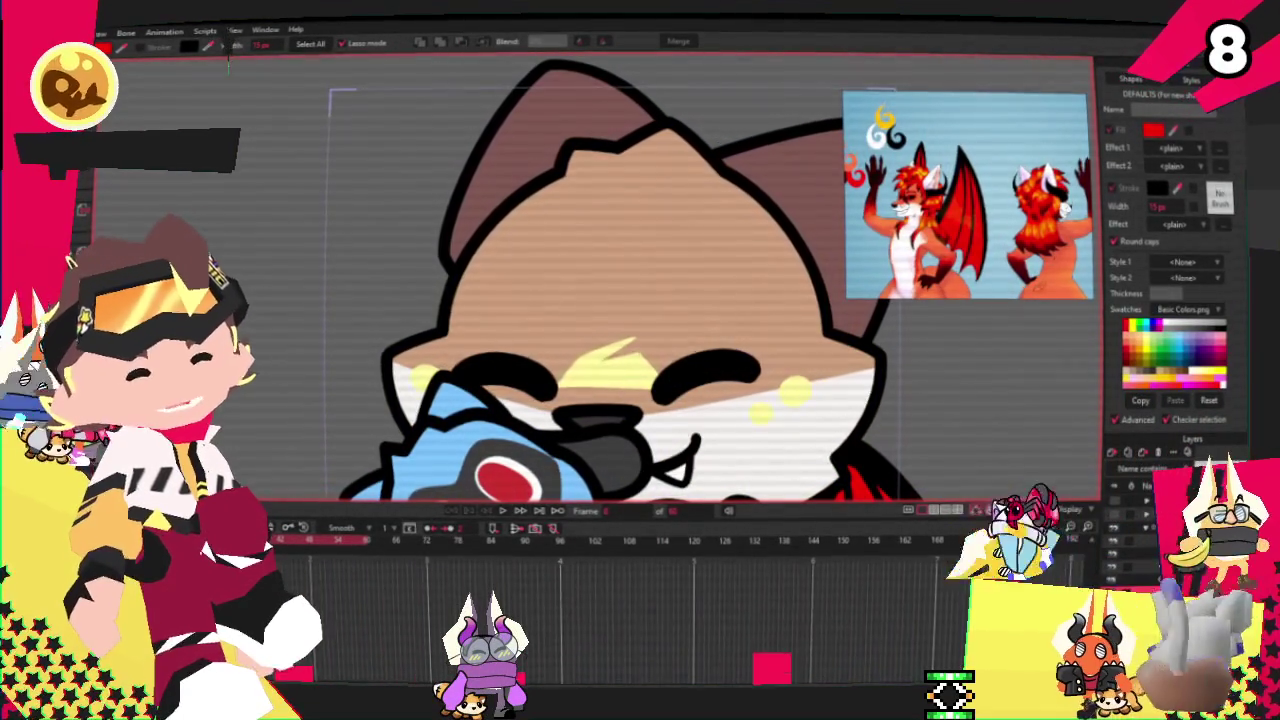
Step: Fill the fox's back ear shape with white
left_click(600, 125)
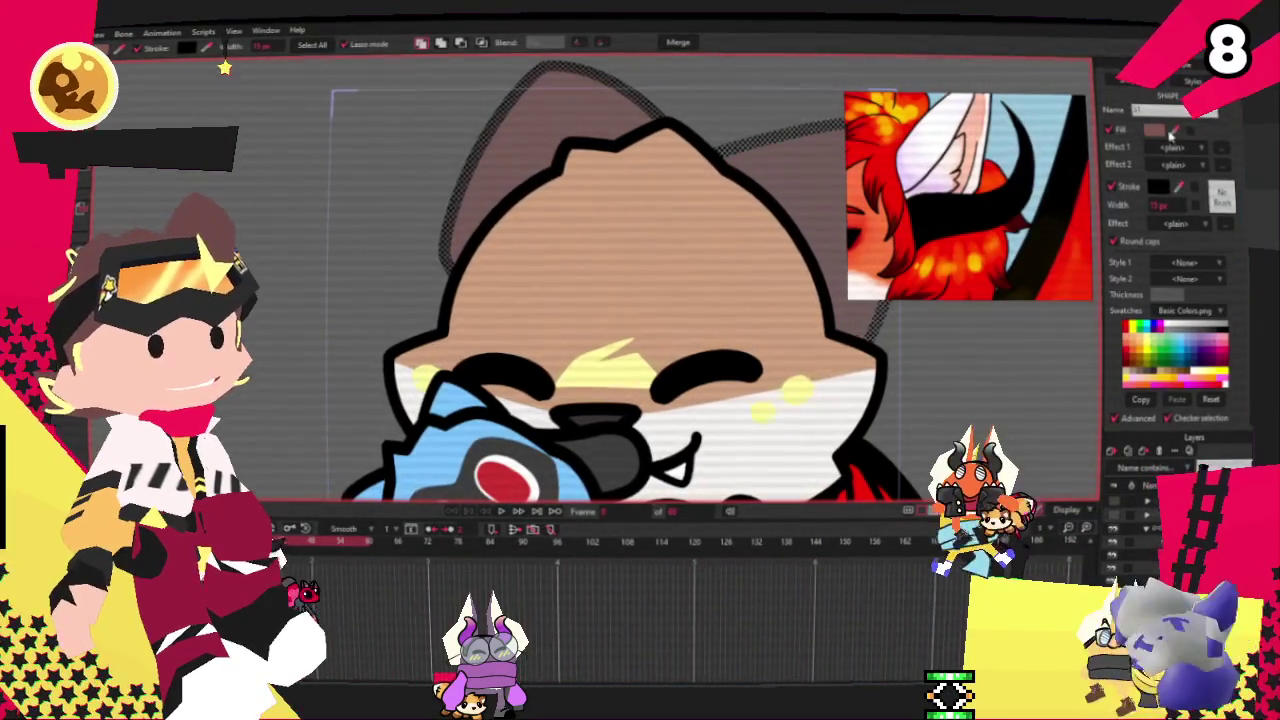
left_click(1126, 325)
scroll(549, 242, "down", 5)
scroll(697, 266, "up", 2)
scroll(563, 371, "up", 5)
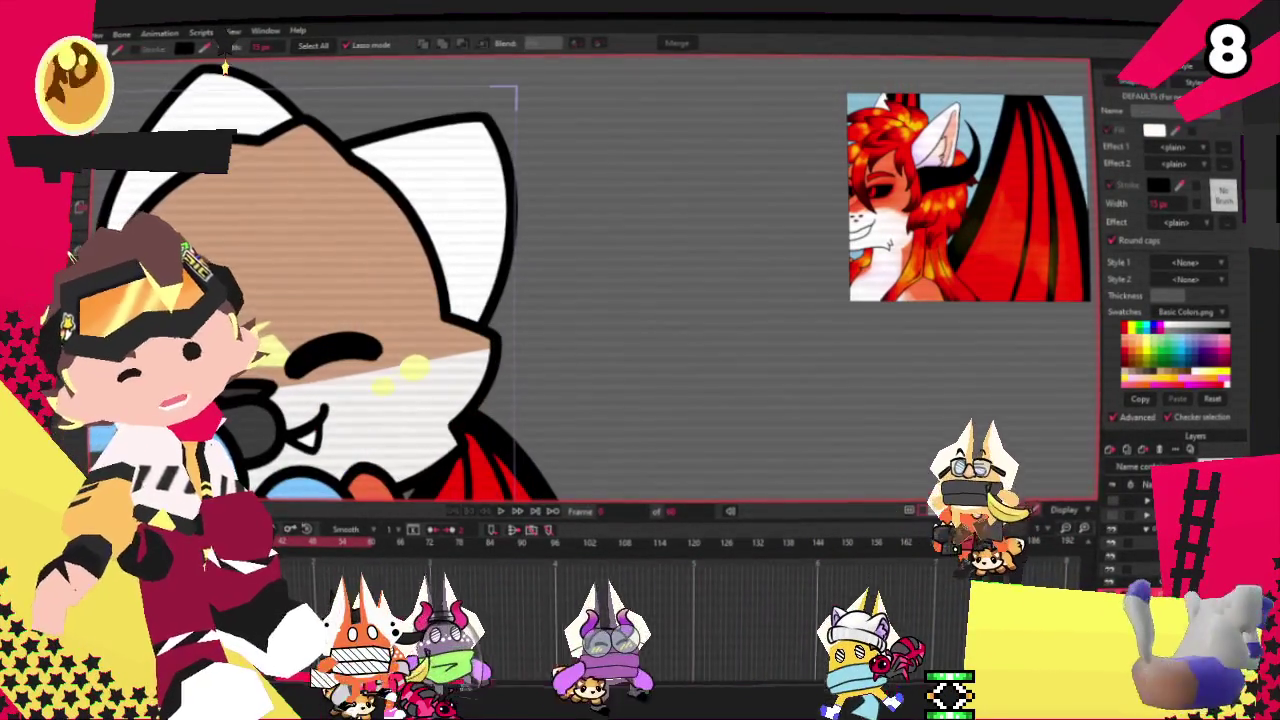
Step: Draw a rectangle beside the ear and slant it into a triangular shape
key("r")
left_click_drag(388, 255, 582, 397)
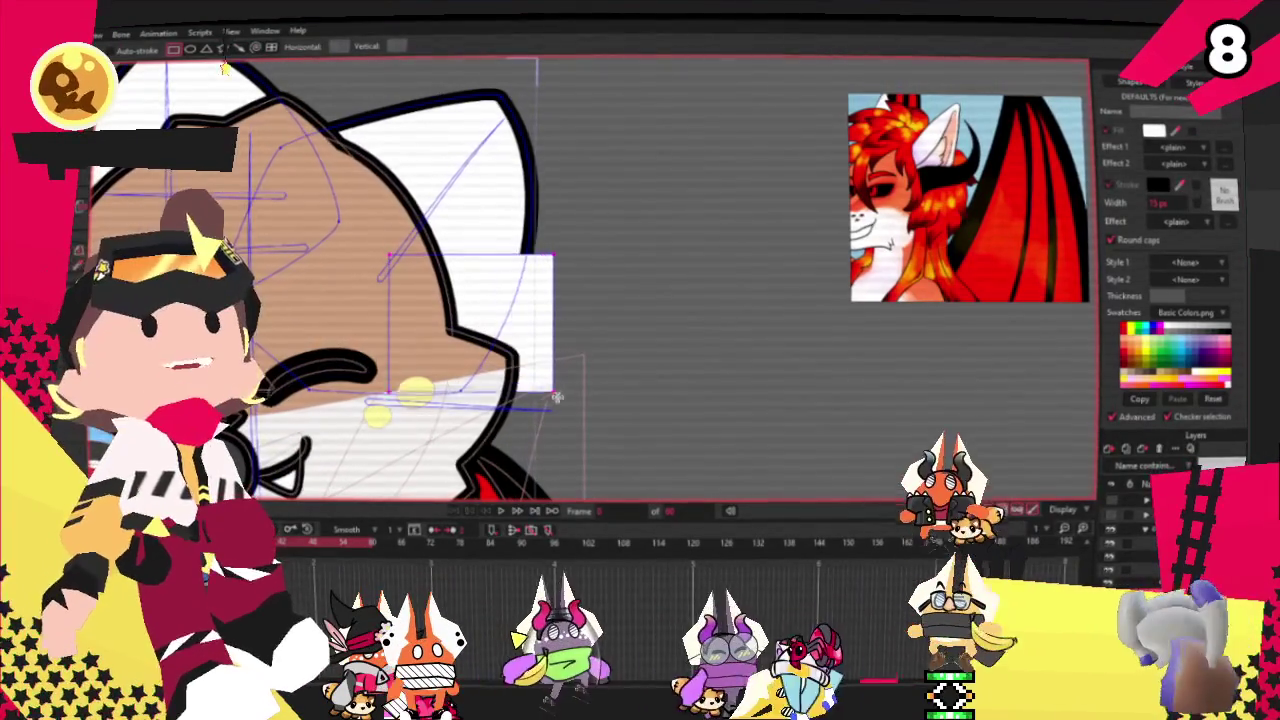
key("g")
key("q")
left_click(420, 287)
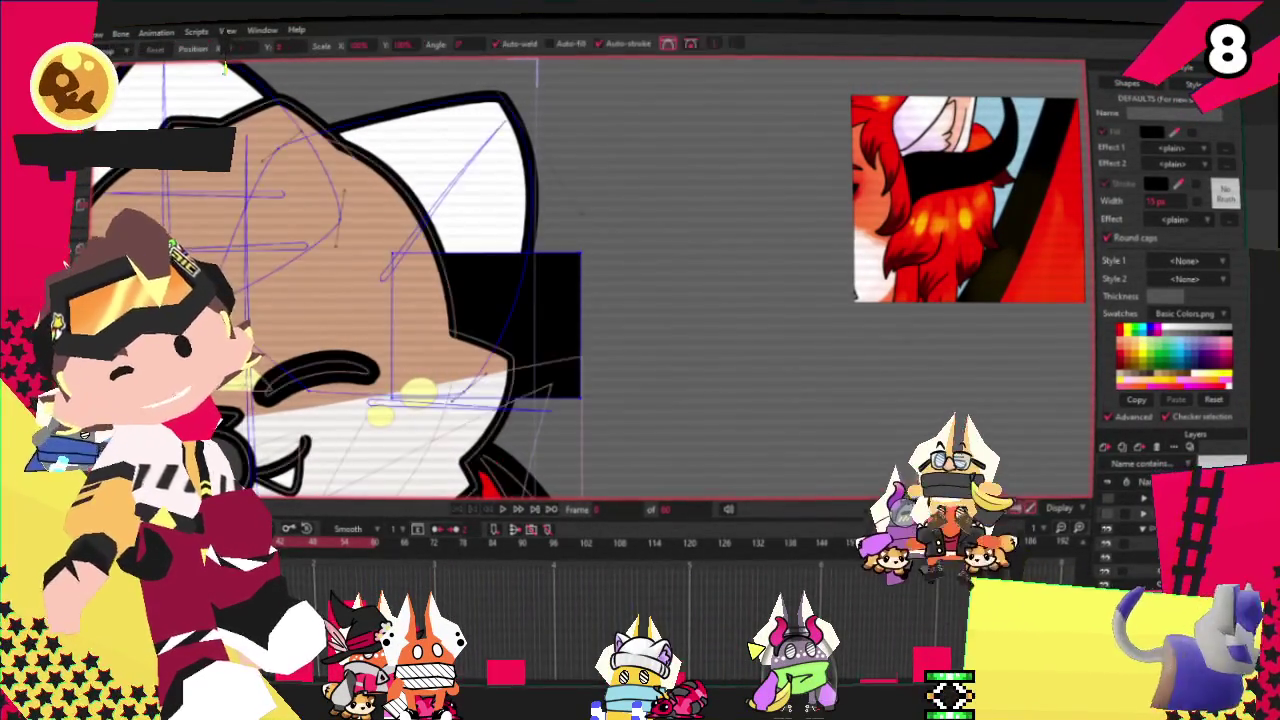
key("t")
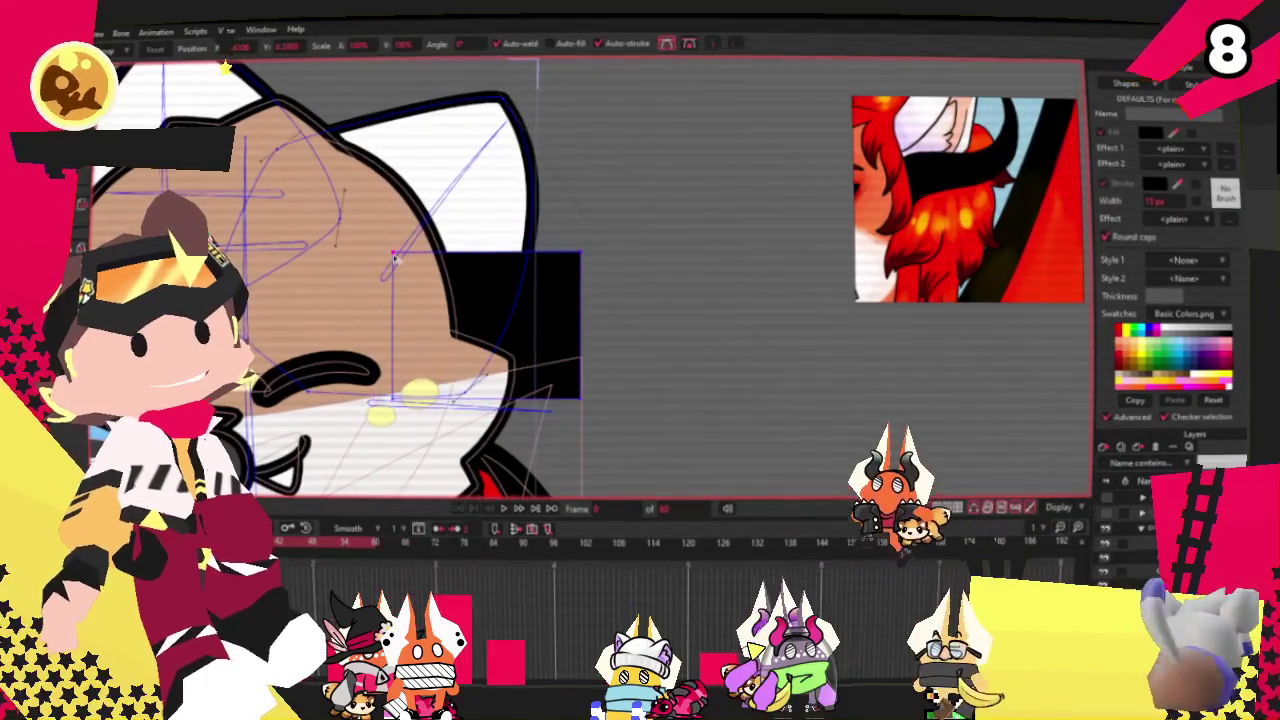
left_click_drag(580, 252, 588, 390)
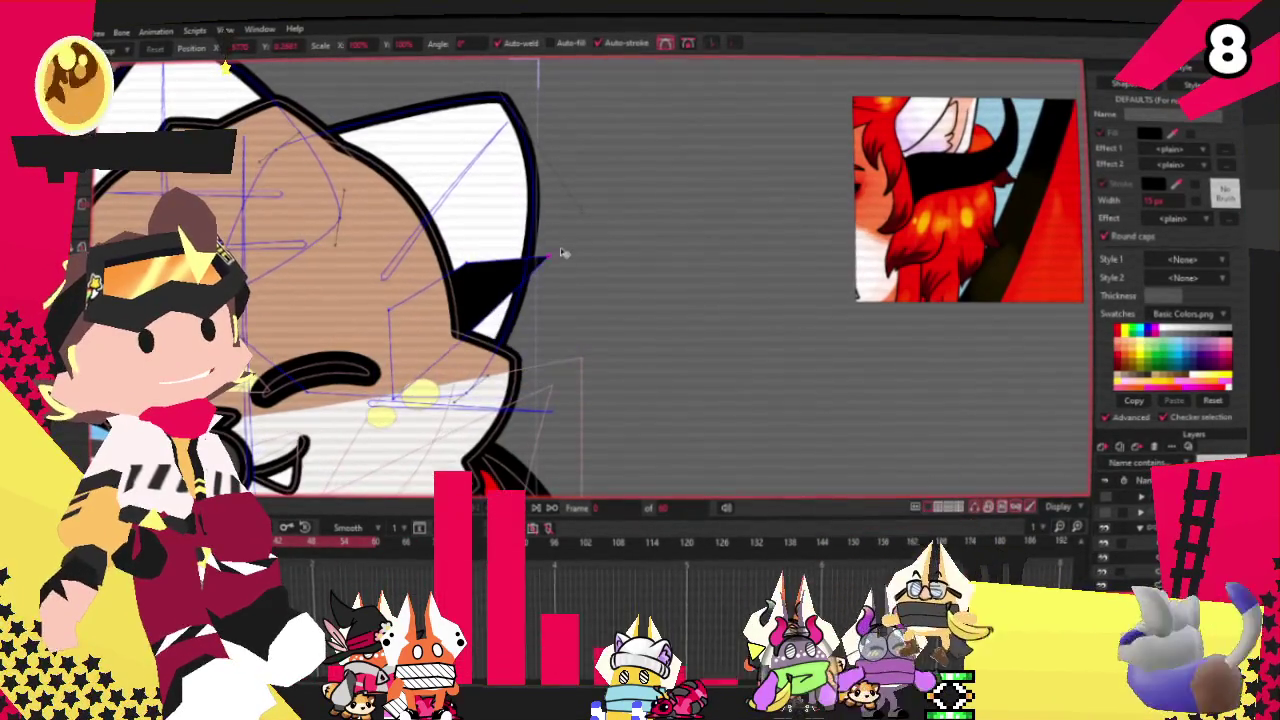
Step: Pull up a horn tip with added points and curve the horn's inner edge
key("a")
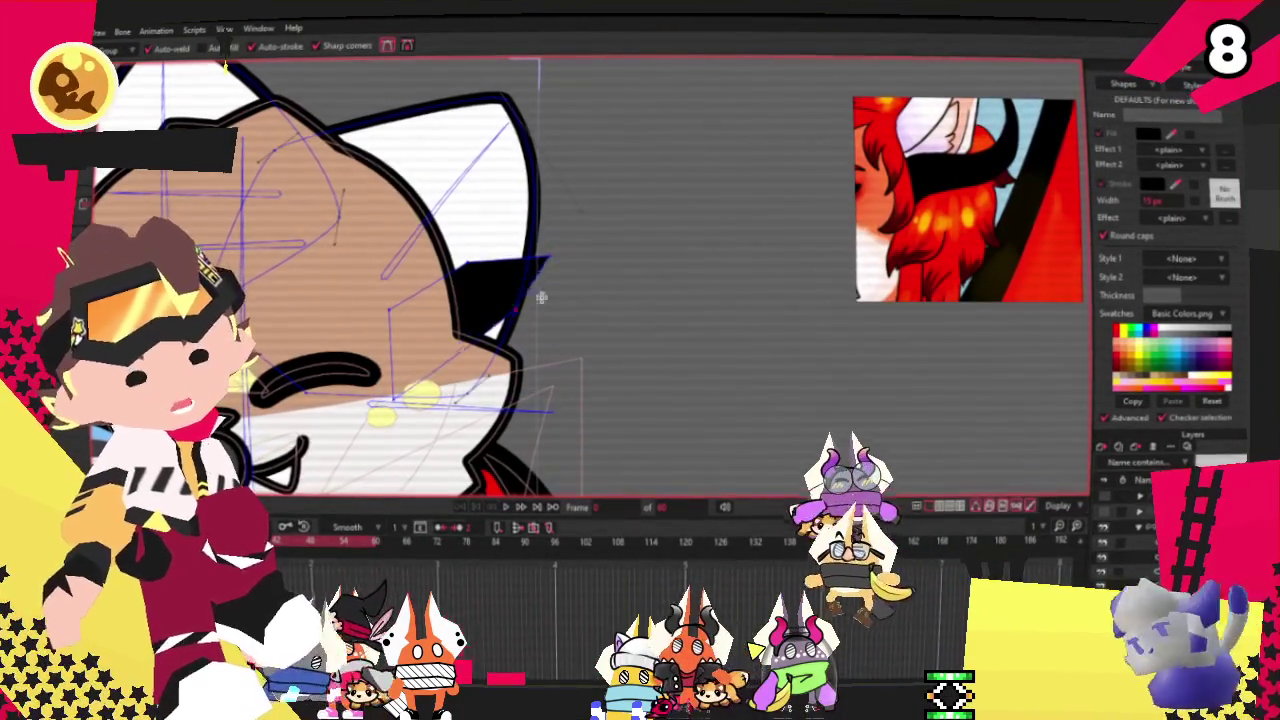
left_click_drag(545, 258, 600, 140)
left_click_drag(558, 190, 590, 325)
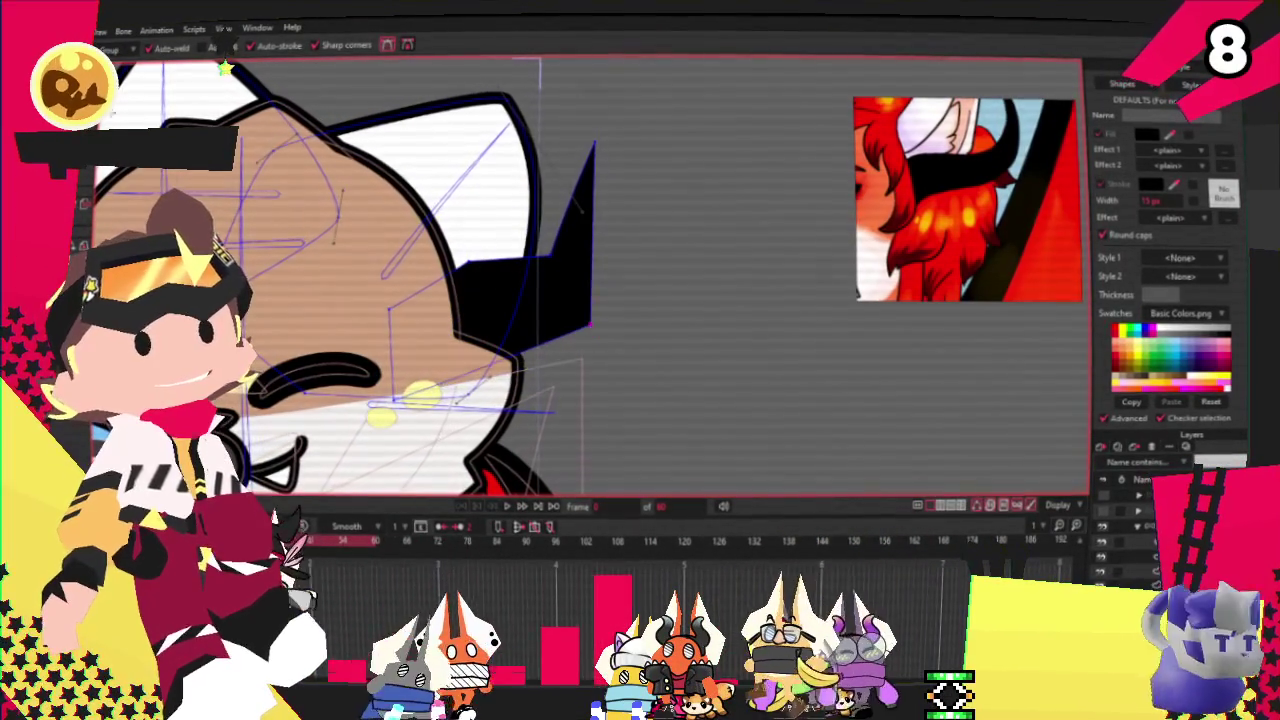
key("c")
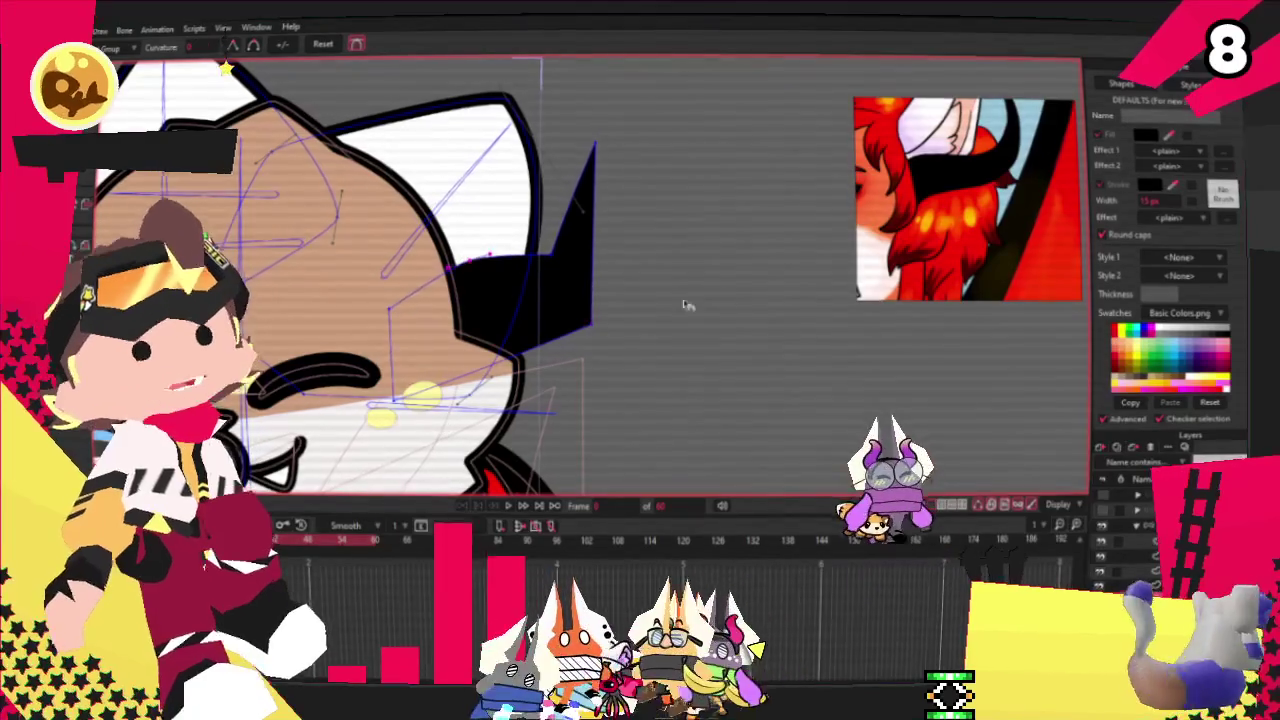
mouse_move(797, 291)
left_mouse_down()
mouse_move(618, 327)
mouse_move(632, 258)
left_mouse_up()
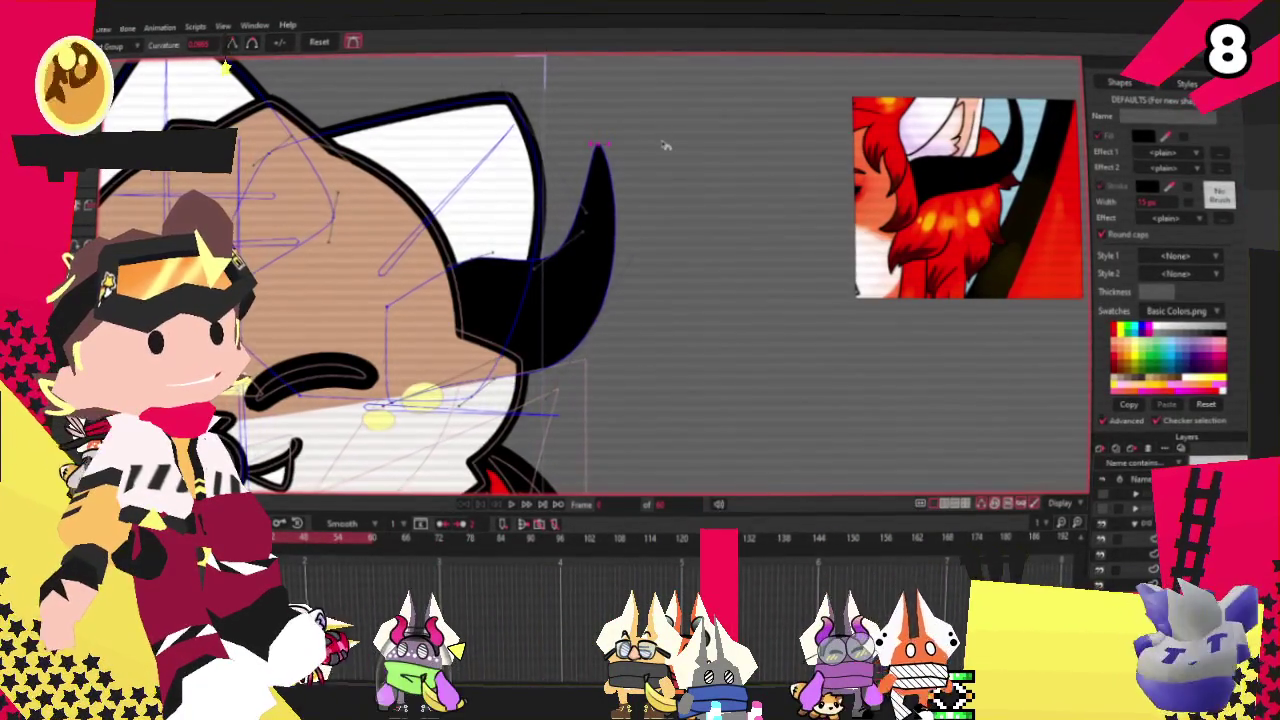
scroll(665, 146, "down", 1)
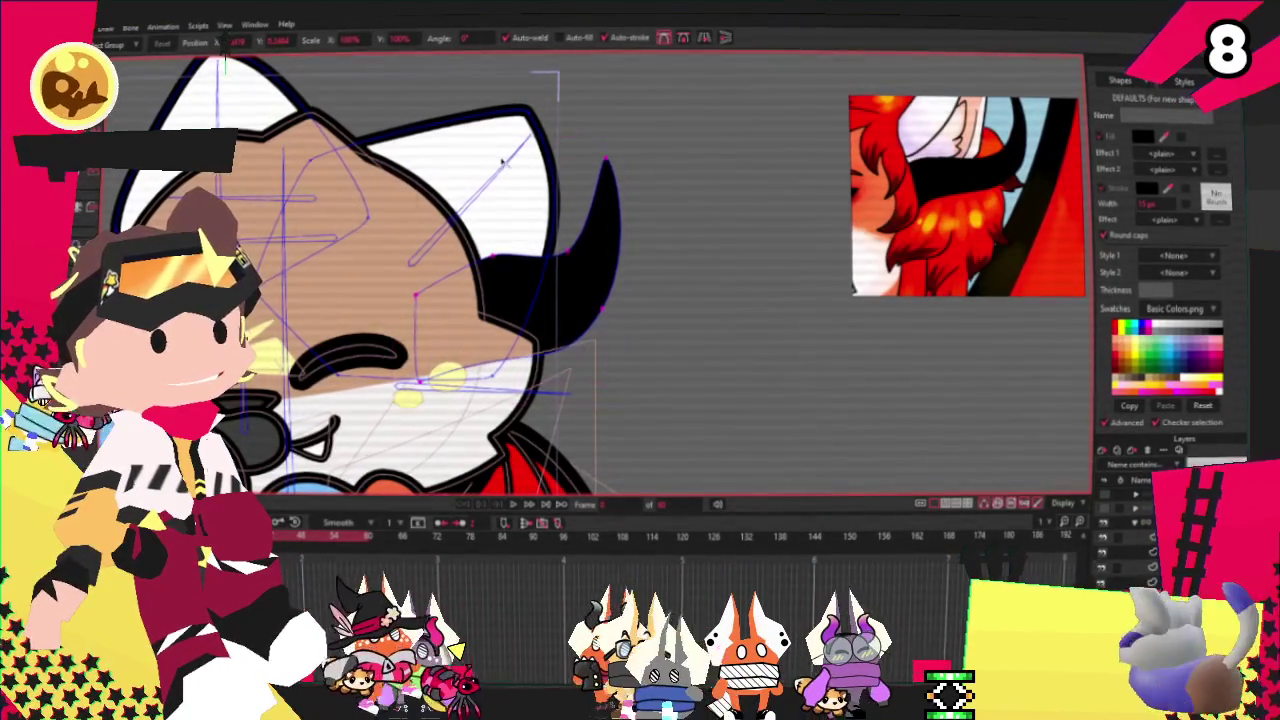
left_click(620, 287)
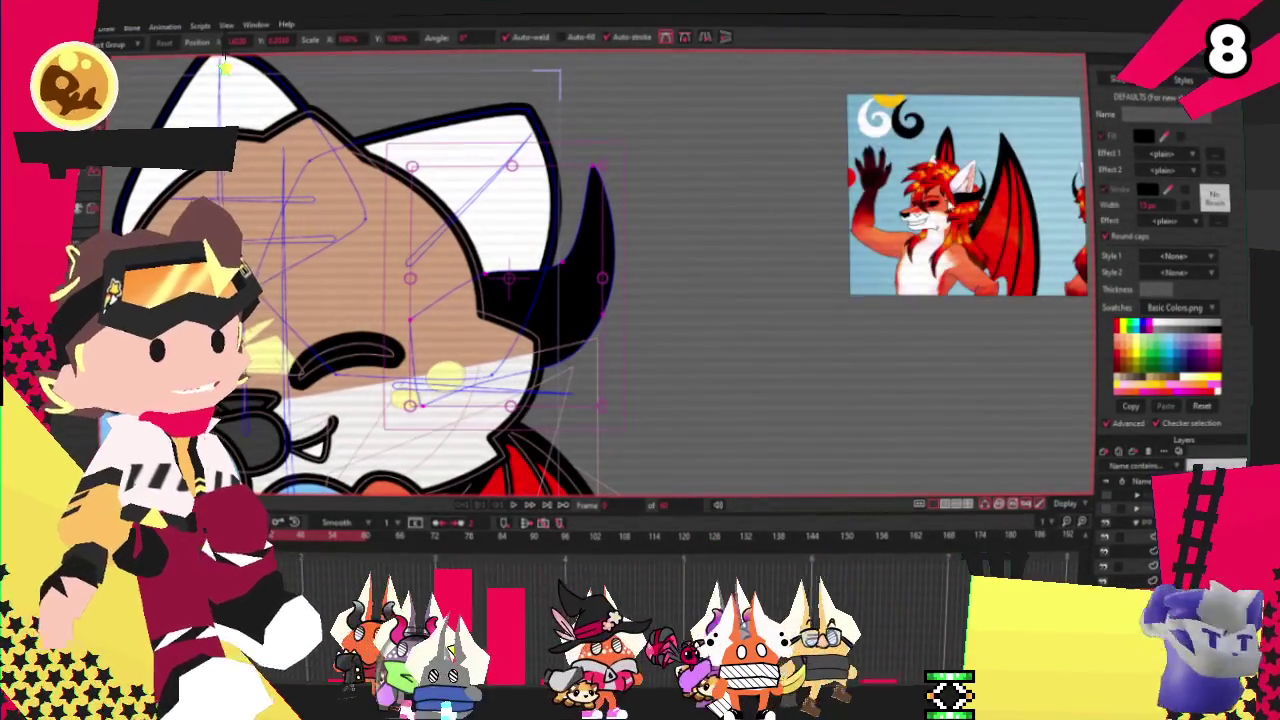
scroll(640, 287, "down", 2)
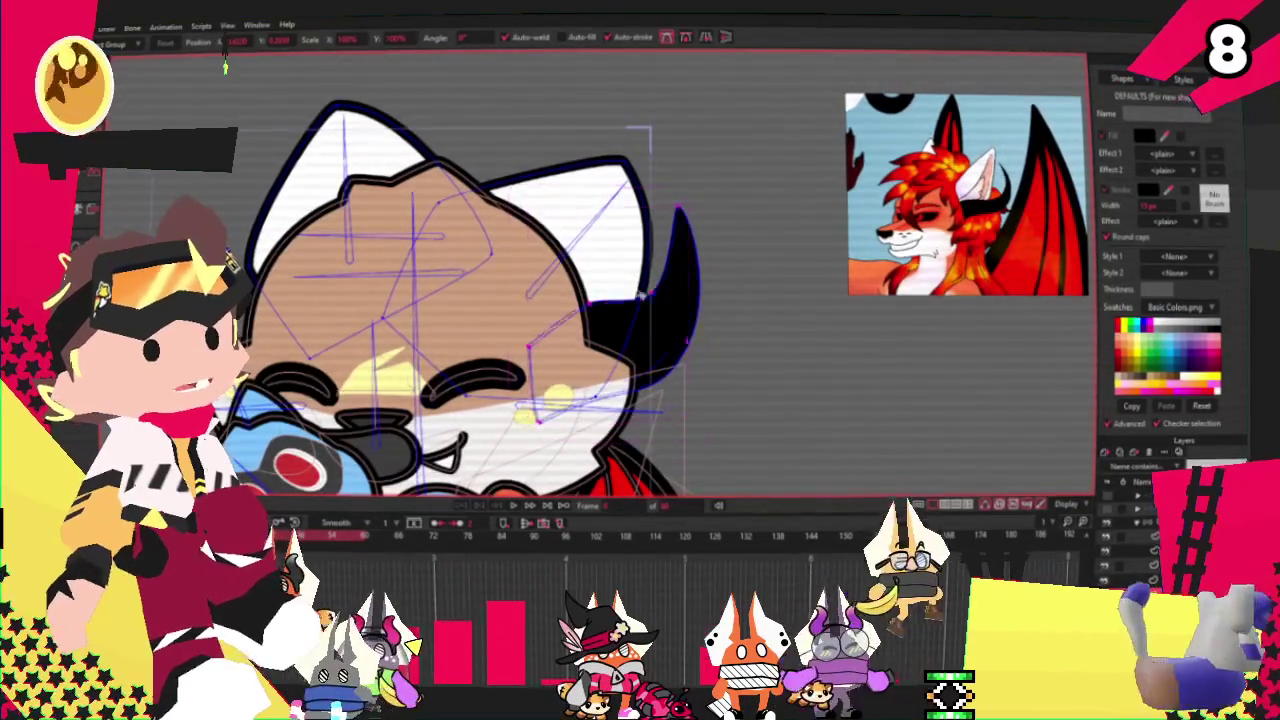
Step: Add a matching black horn on the left side and clear the selected face points
left_click(708, 38)
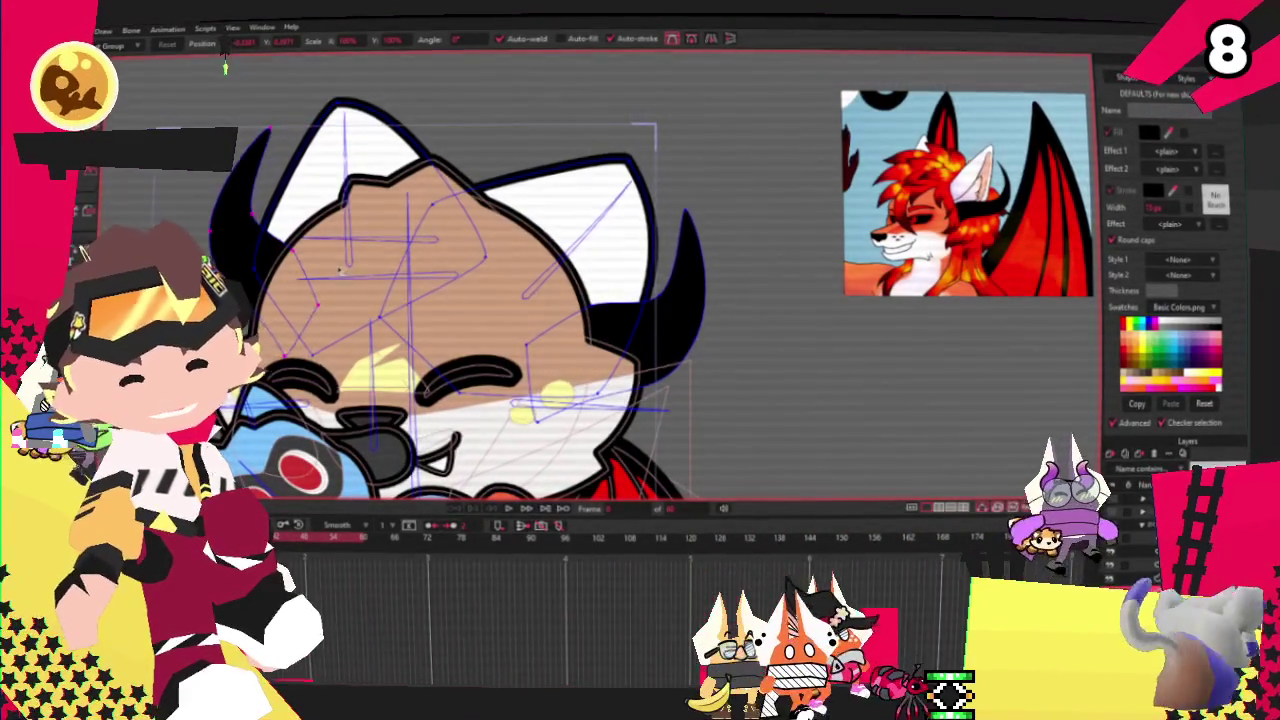
scroll(499, 266, "down", 5)
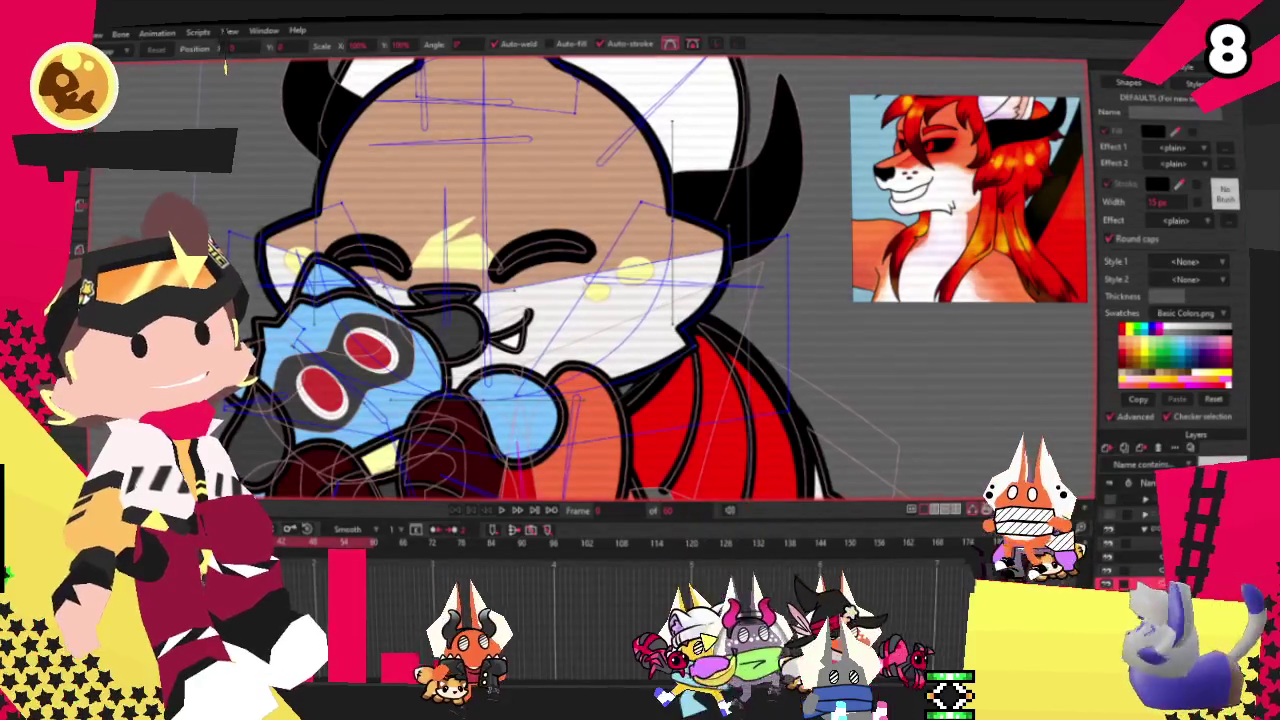
key("g")
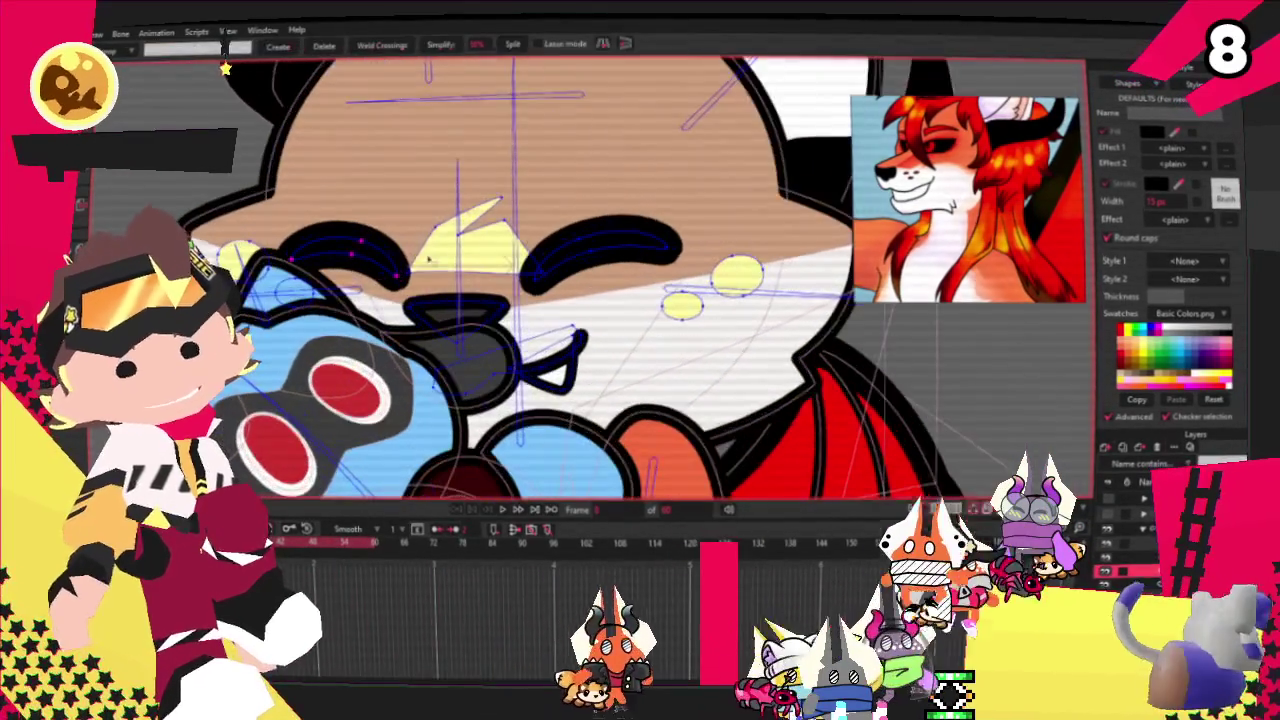
left_click(735, 283)
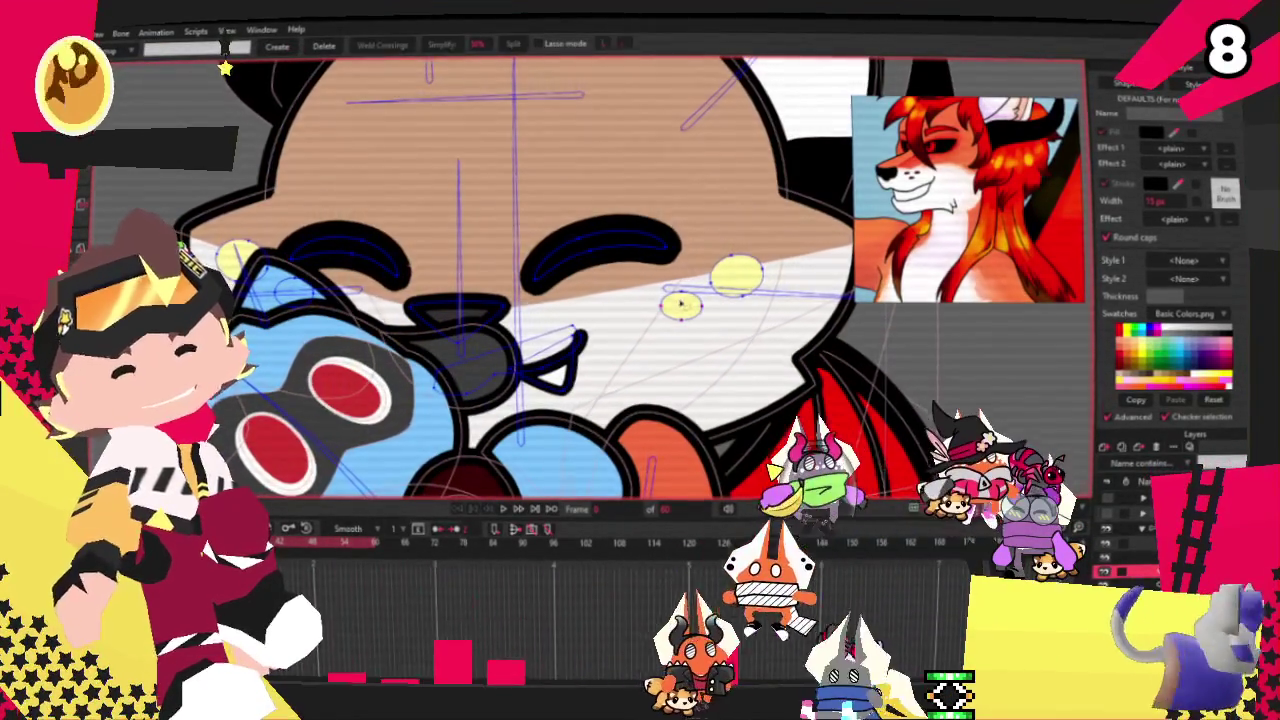
left_click(312, 310)
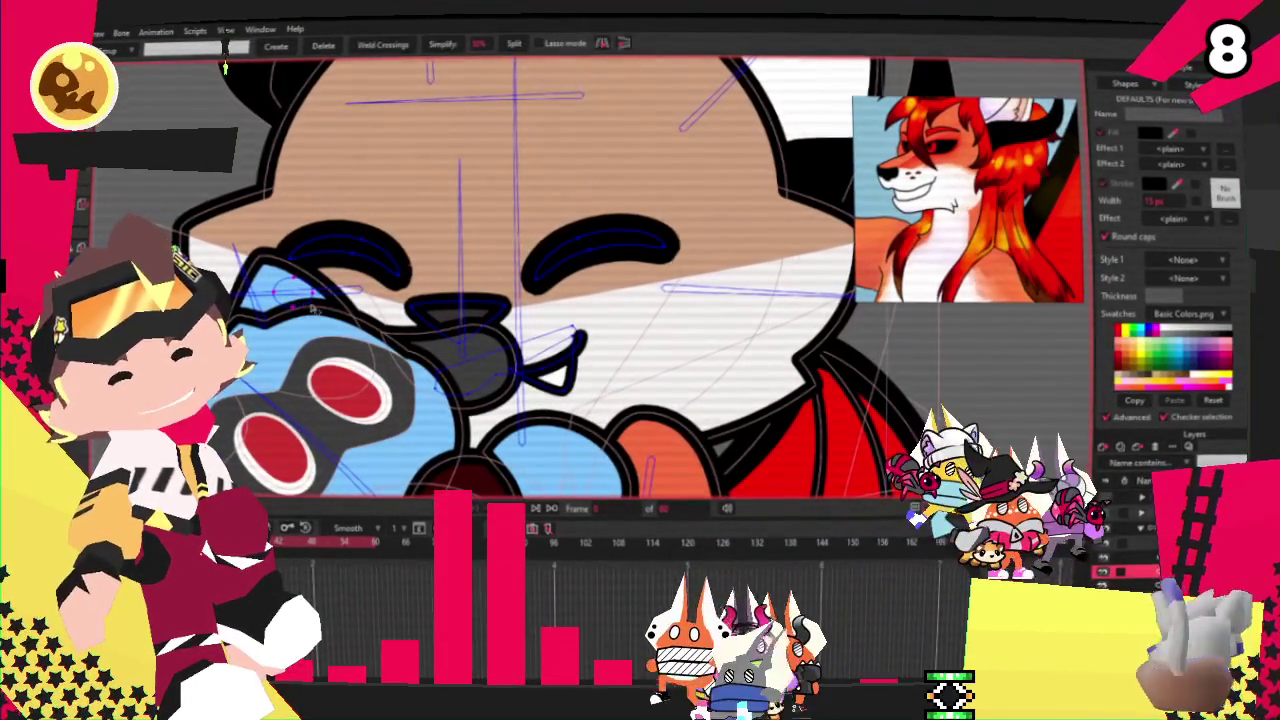
Step: Select the fox's head shape with the Select Shape tool
scroll(575, 387, "up", 2)
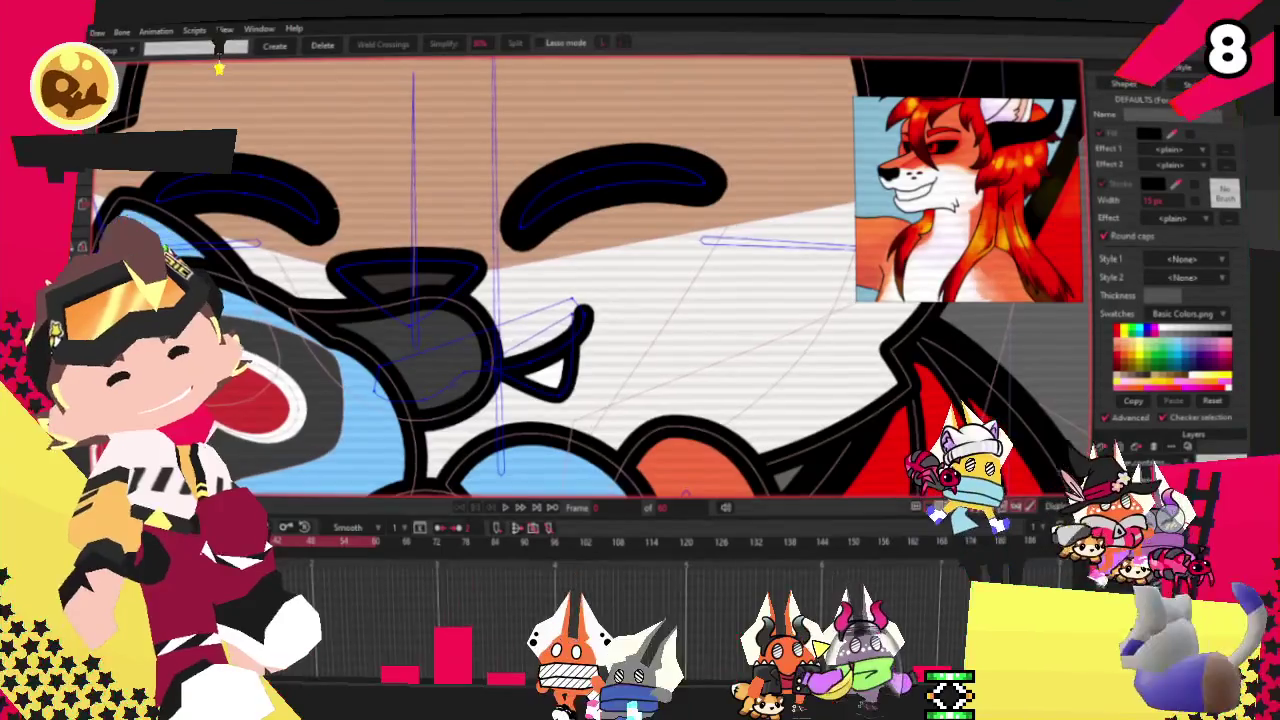
key("q")
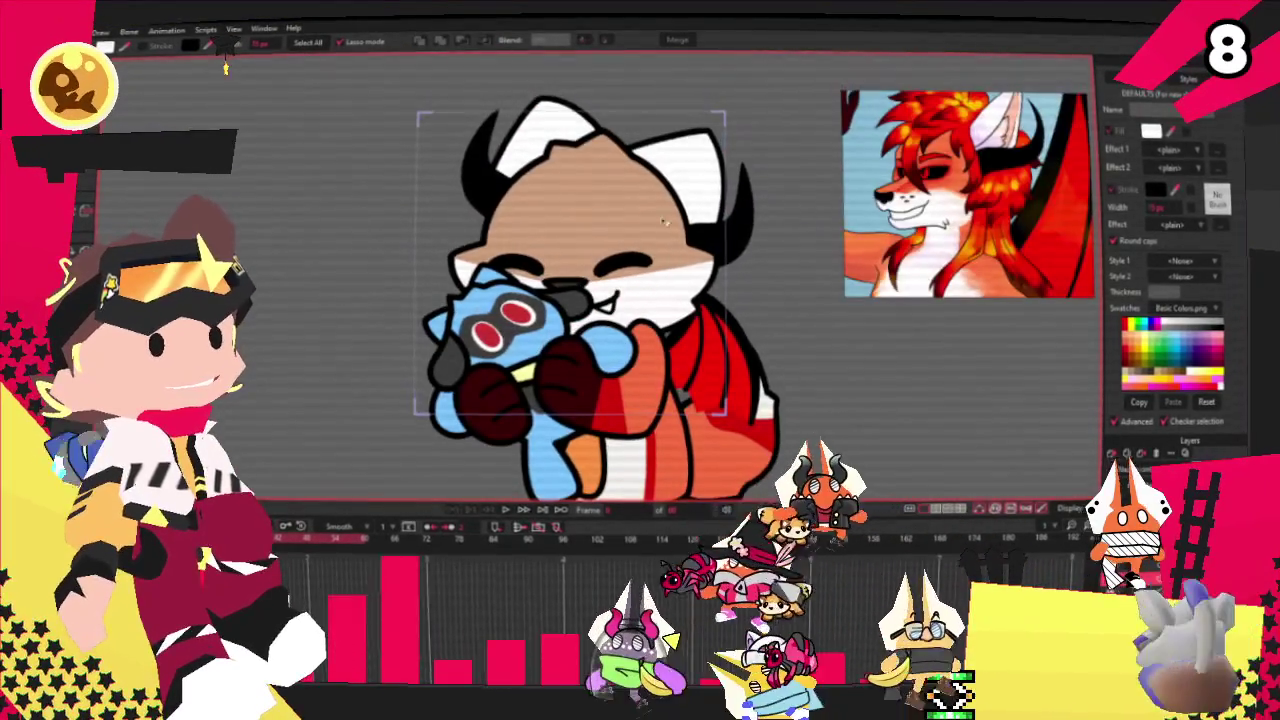
left_click(612, 236)
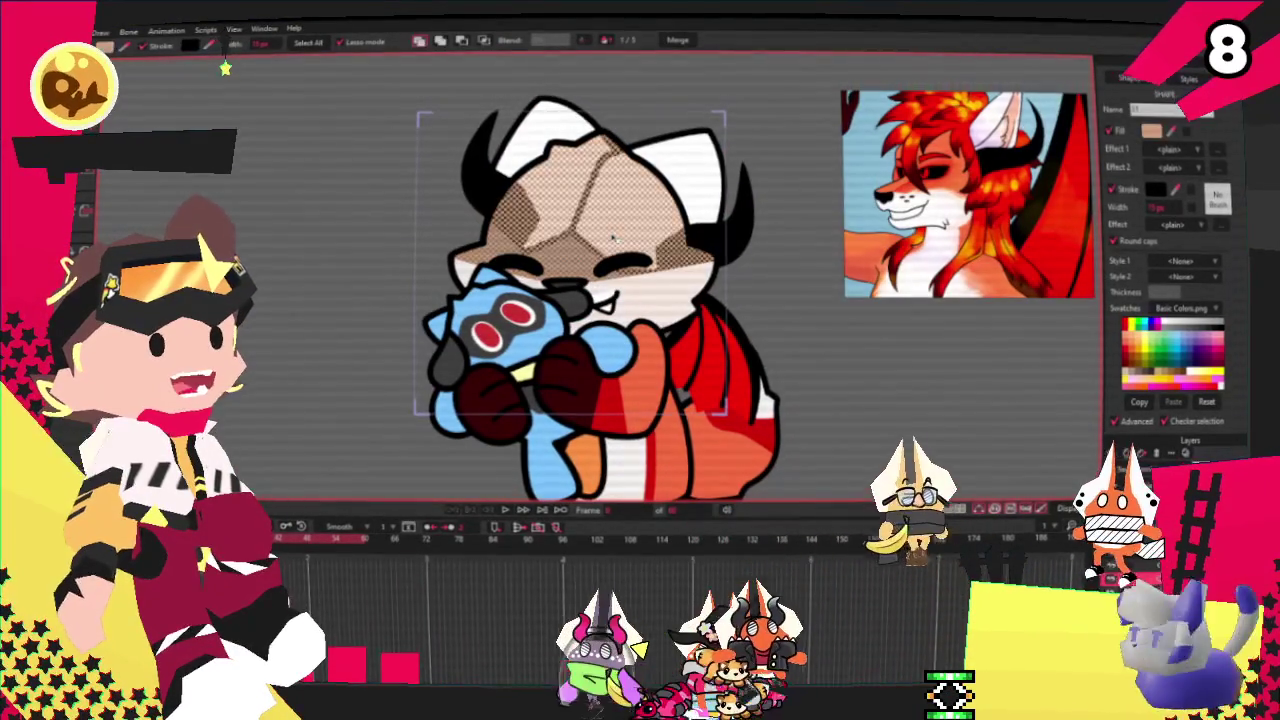
scroll(628, 373, "up", 2)
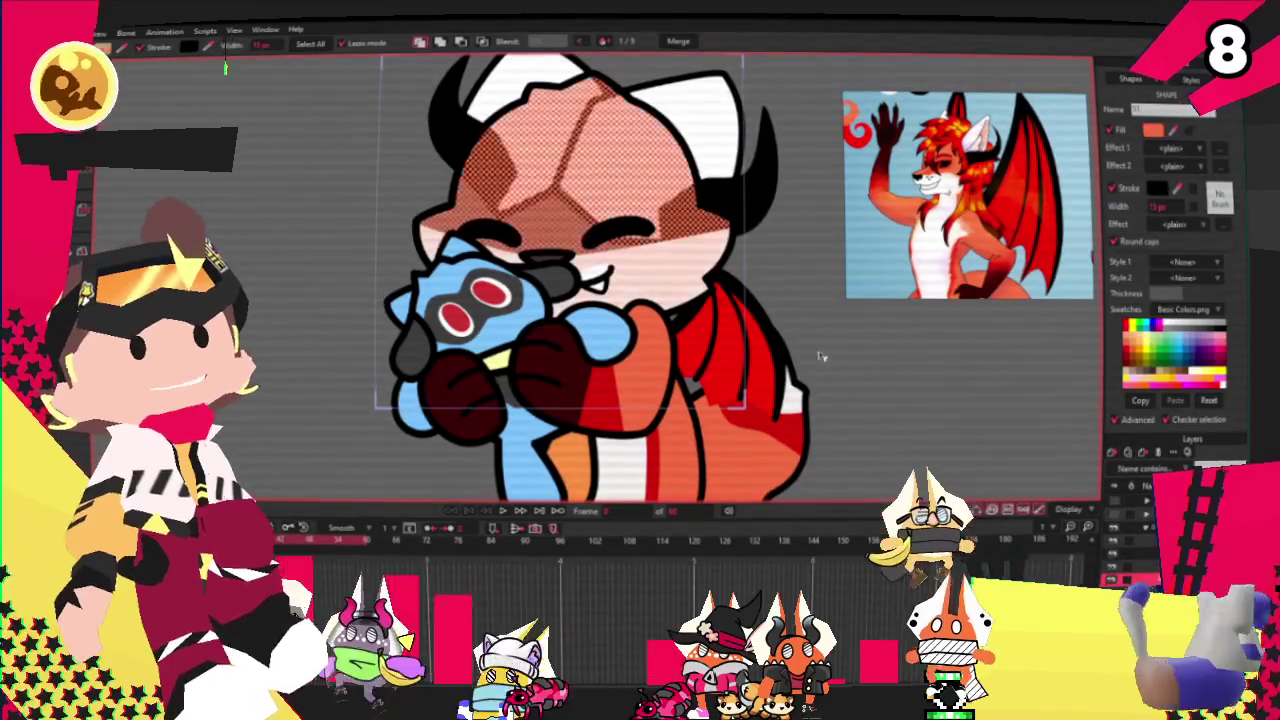
scroll(575, 213, "up", 2)
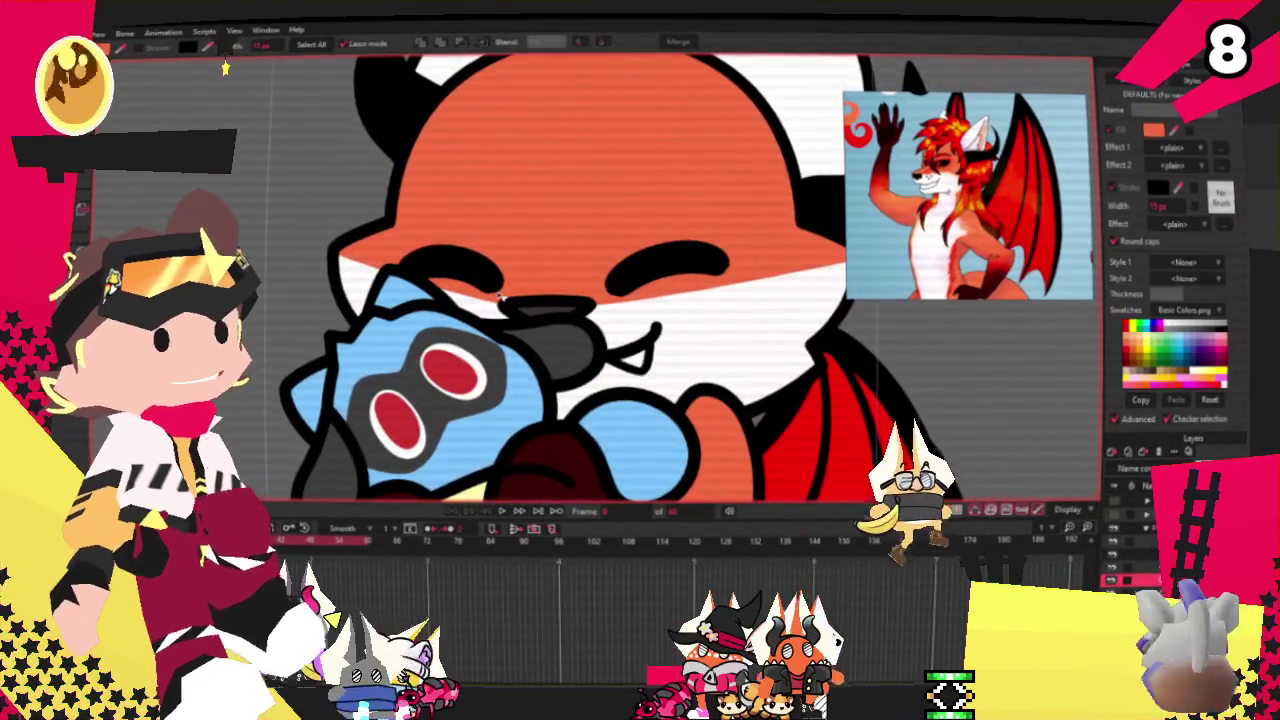
left_click(531, 309)
scroll(531, 309, "up", 2)
scroll(531, 309, "up", 1)
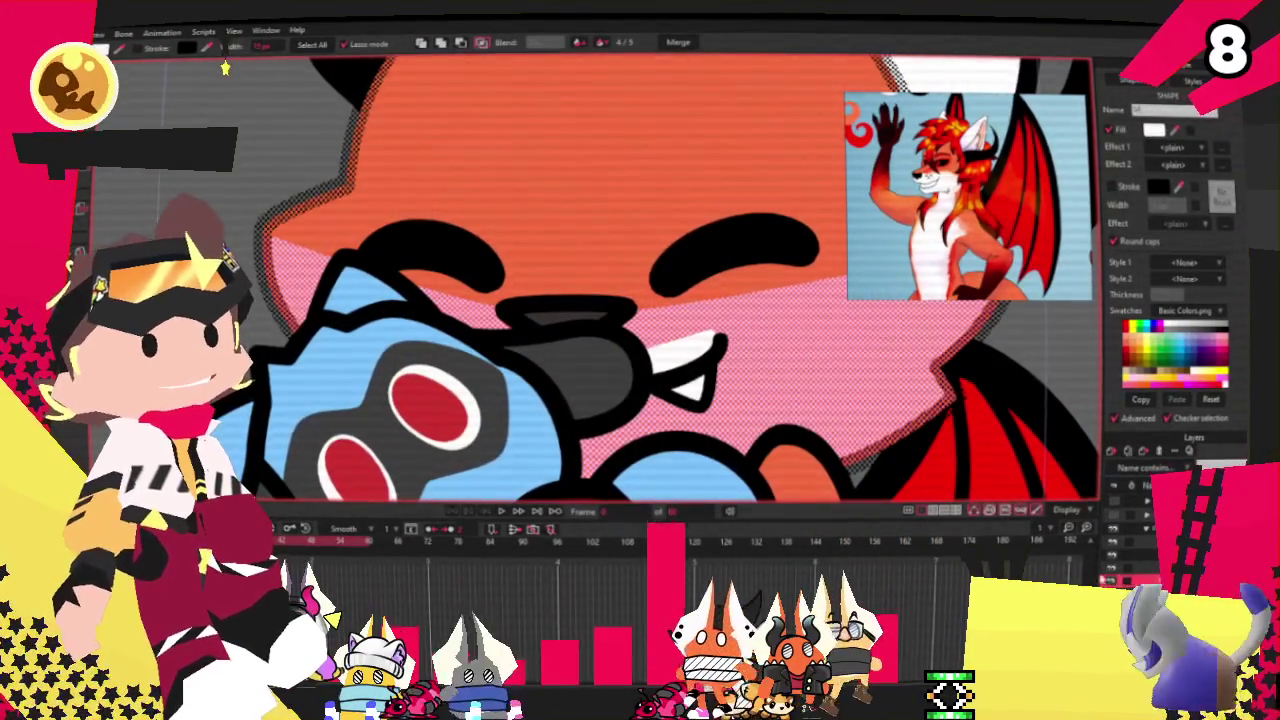
left_click(565, 311)
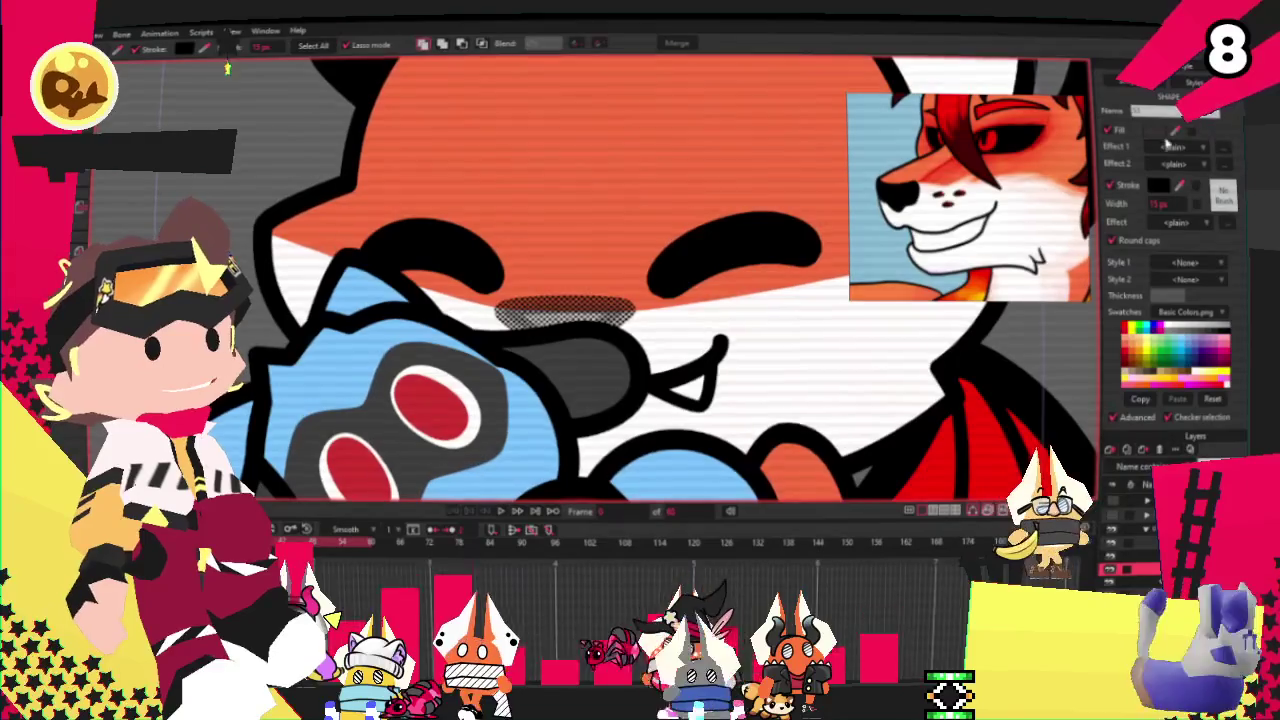
scroll(268, 242, "down", 2)
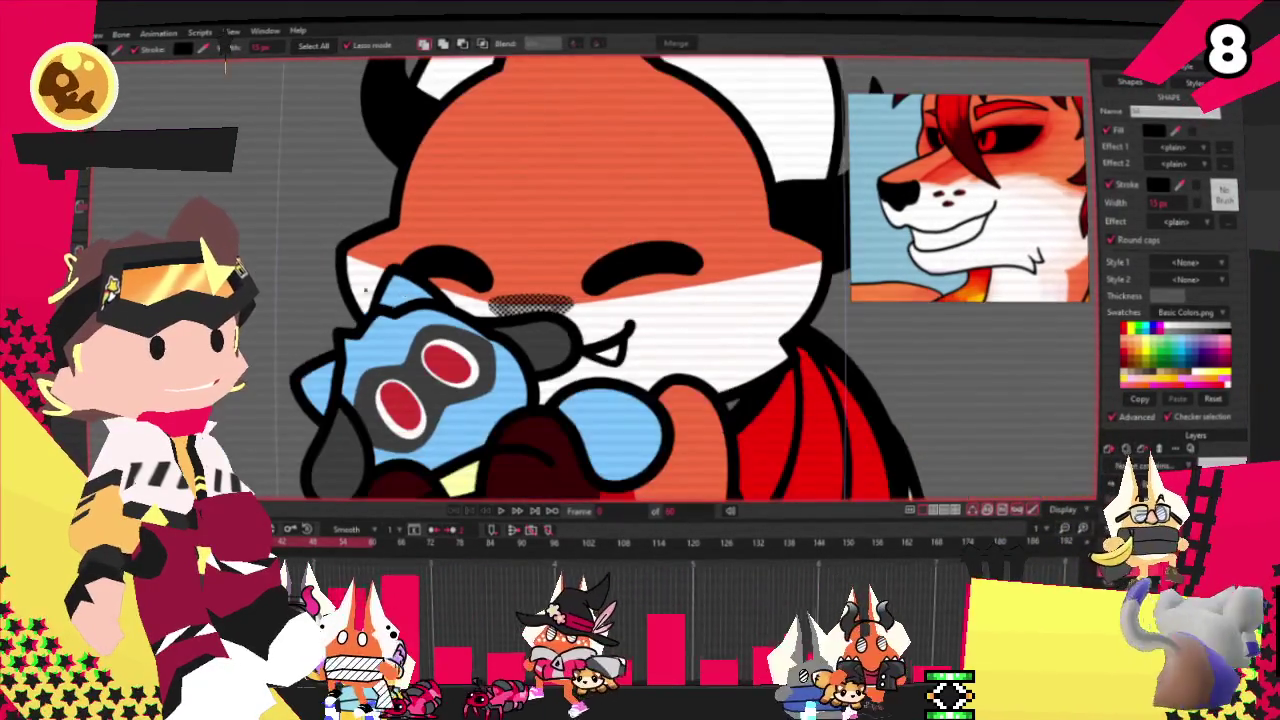
key("t")
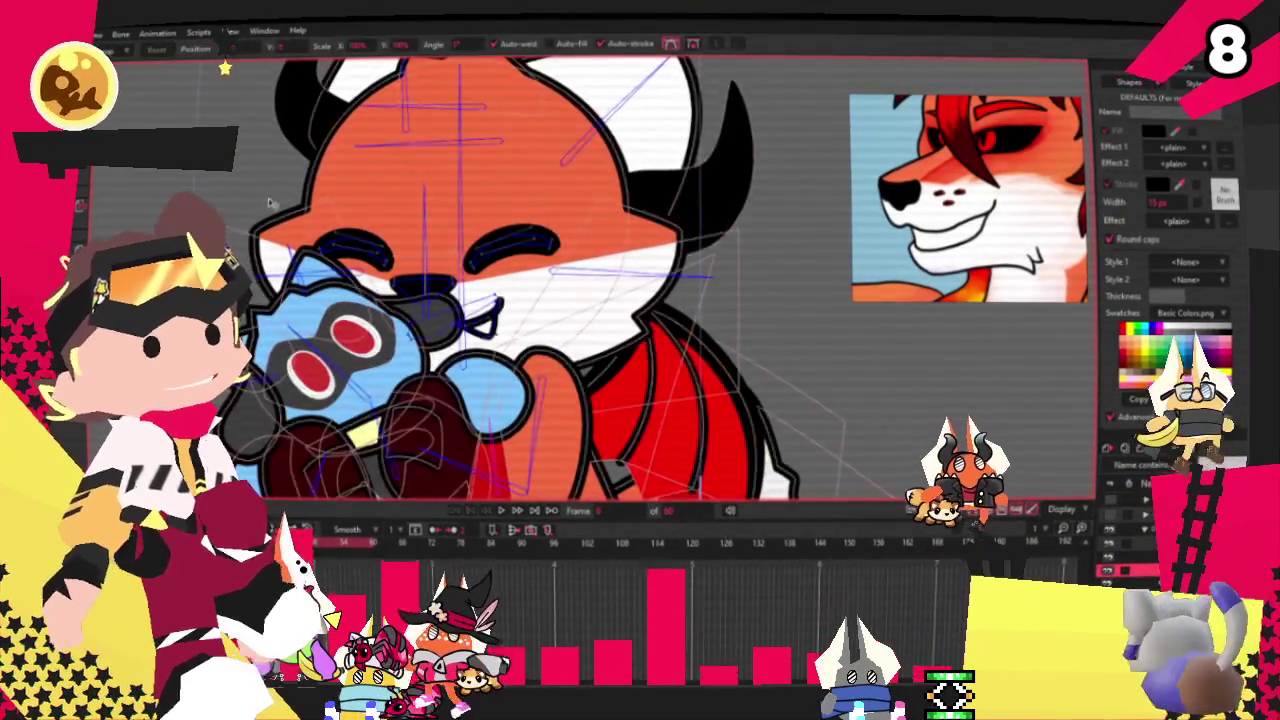
scroll(313, 245, "up", 3)
scroll(313, 245, "down", 2)
scroll(313, 246, "down", 1)
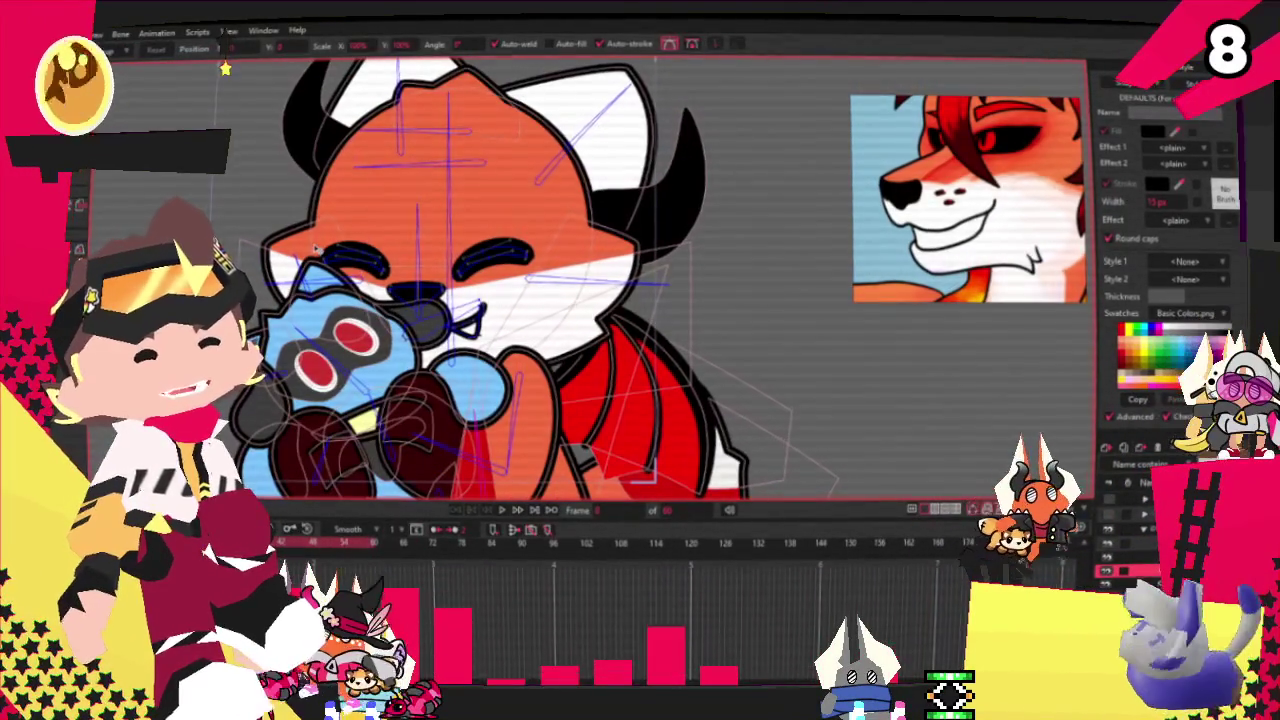
scroll(241, 234, "down", 1)
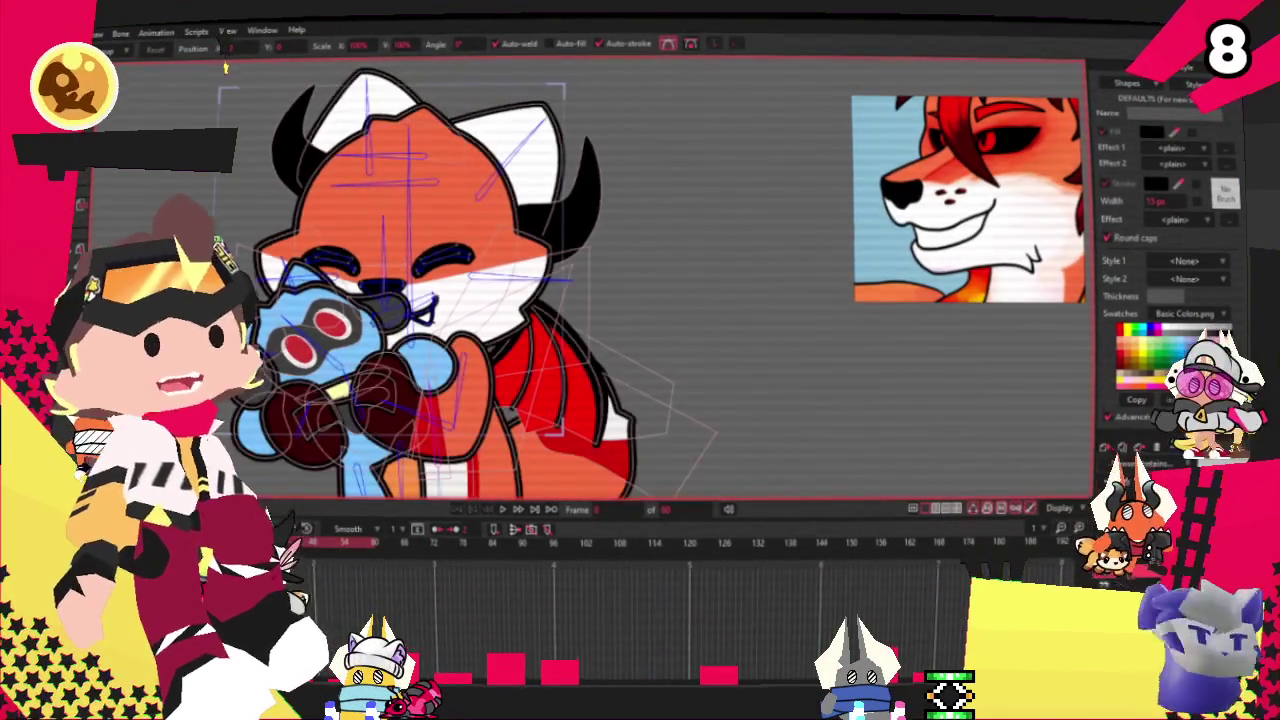
scroll(375, 219, "down", 2)
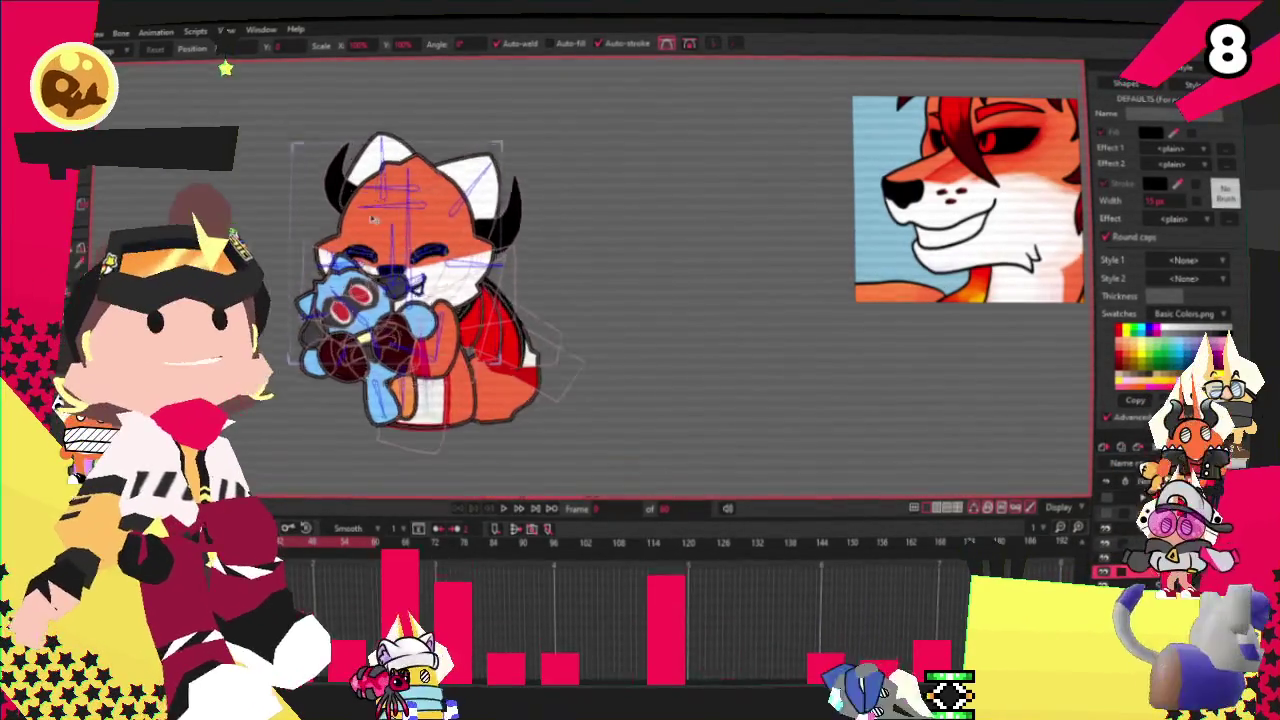
scroll(490, 205, "up", 2)
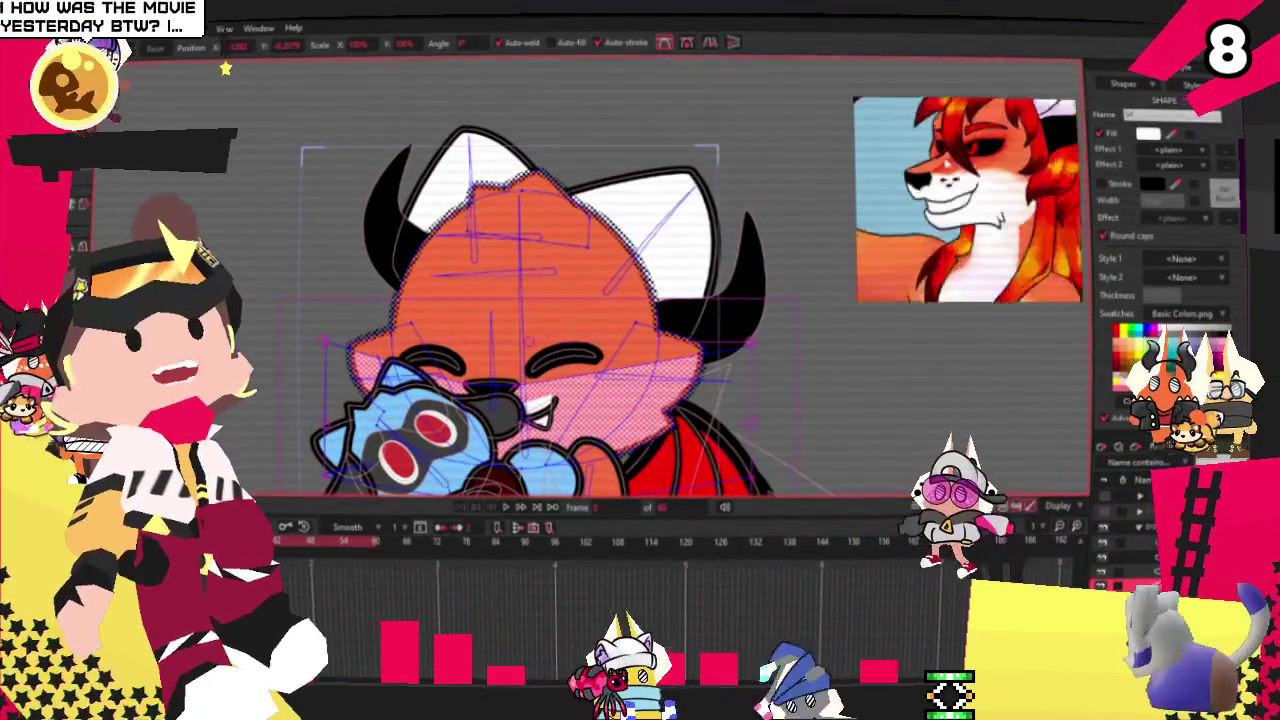
Step: Zoom in and deselect the orange head shape with Select Points
scroll(636, 186, "up", 2)
key("g")
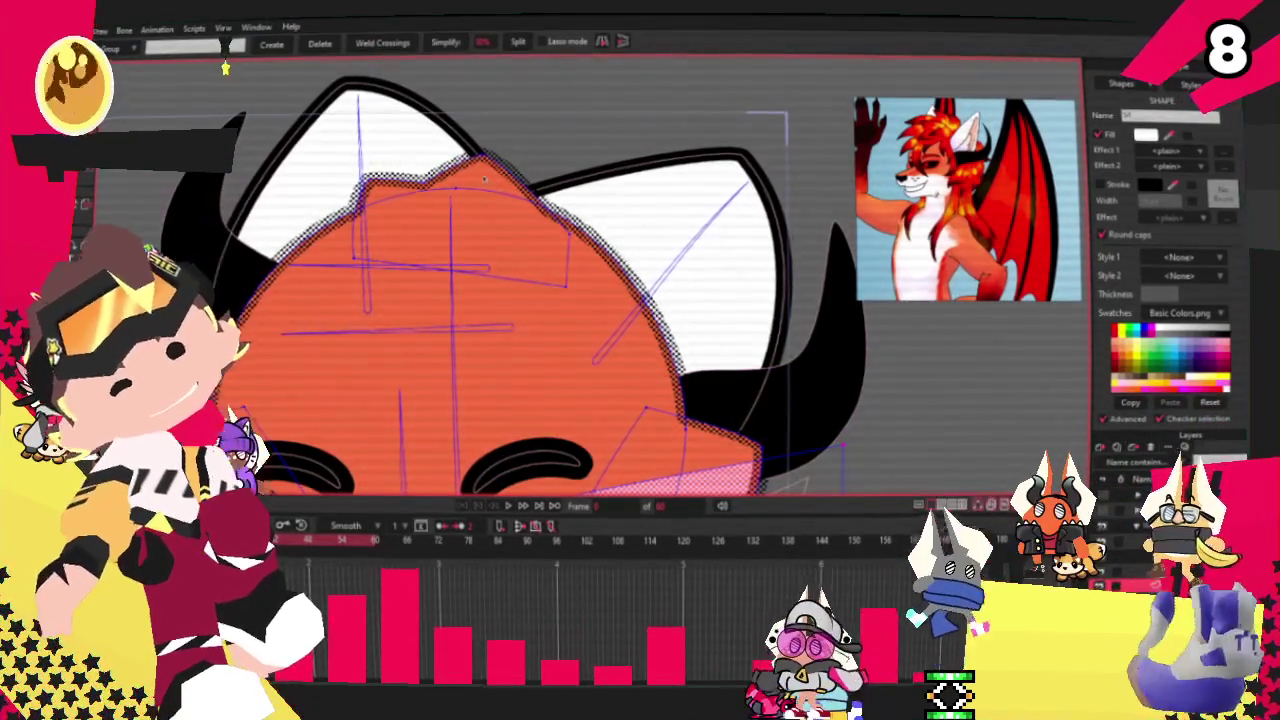
left_click(507, 193)
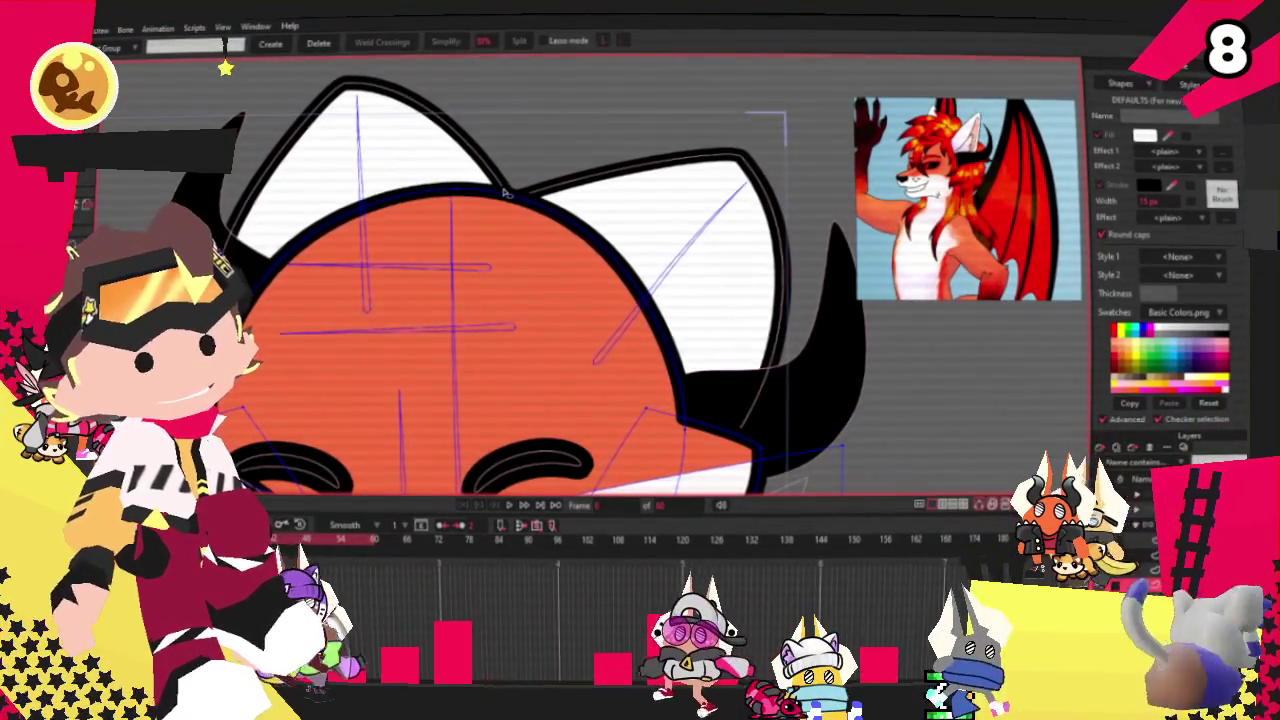
Step: Draw a white-filled square on the forehead between the ears with the Rectangle tool
scroll(507, 193, "down", 1)
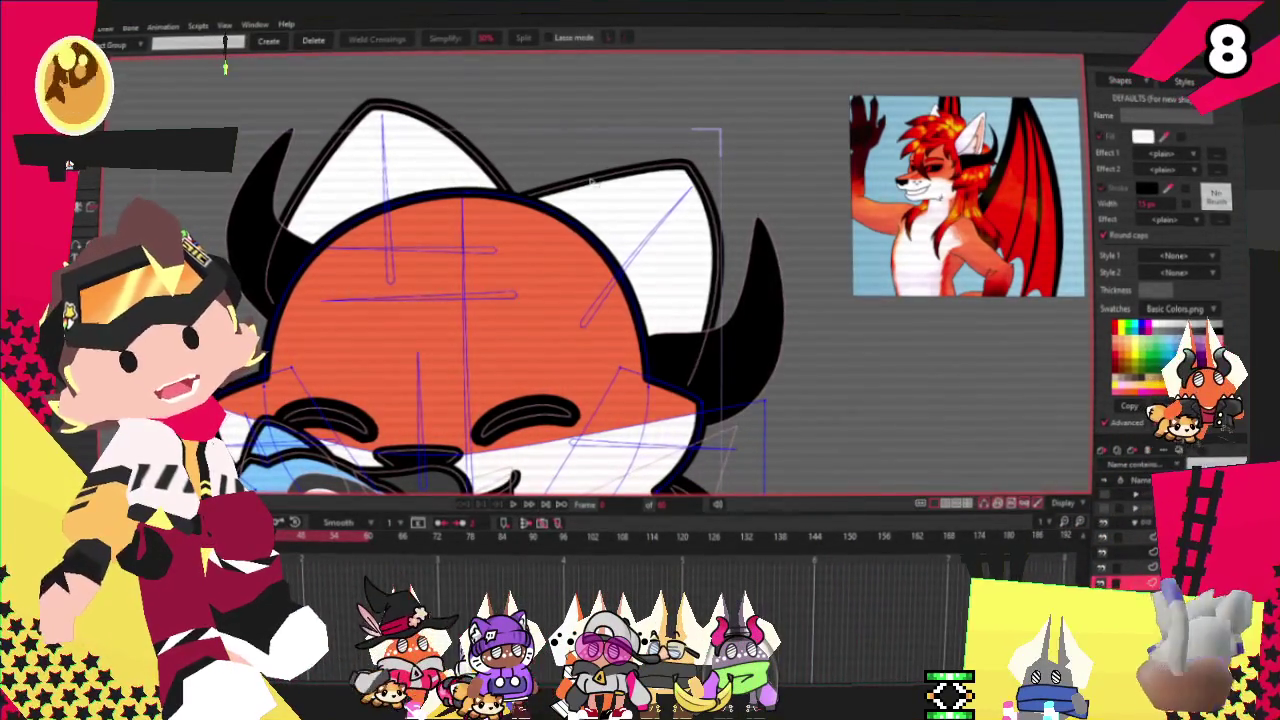
scroll(625, 174, "down", 2)
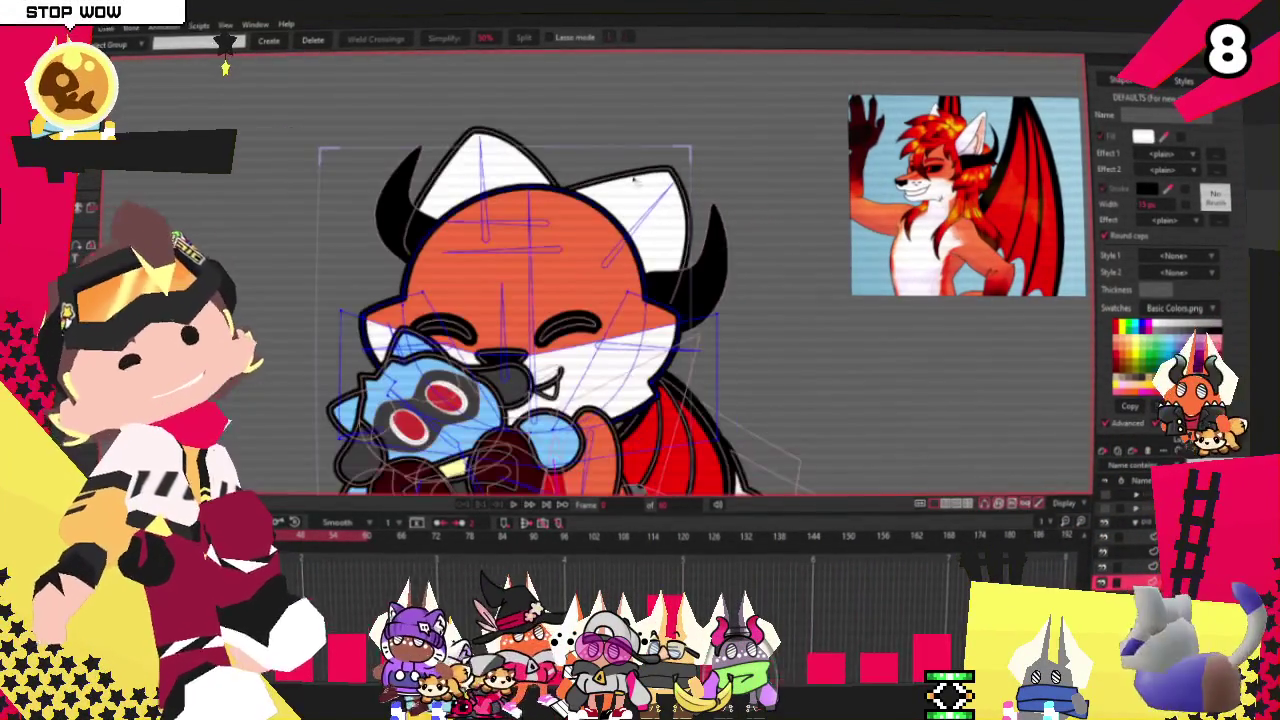
key("r")
scroll(465, 170, "up", 1)
scroll(465, 170, "up", 1)
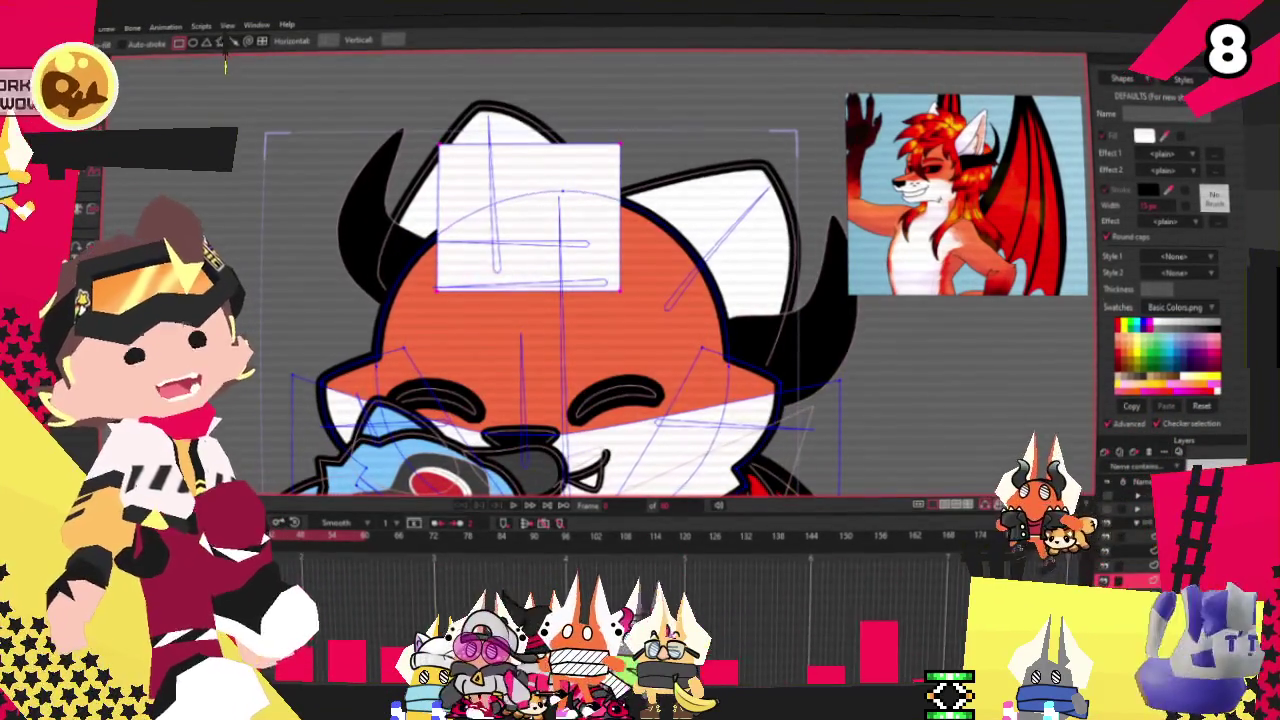
Step: Select the new rectangle and fill it with red from the swatches
key("g")
scroll(986, 185, "up", 2)
scroll(986, 185, "up", 2)
scroll(986, 185, "up", 1)
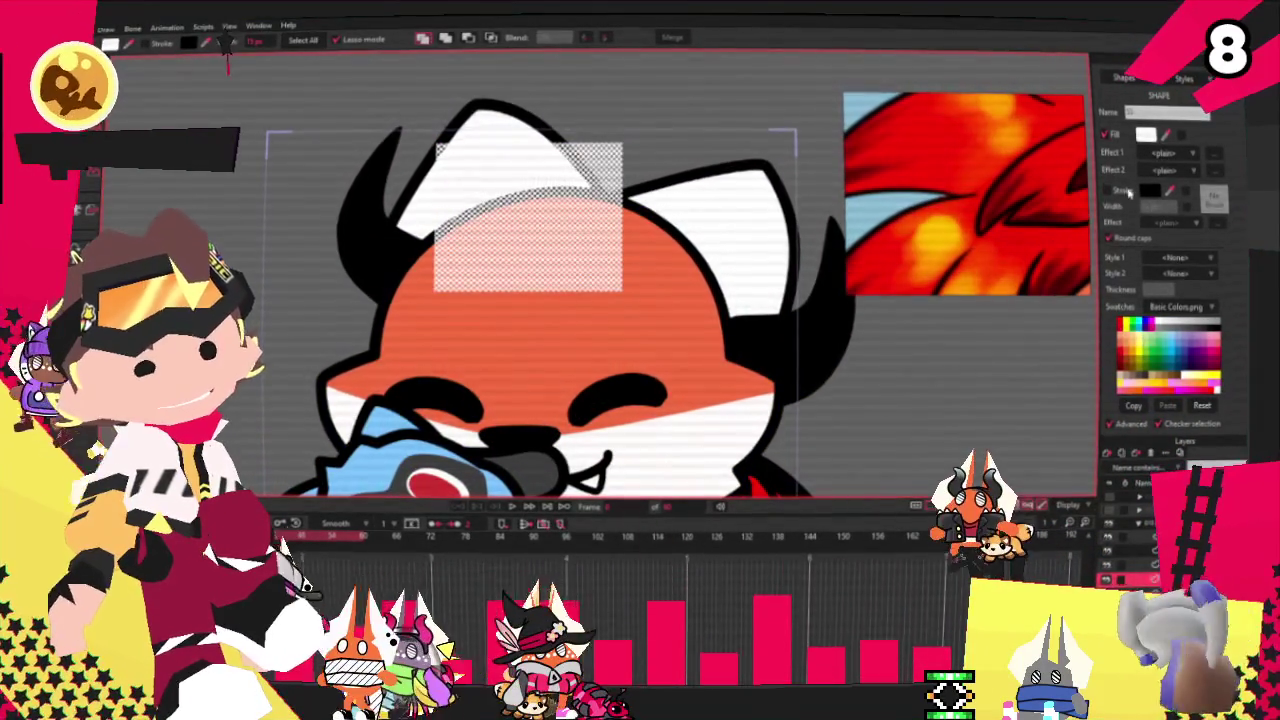
left_click(903, 117)
left_click(286, 137)
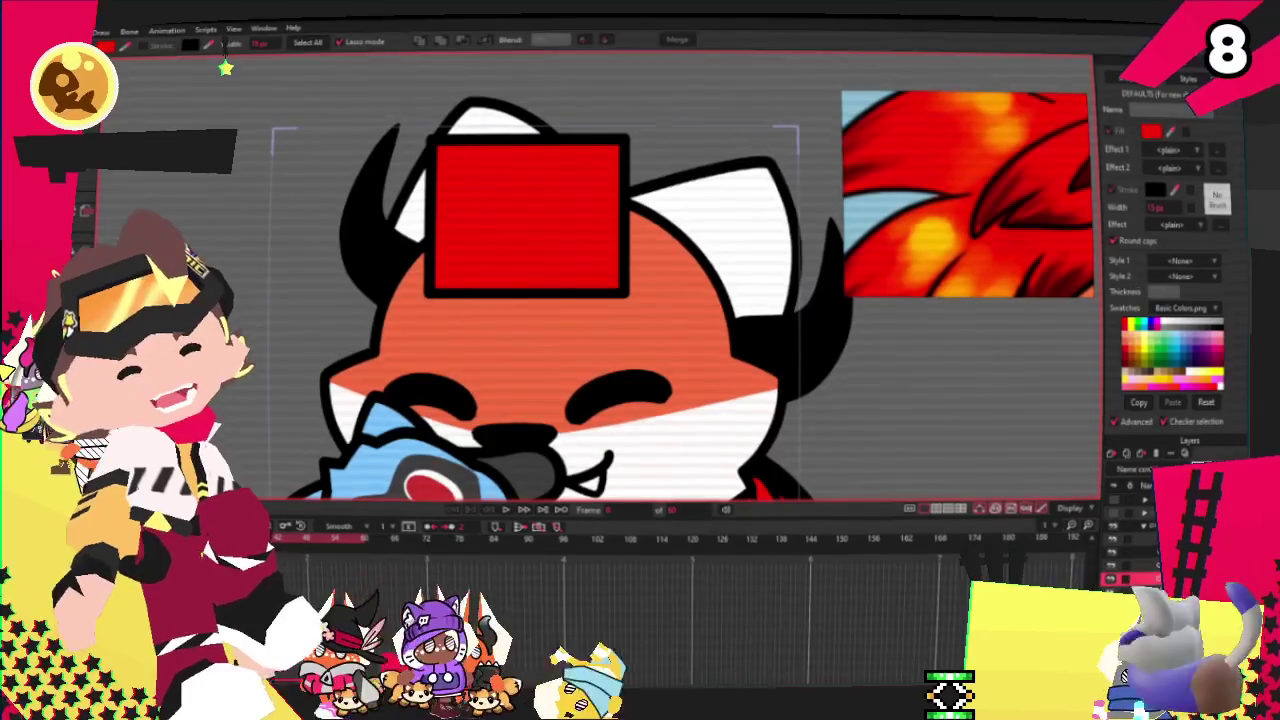
Step: Drag the red shape's corners to widen it leftward and pull a sharp spike downward
key("t")
scroll(483, 280, "up", 2)
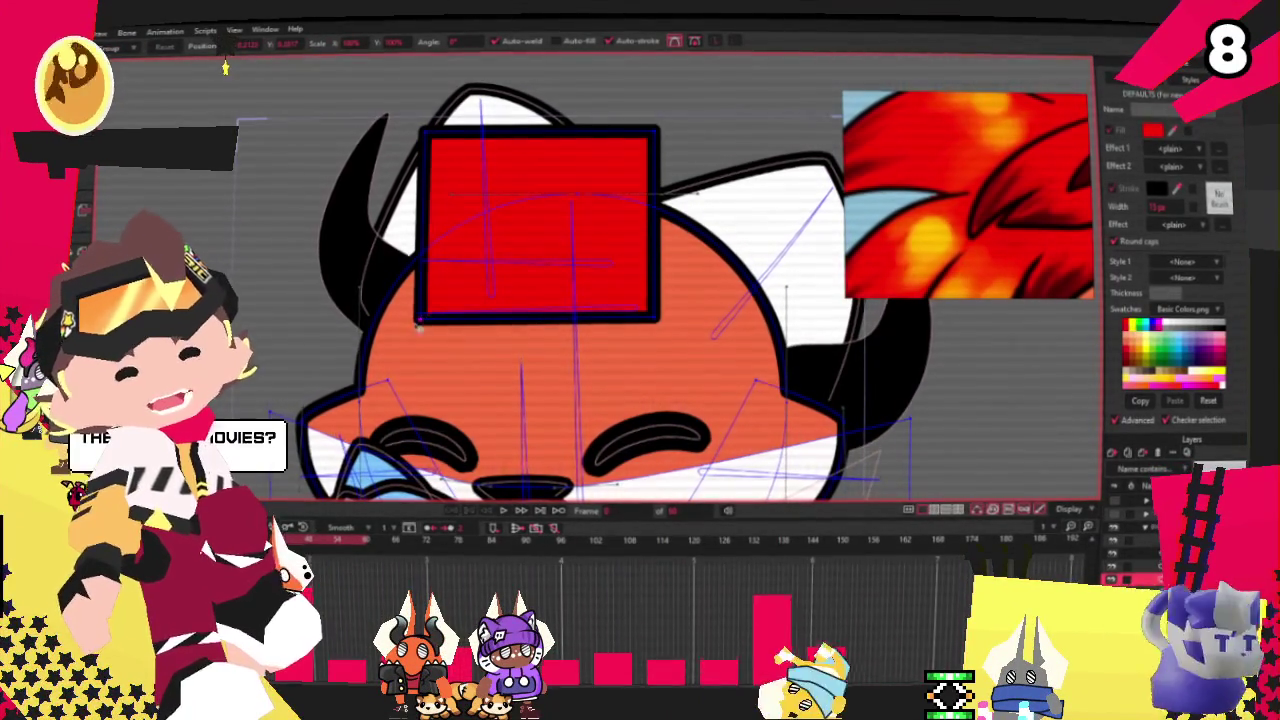
left_click_drag(420, 218, 428, 255)
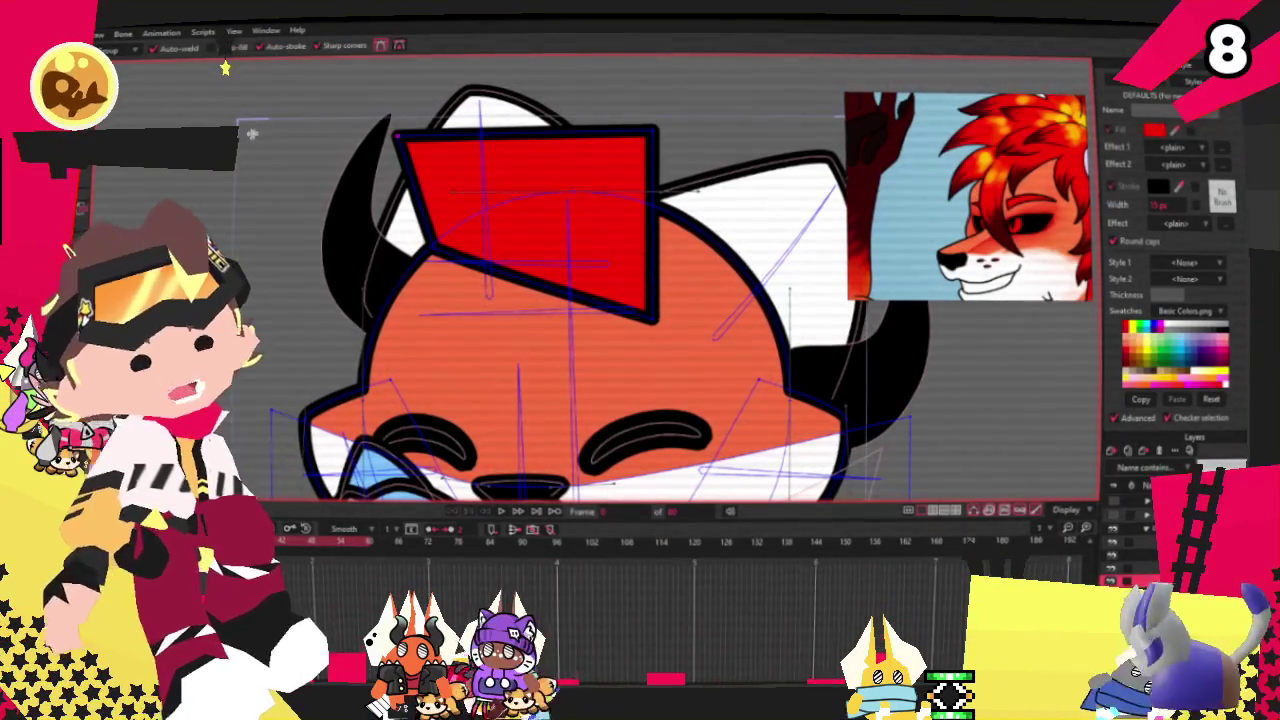
scroll(460, 308, "up", 1)
scroll(480, 315, "up", 1)
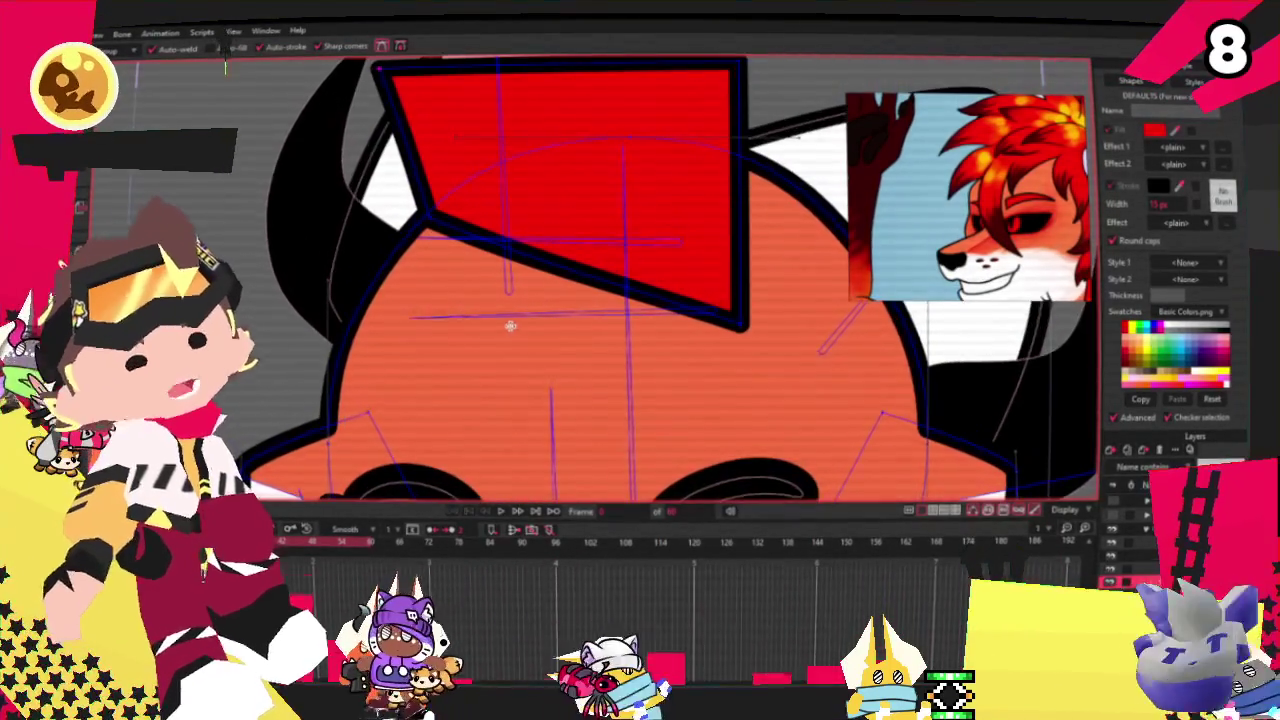
left_click_drag(545, 260, 283, 312)
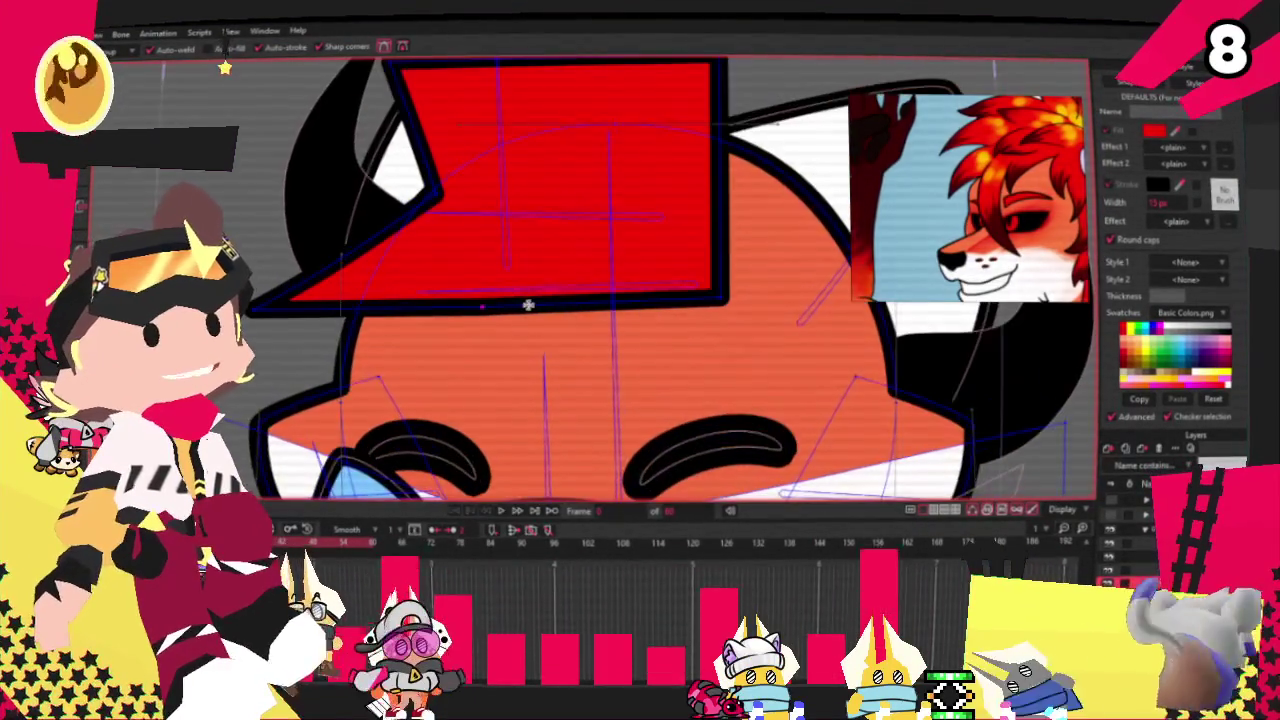
left_click_drag(482, 336, 540, 452)
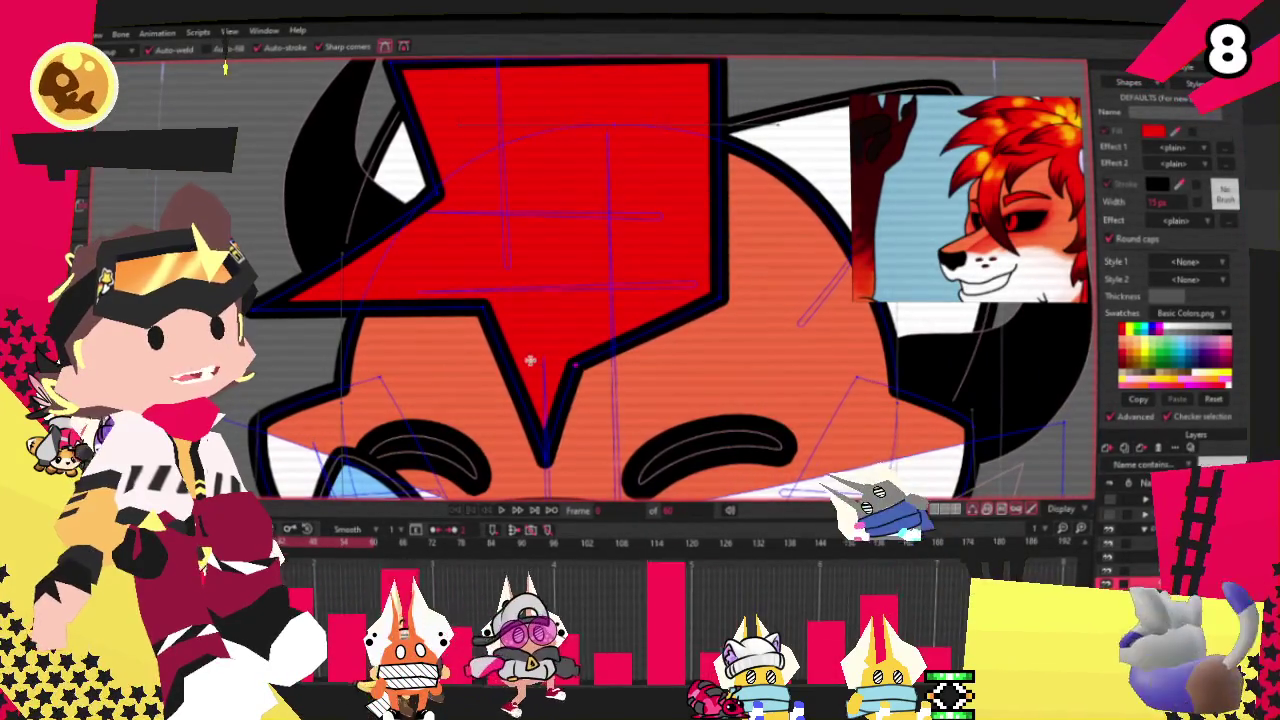
left_click_drag(511, 359, 481, 383)
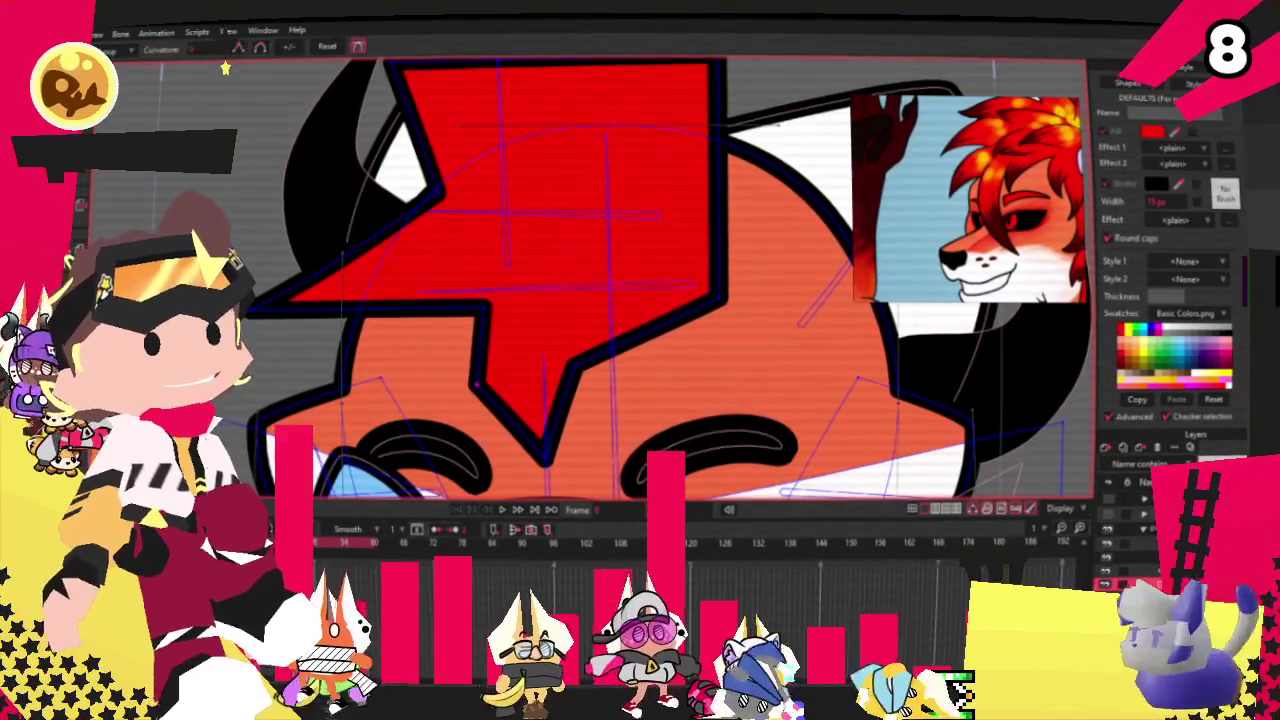
Step: Adjust curvature at the left tip and shape the top-left corner into an arrow-like point
key("c")
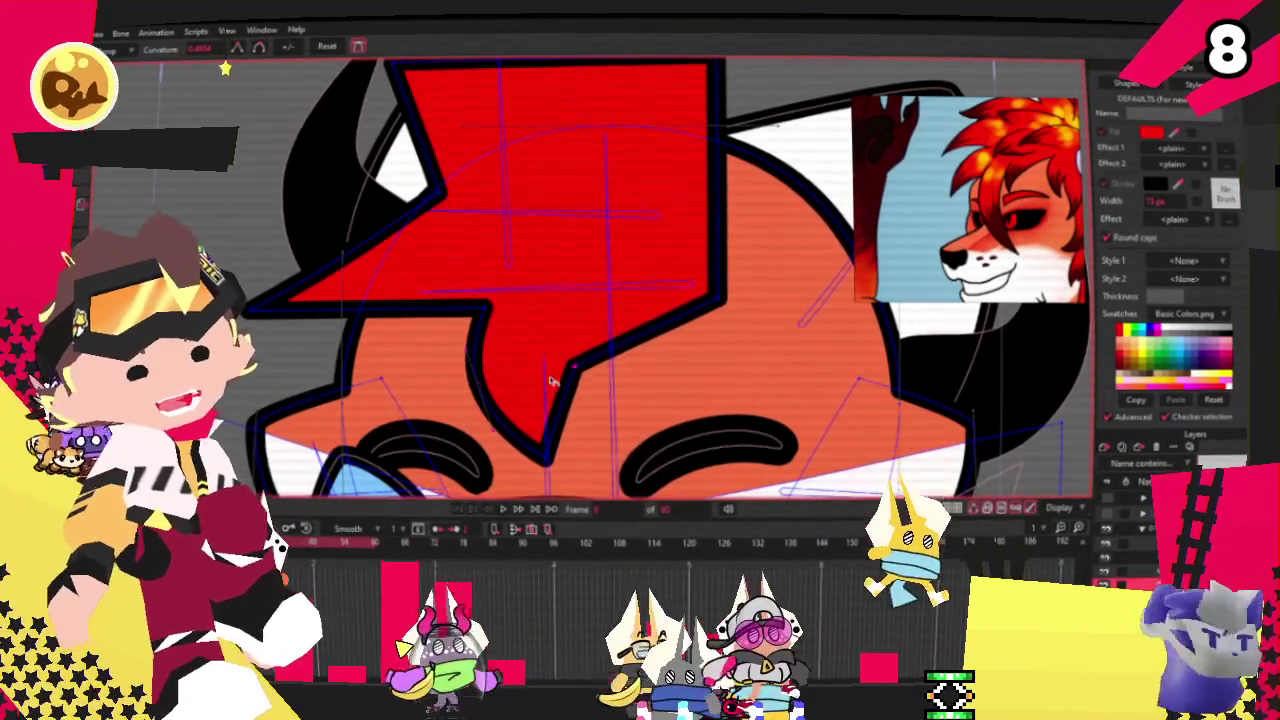
left_click(547, 383)
left_click_drag(272, 316, 443, 317)
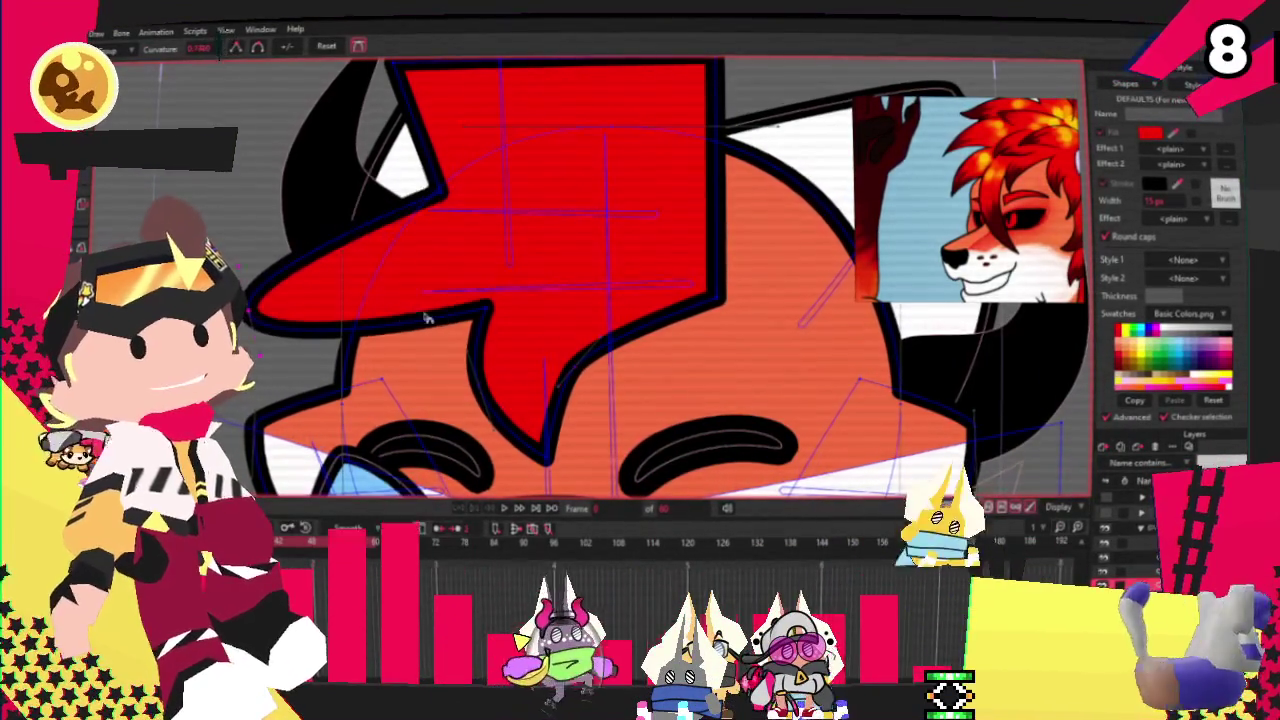
scroll(316, 193, "down", 2)
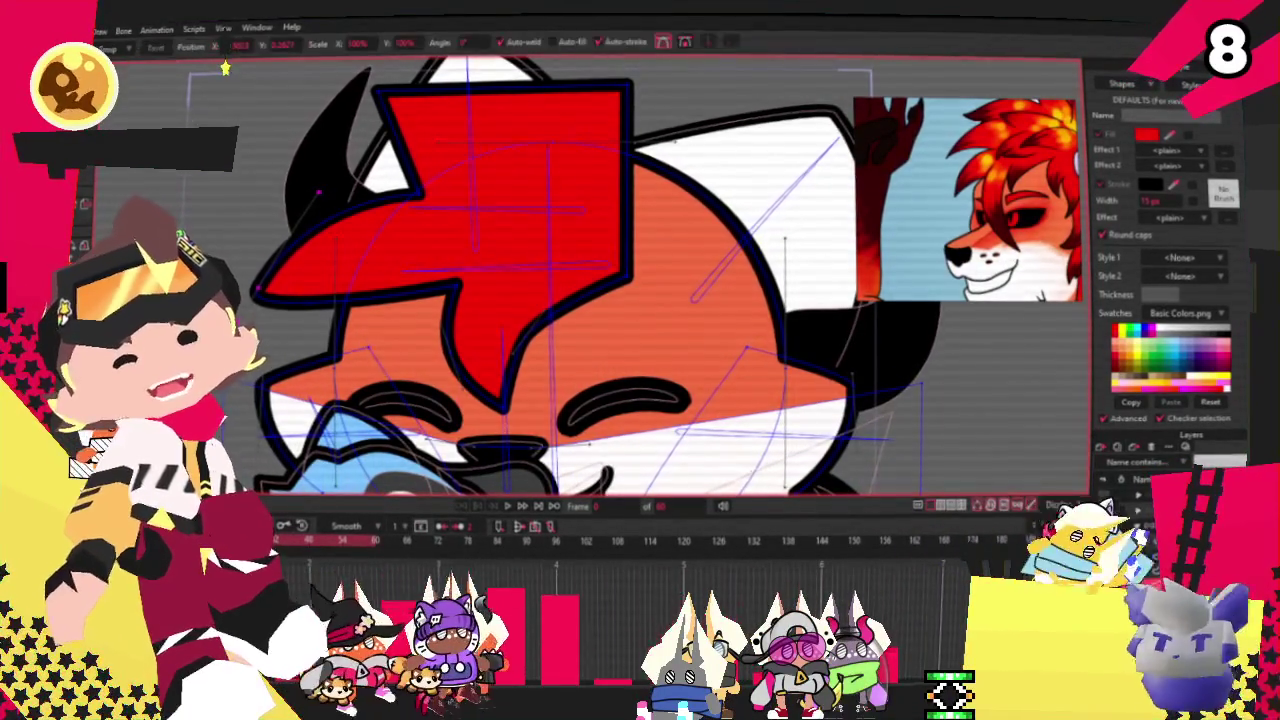
scroll(443, 217, "down", 2)
scroll(443, 217, "up", 4)
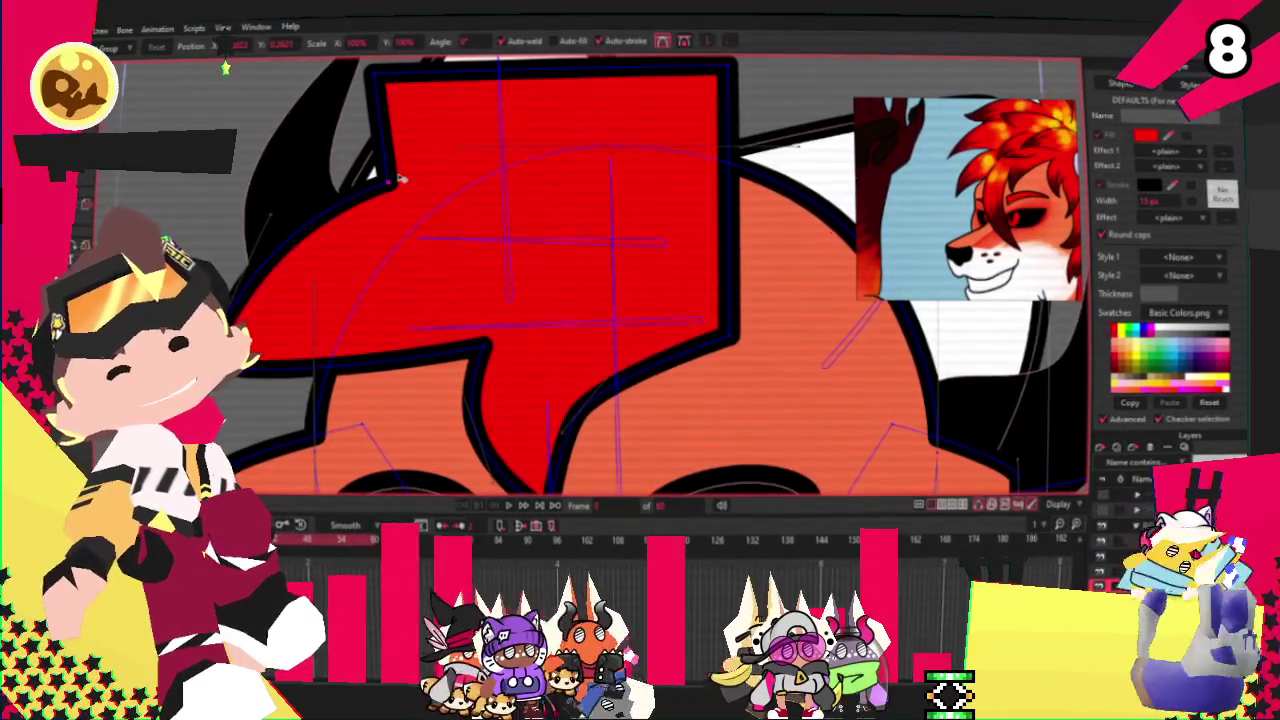
scroll(399, 179, "down", 2)
left_click_drag(375, 72, 338, 140)
scroll(343, 171, "up", 2)
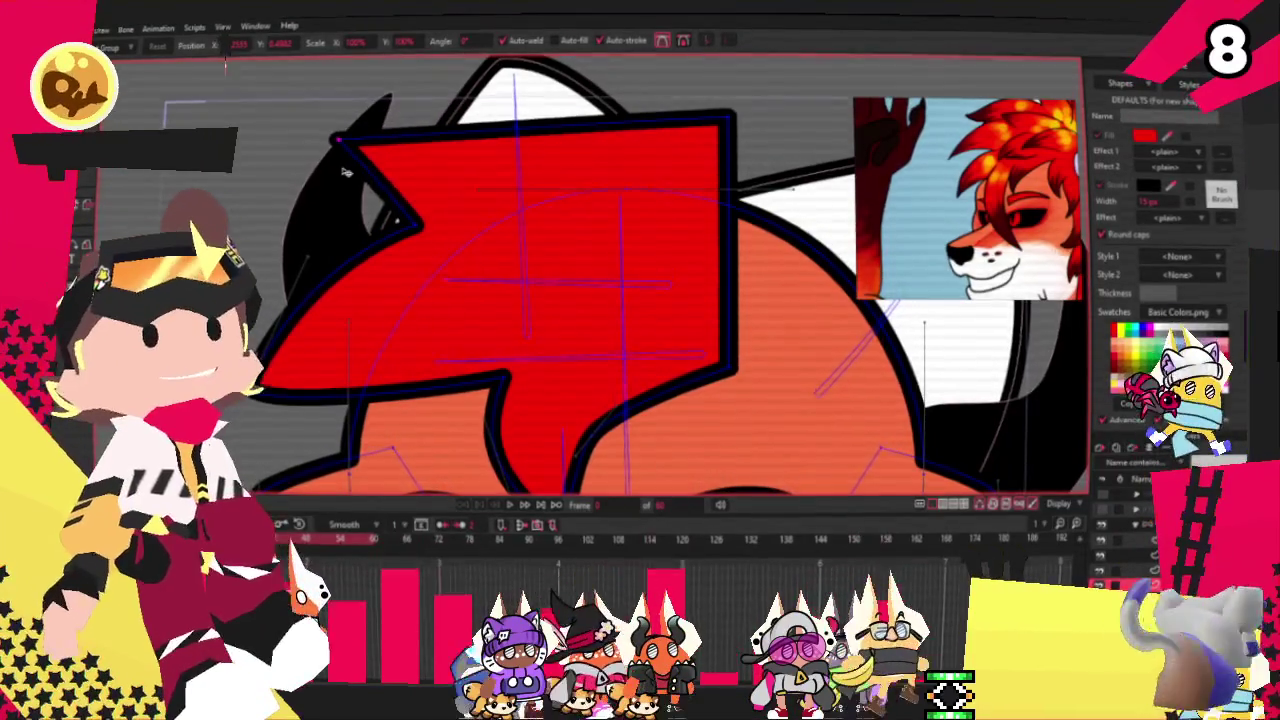
scroll(450, 170, "down", 1)
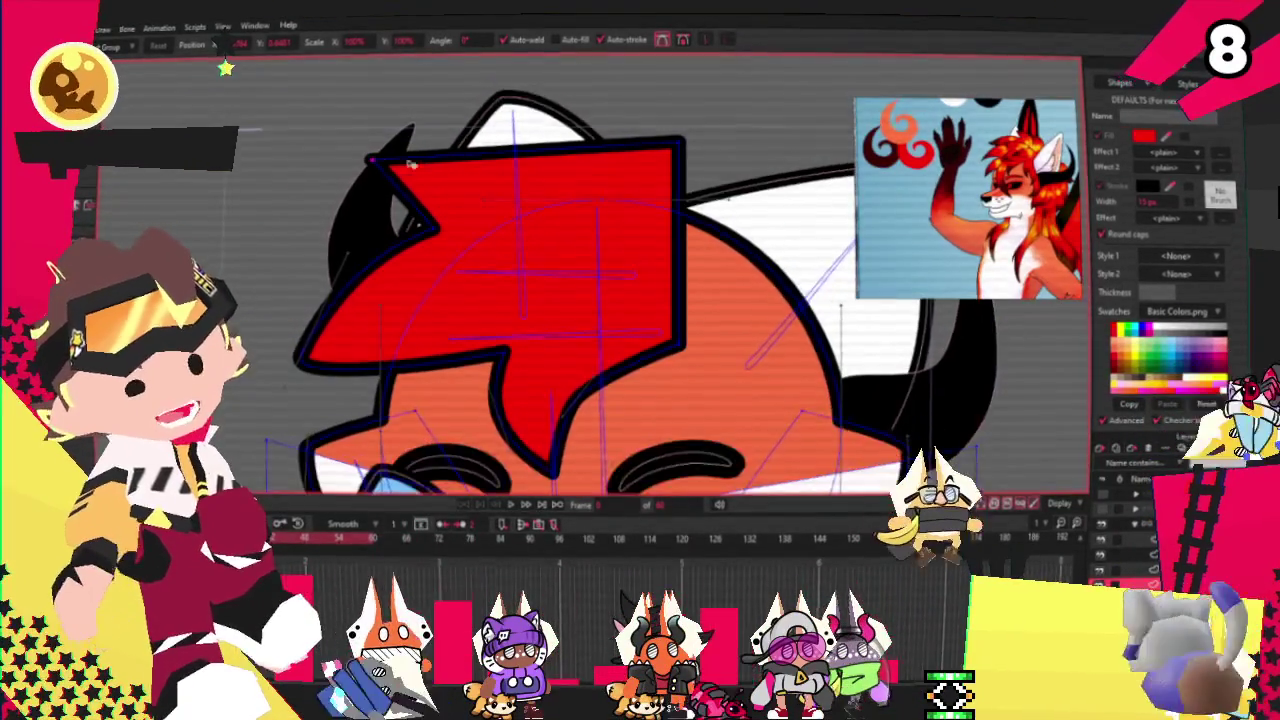
Step: Add points and drag them into jagged spikes along the tuft's top and lower edges
key("a")
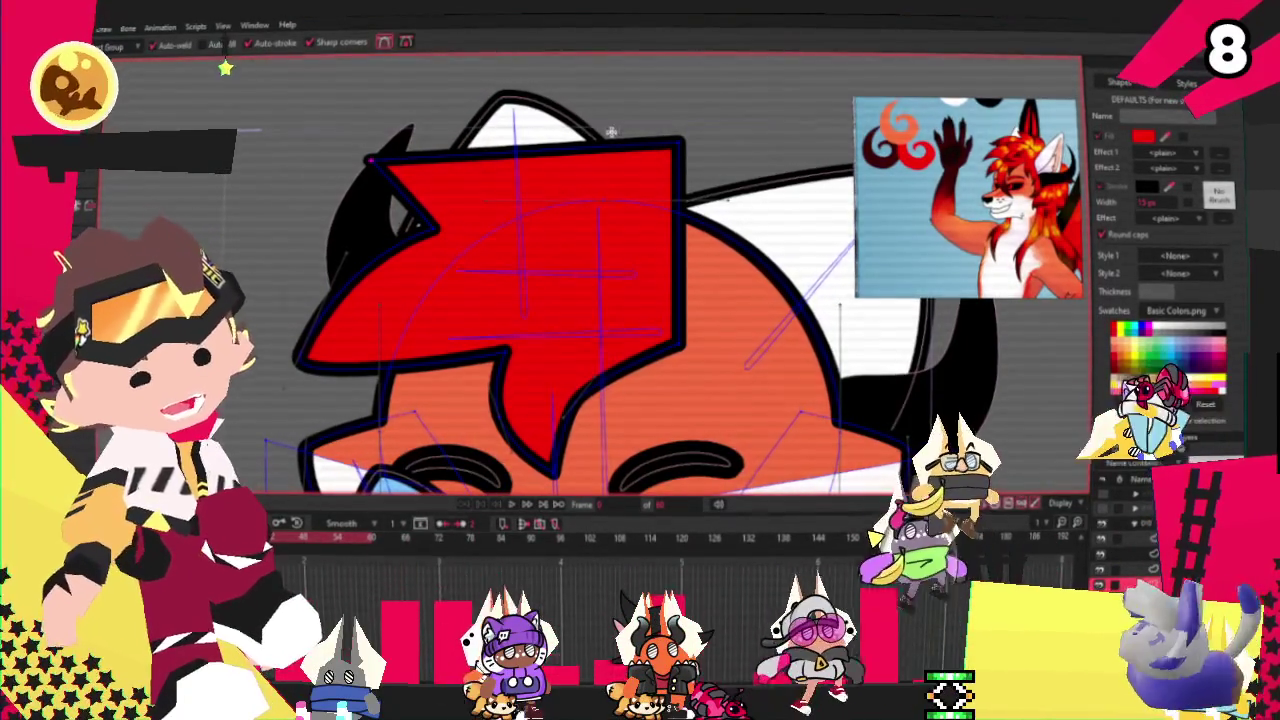
left_click_drag(604, 146, 610, 124)
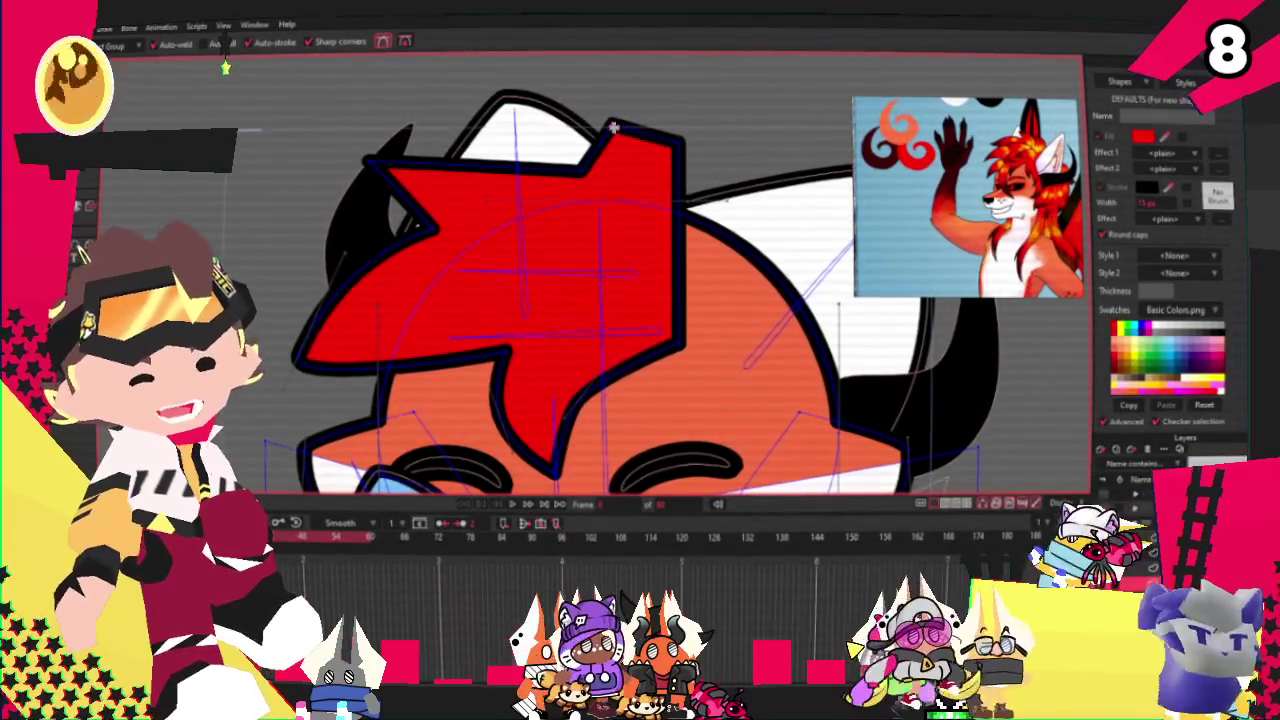
scroll(419, 116, "down", 3)
scroll(603, 245, "up", 5)
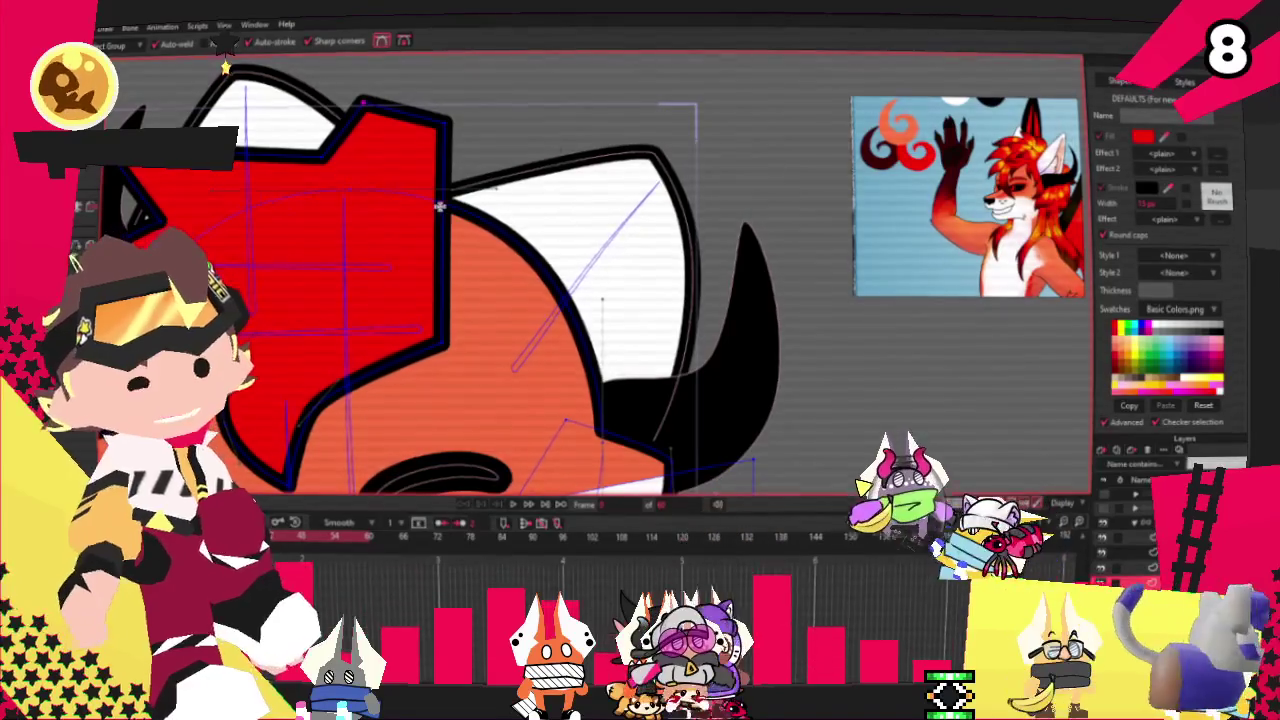
mouse_move(603, 245)
left_mouse_down()
mouse_move(451, 156)
mouse_move(566, 246)
left_mouse_up()
left_click_drag(492, 268, 655, 278)
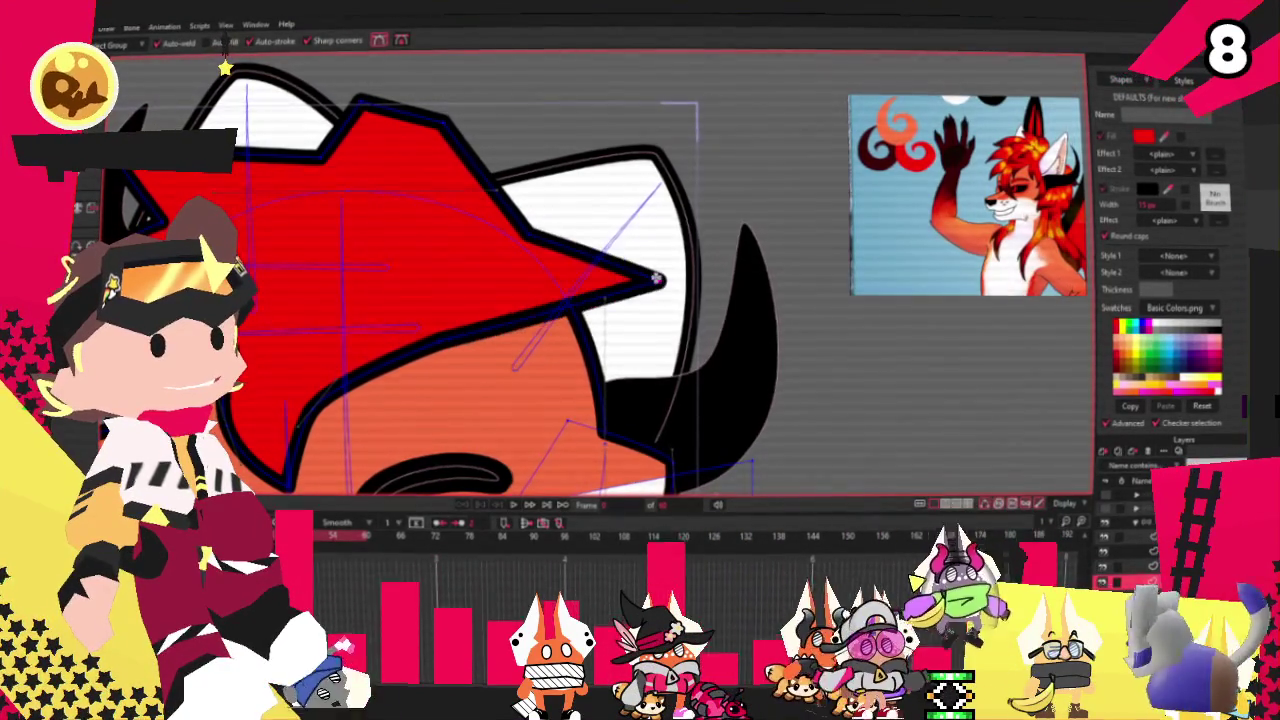
left_click_drag(465, 447, 430, 428)
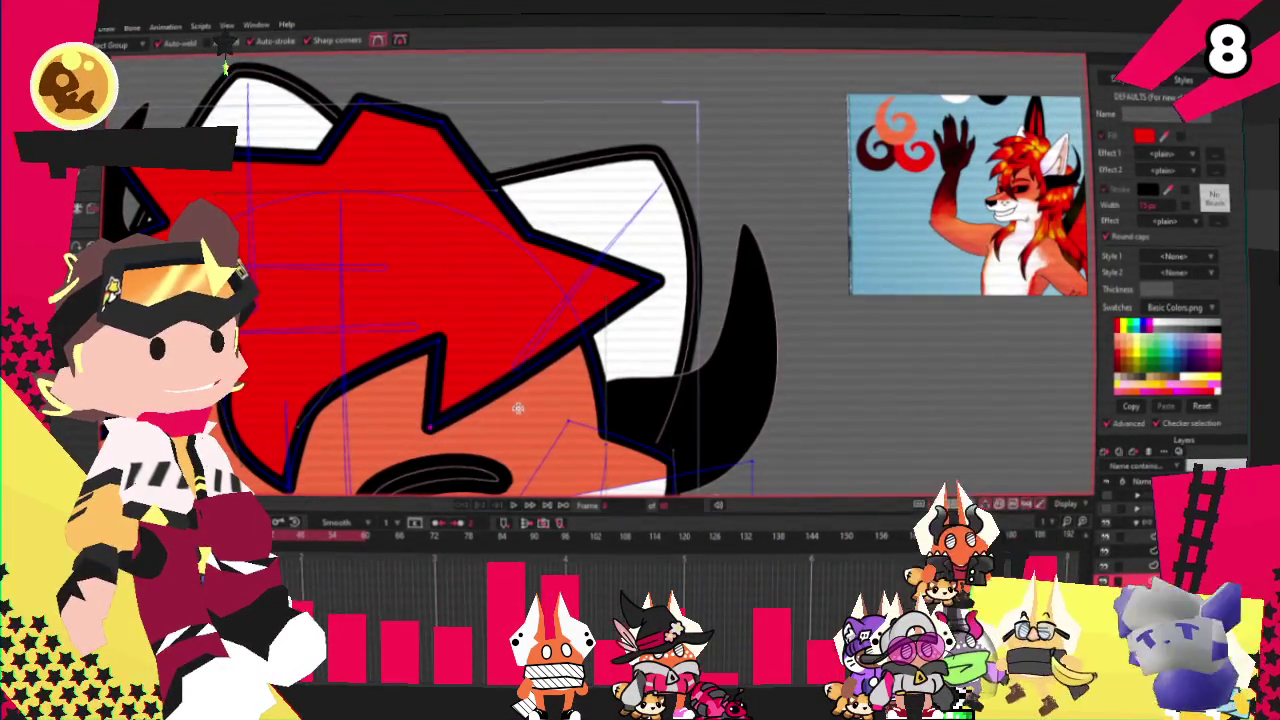
left_click_drag(525, 368, 600, 488)
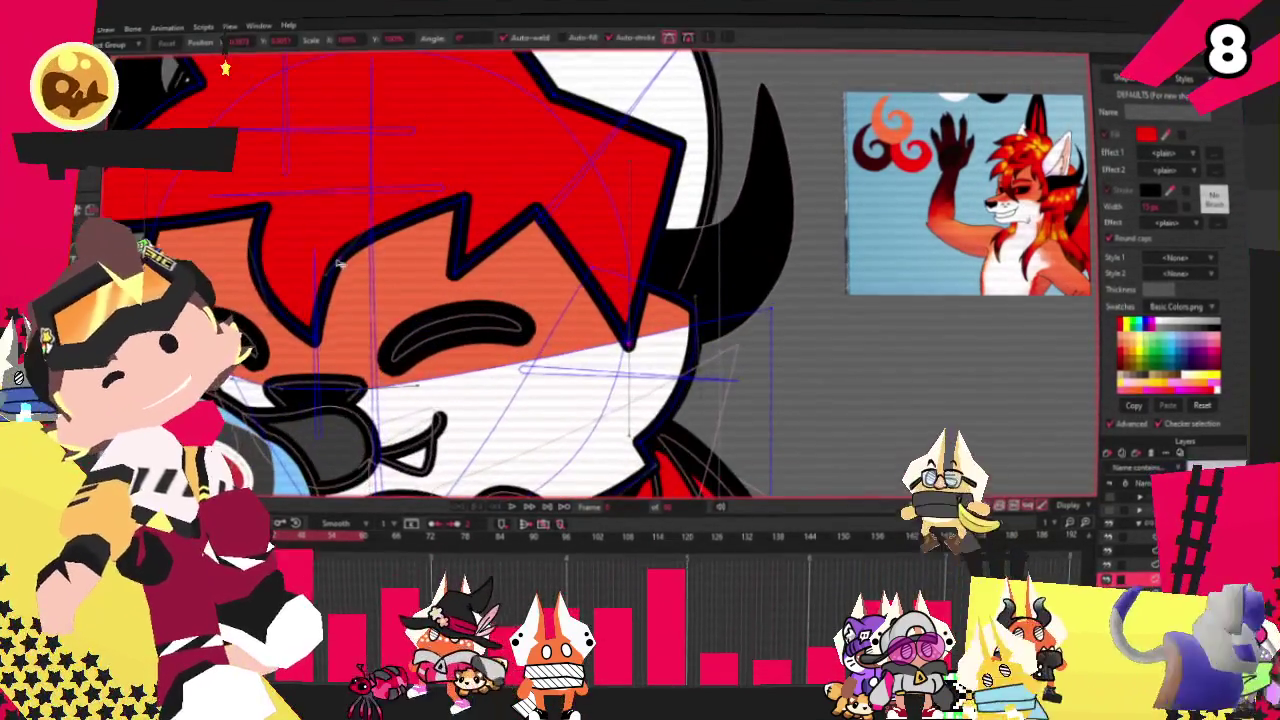
left_click_drag(338, 263, 519, 228)
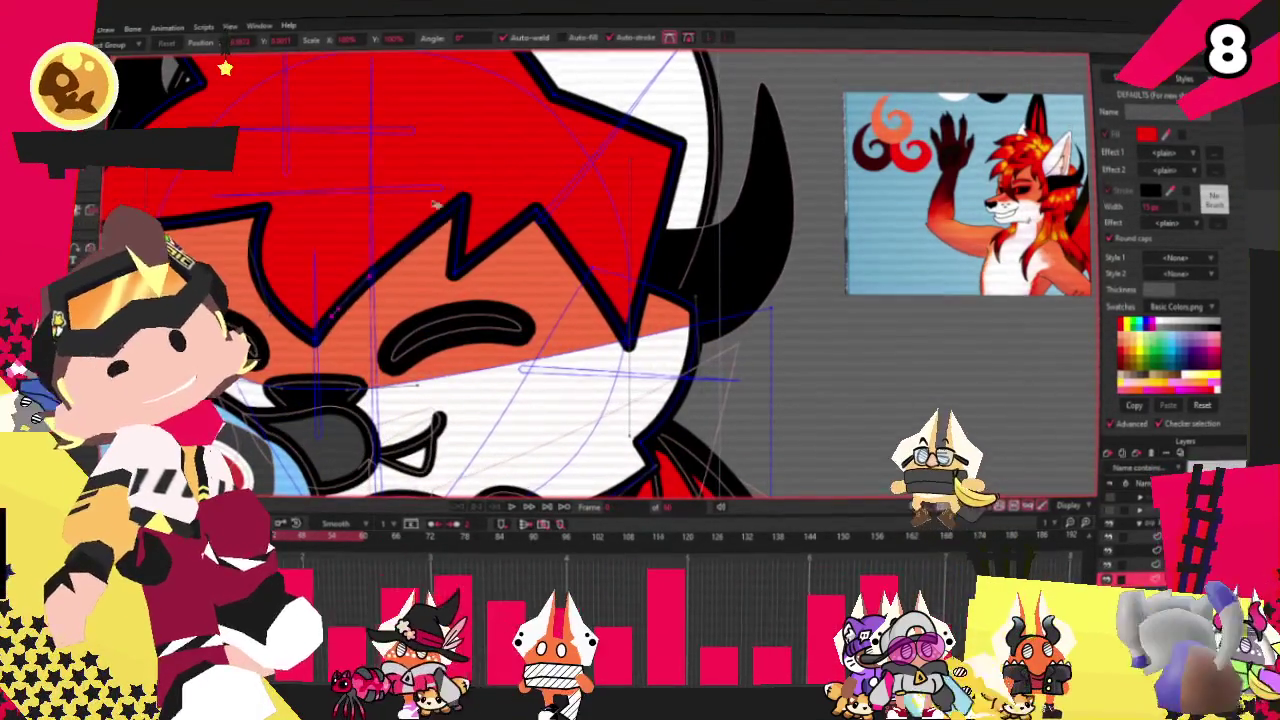
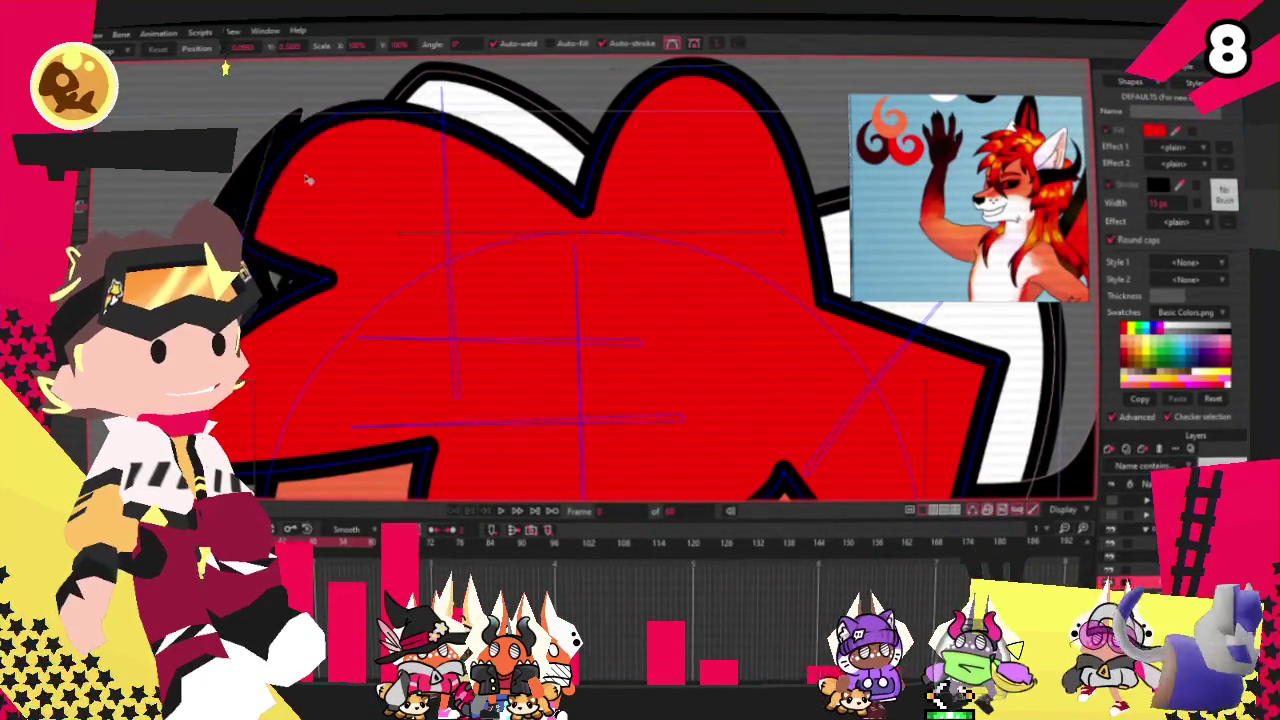
Step: Adjust the curvature of a spike point on the red hair outline
scroll(297, 166, "down", 3)
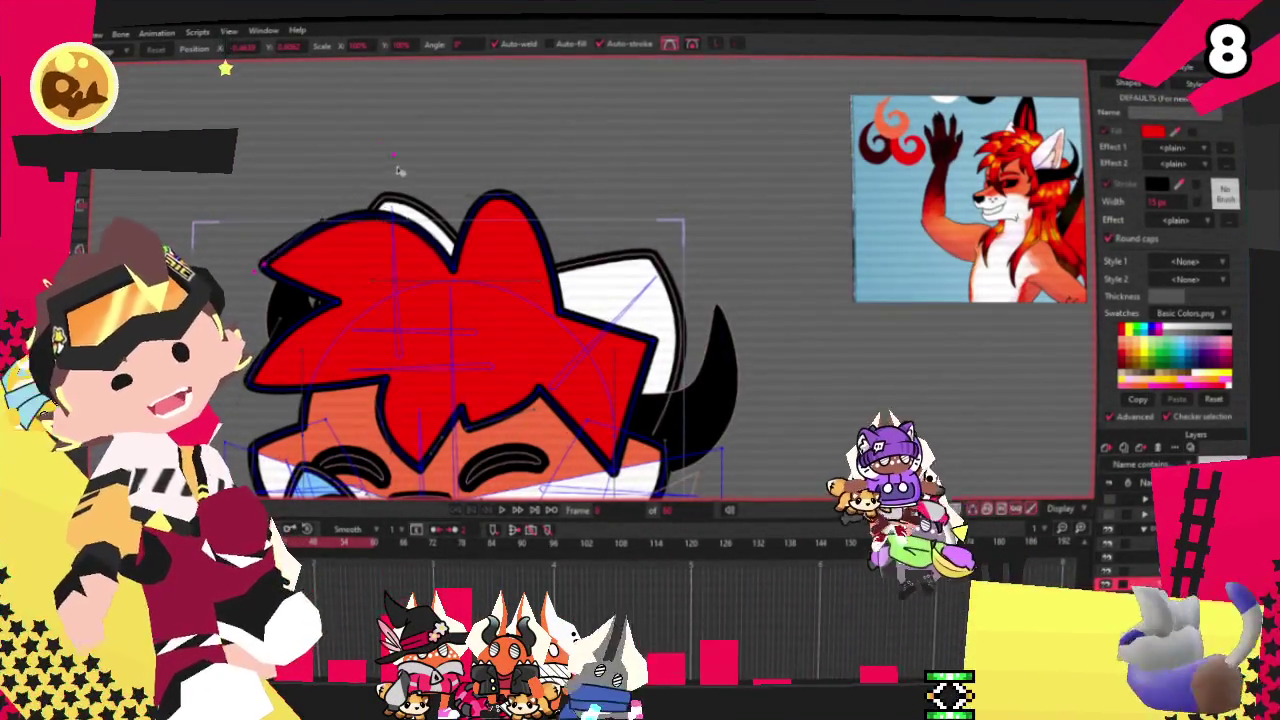
scroll(325, 340, "up", 3)
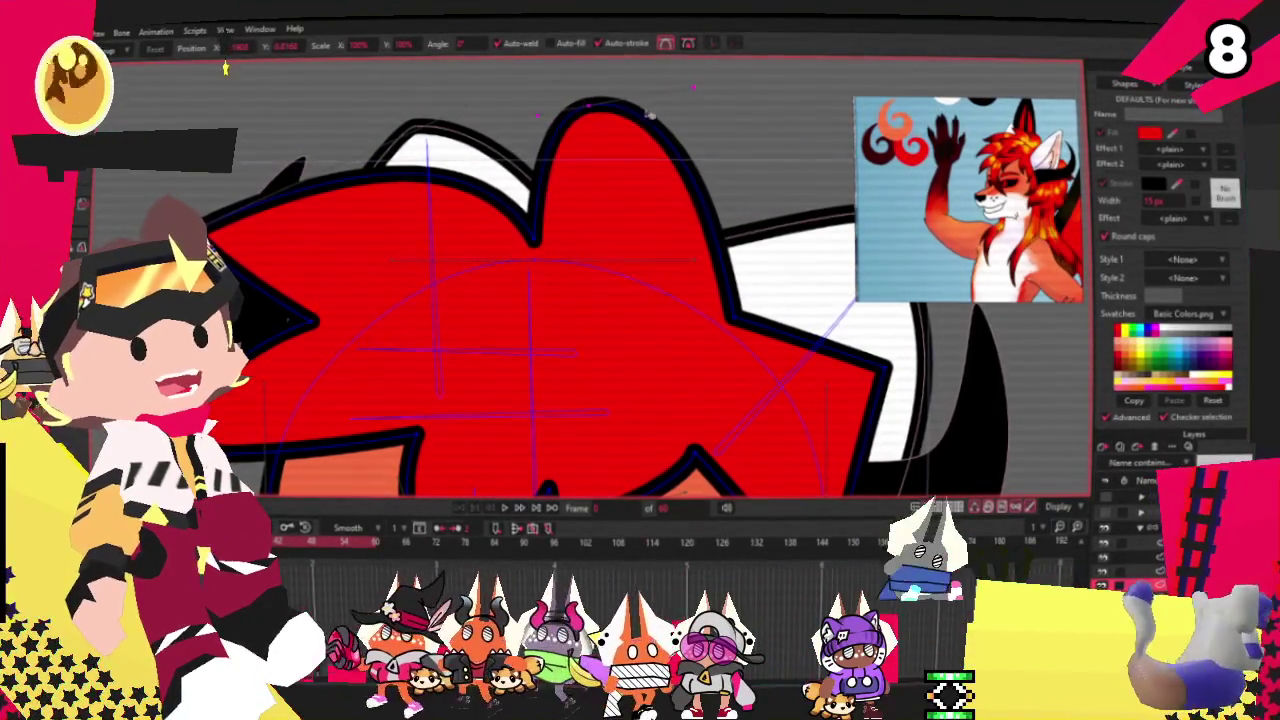
key("a")
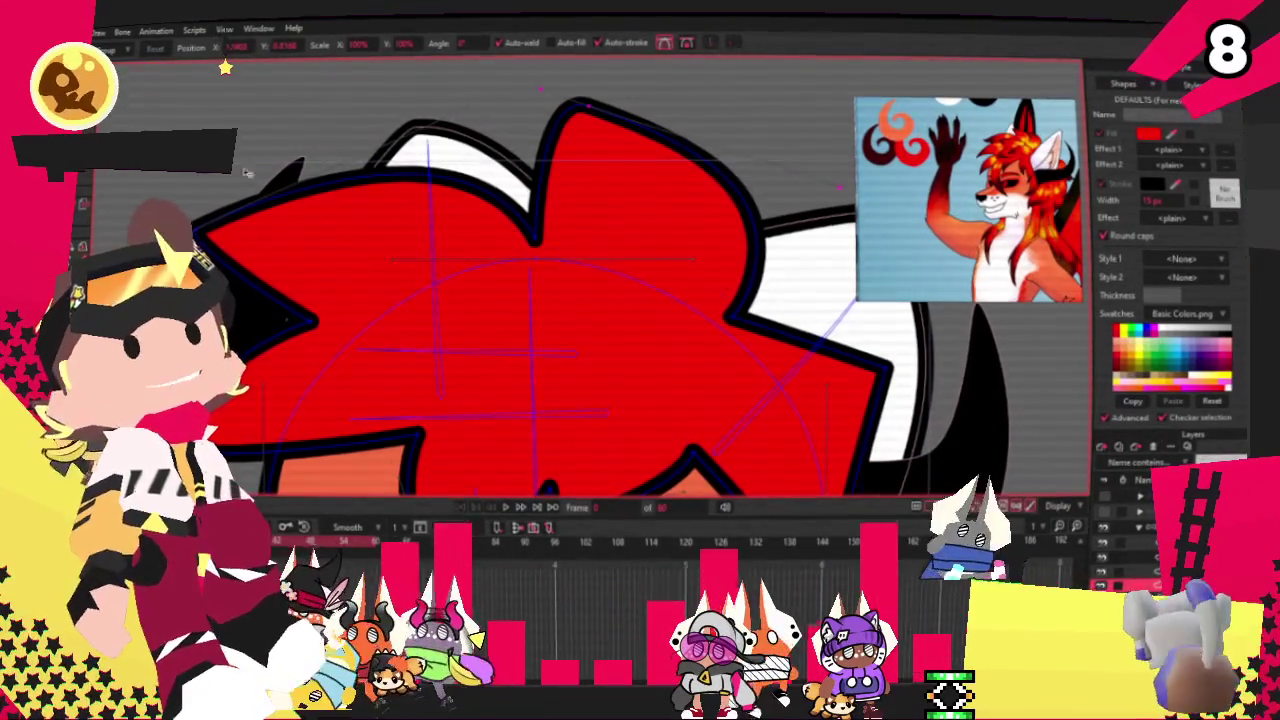
scroll(477, 196, "up", 1)
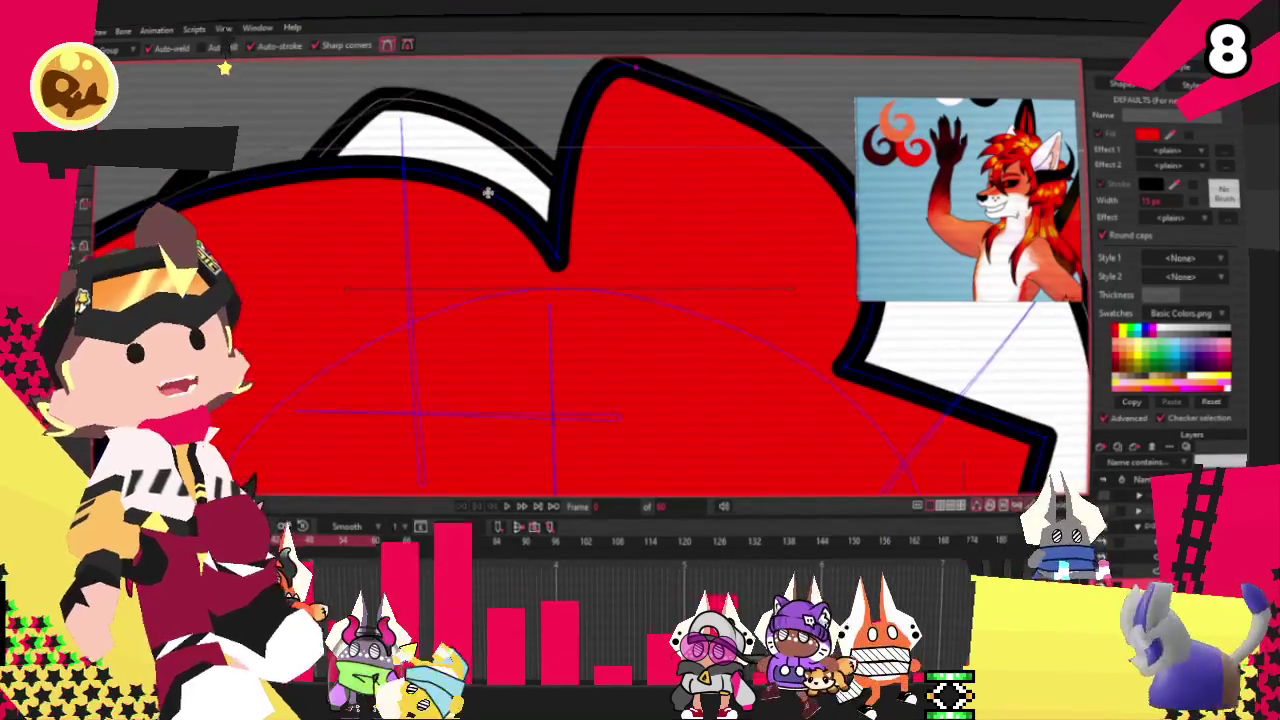
scroll(482, 189, "down", 3)
scroll(211, 121, "up", 2)
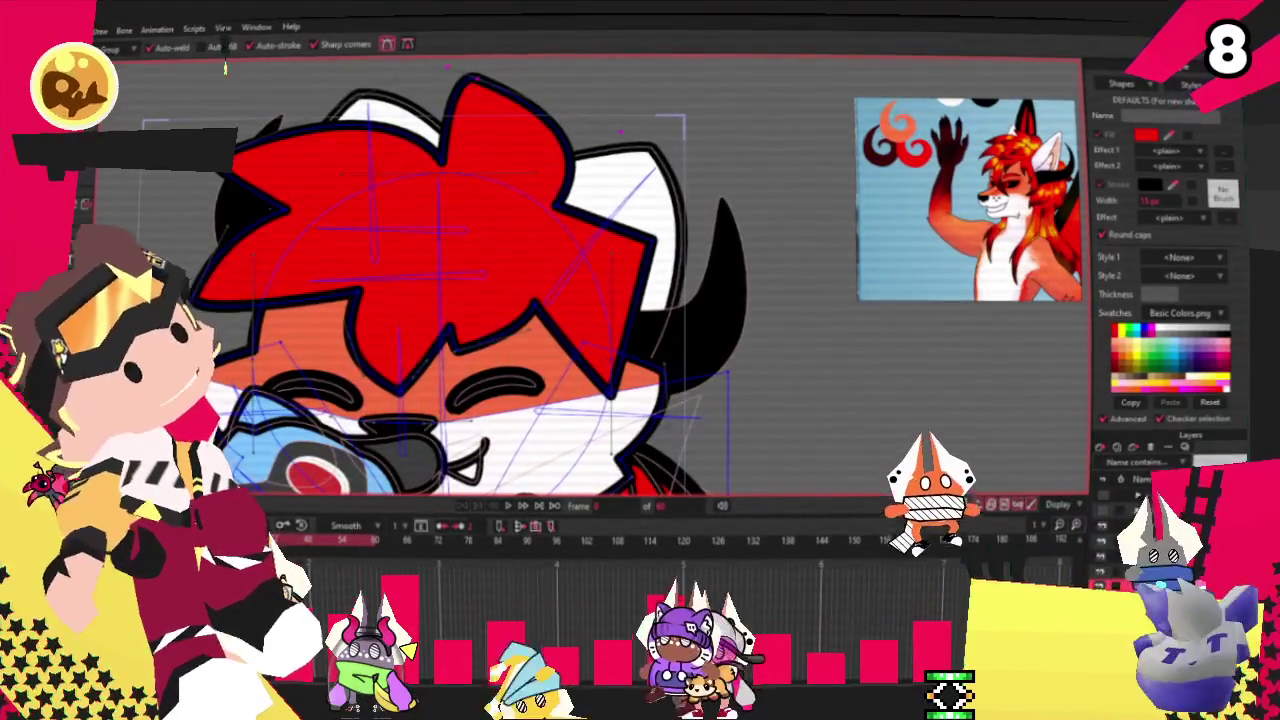
key("c")
scroll(673, 233, "up", 1)
left_click(640, 240)
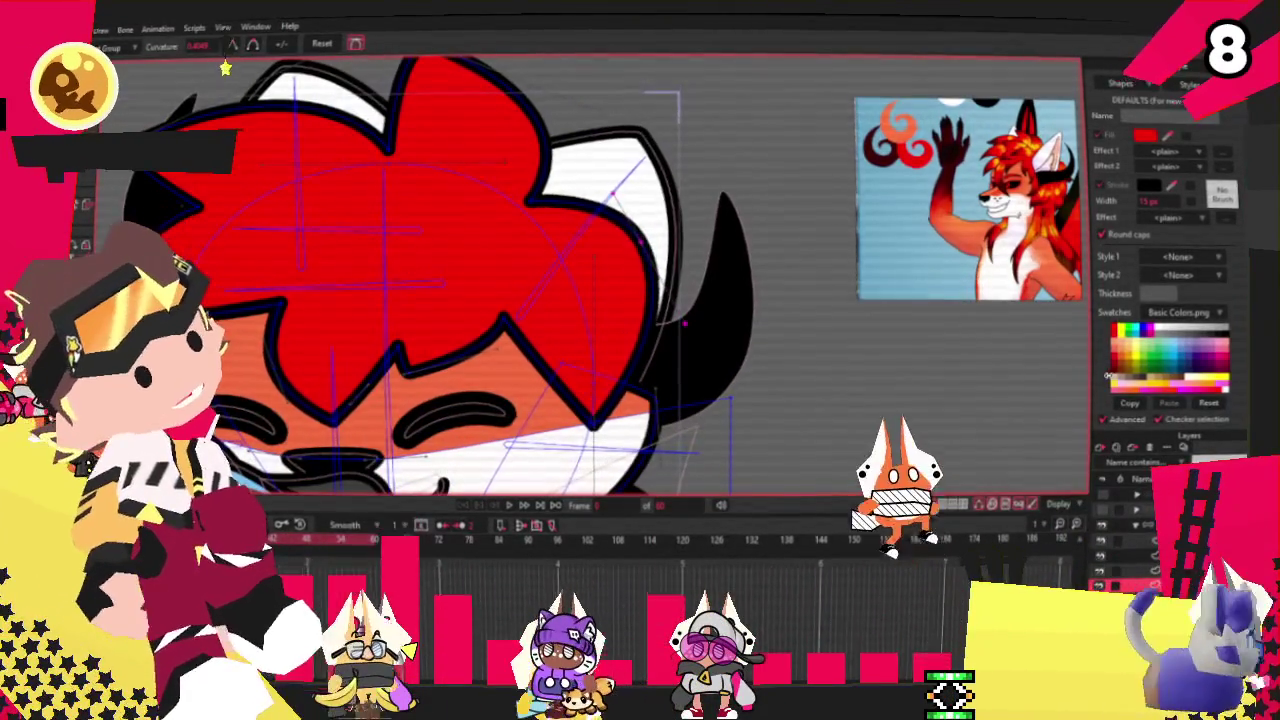
scroll(605, 214, "down", 3)
scroll(333, 198, "up", 2)
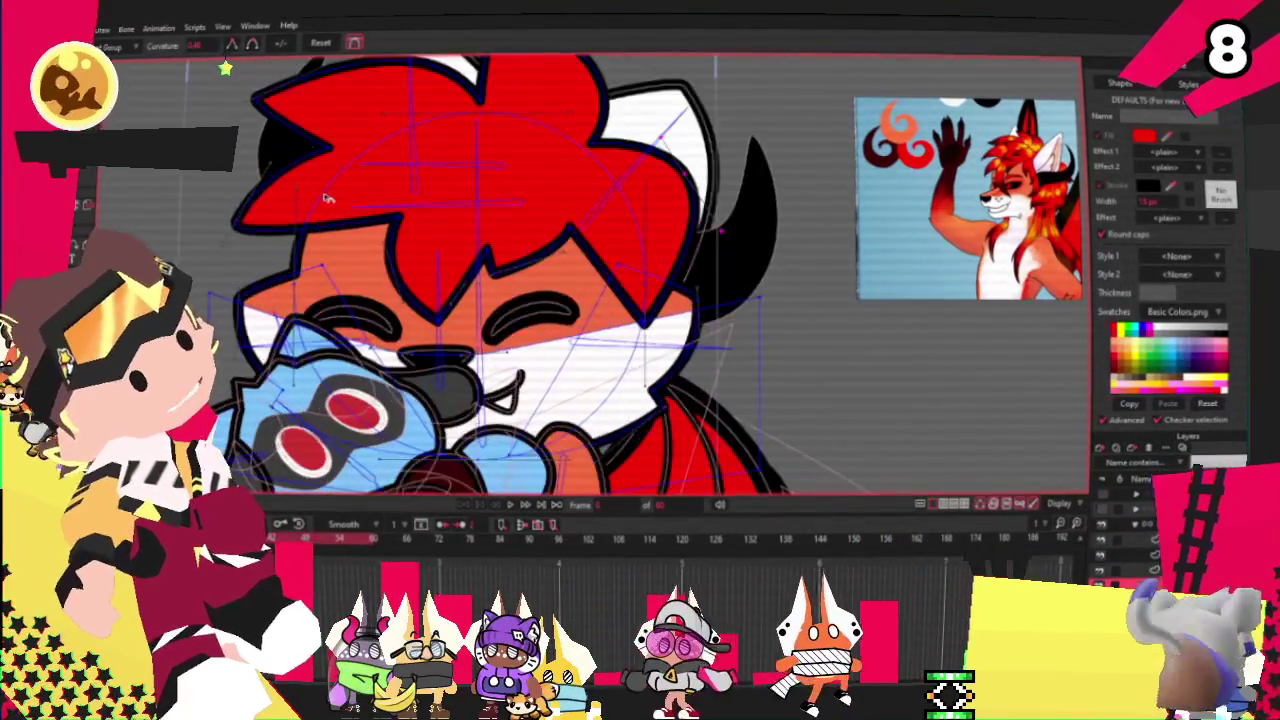
Step: Add a new point on the hair outline and pull it down into a pointed top spike
key("a")
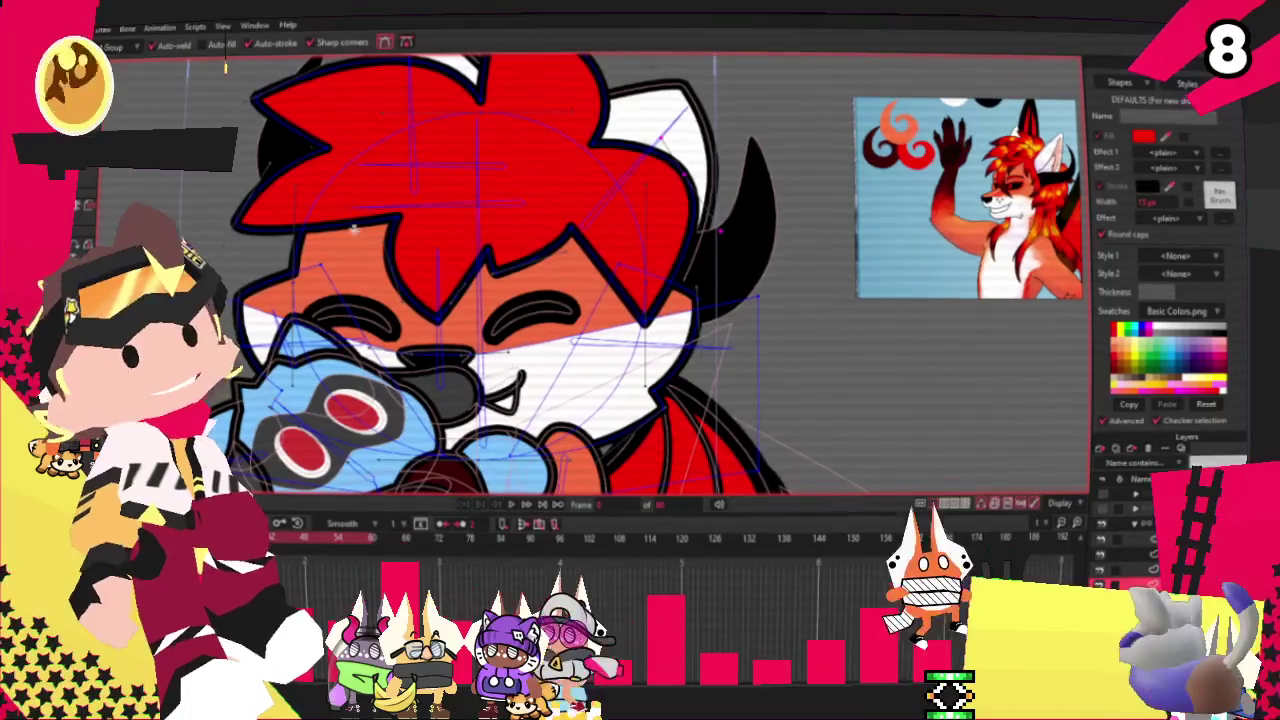
left_click_drag(280, 203, 280, 293)
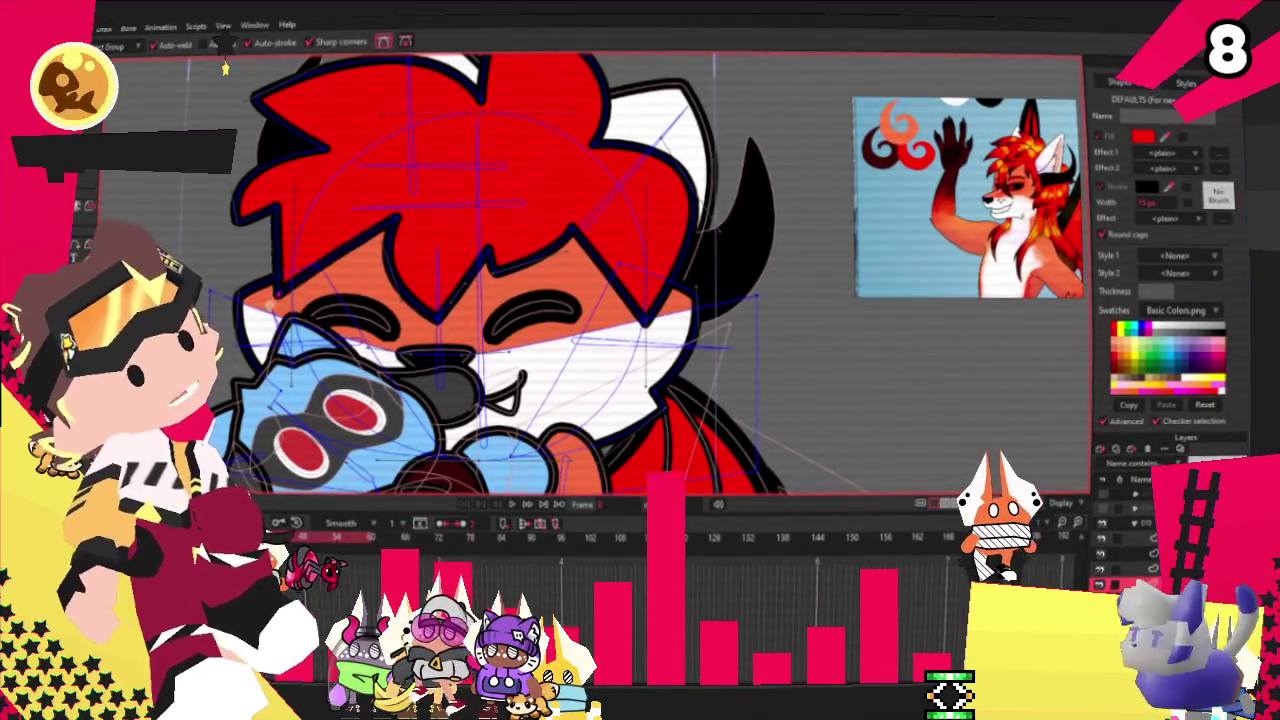
scroll(281, 291, "up", 2)
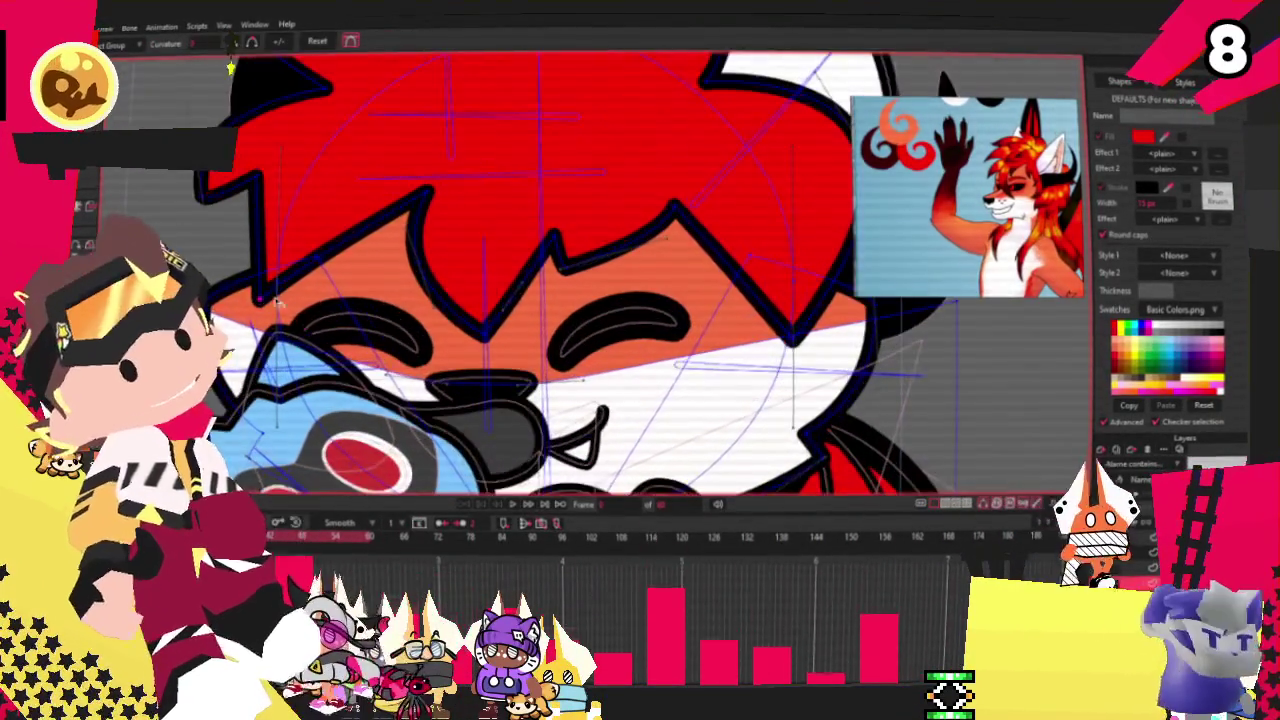
scroll(397, 246, "down", 2)
scroll(397, 246, "up", 2)
scroll(397, 246, "down", 2)
scroll(397, 246, "up", 2)
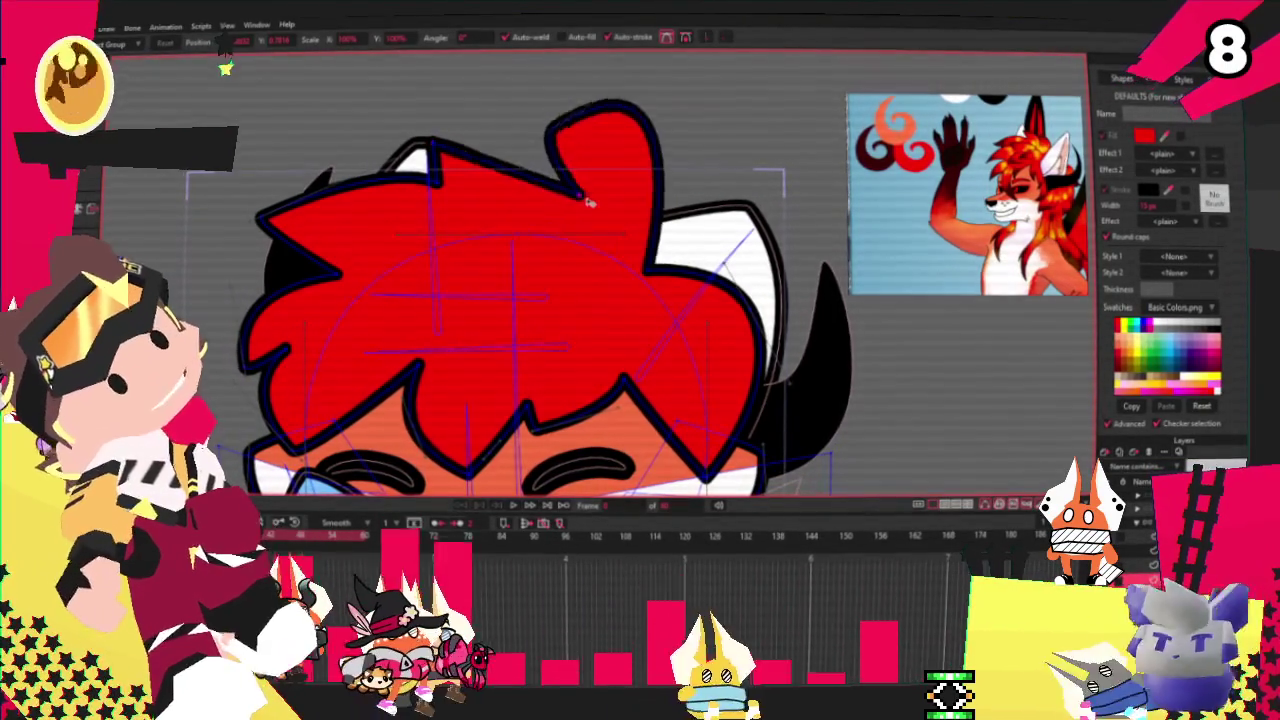
key("c")
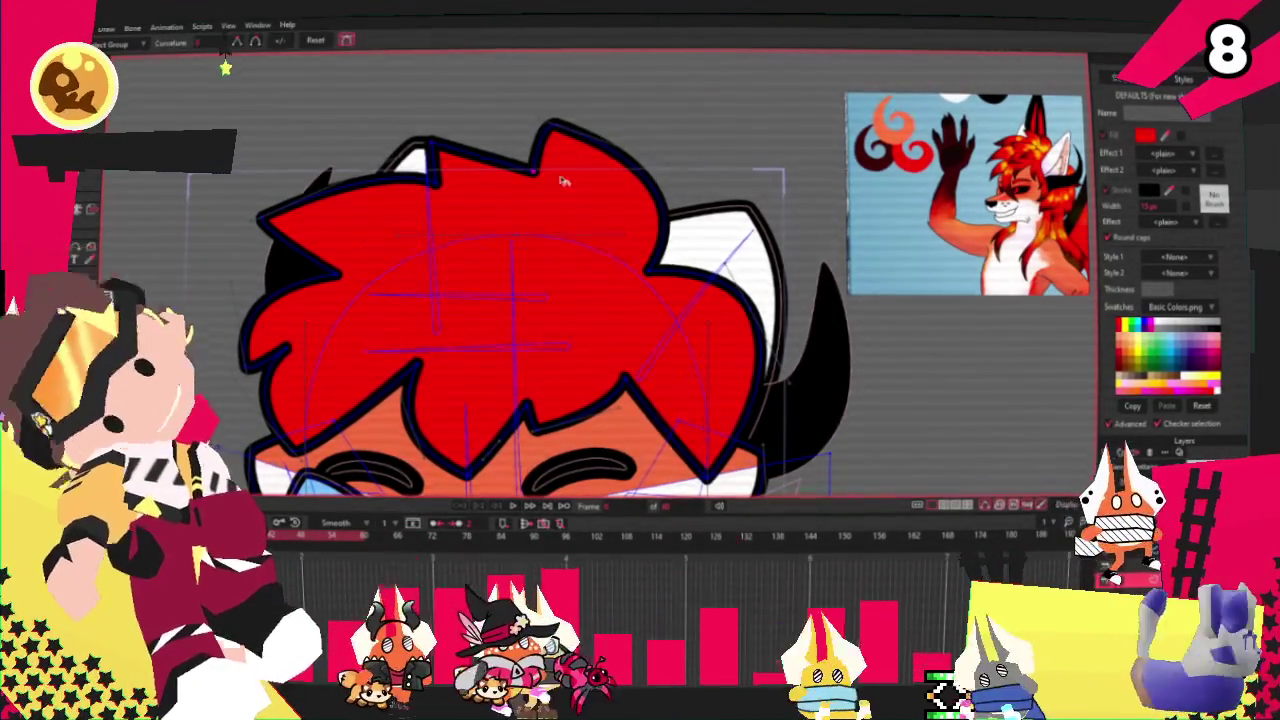
scroll(550, 170, "up", 2)
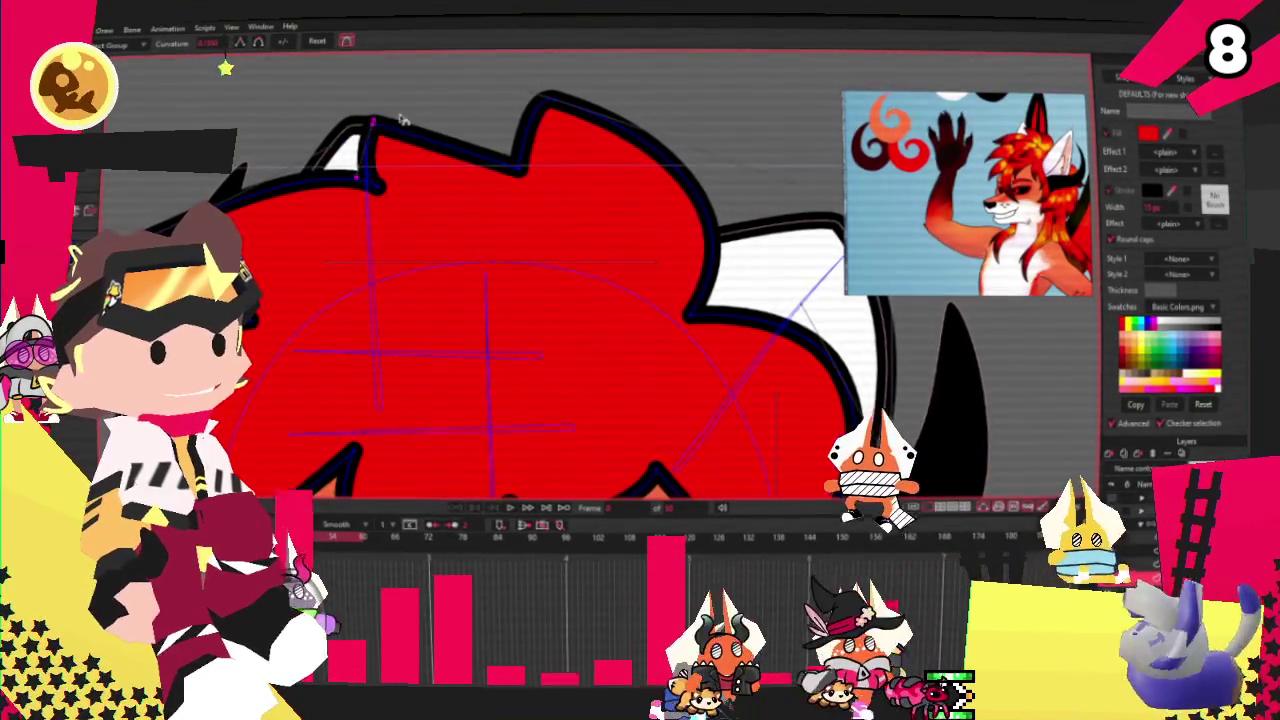
Step: Reposition the hair's notch points and upper spike tip with Transform Points
key("t")
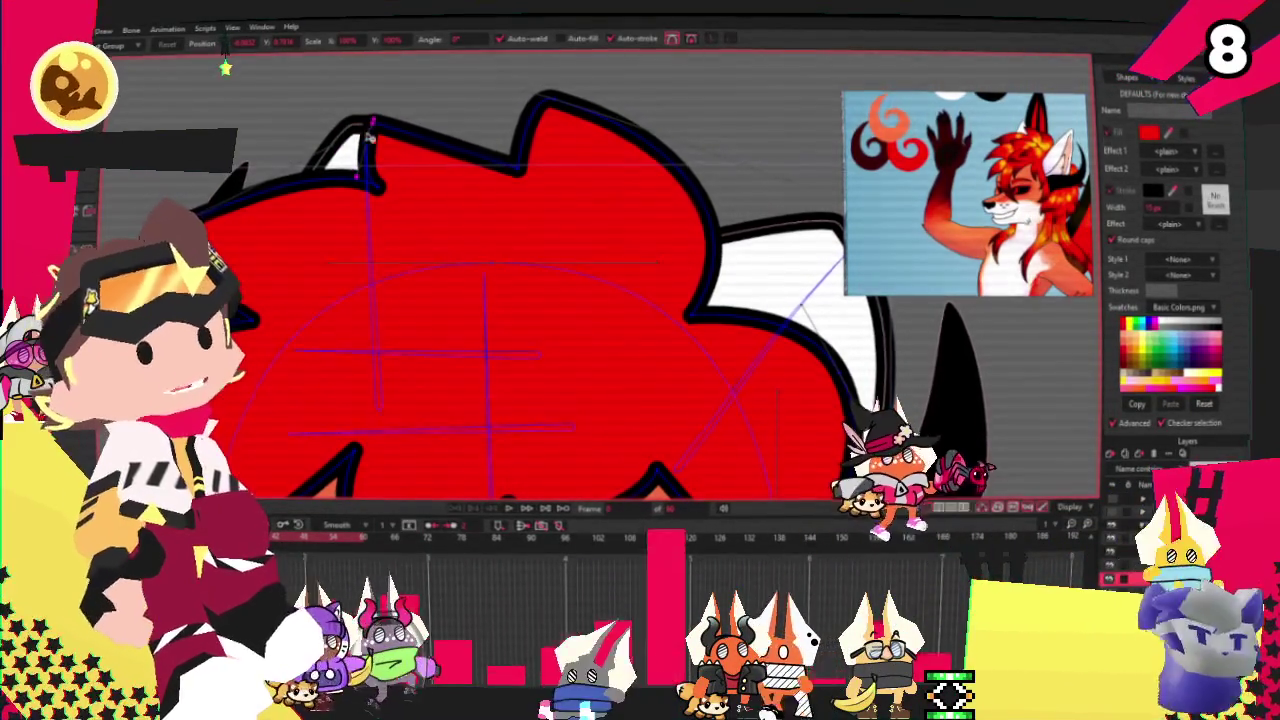
left_click_drag(518, 174, 512, 208)
left_click_drag(543, 98, 600, 138)
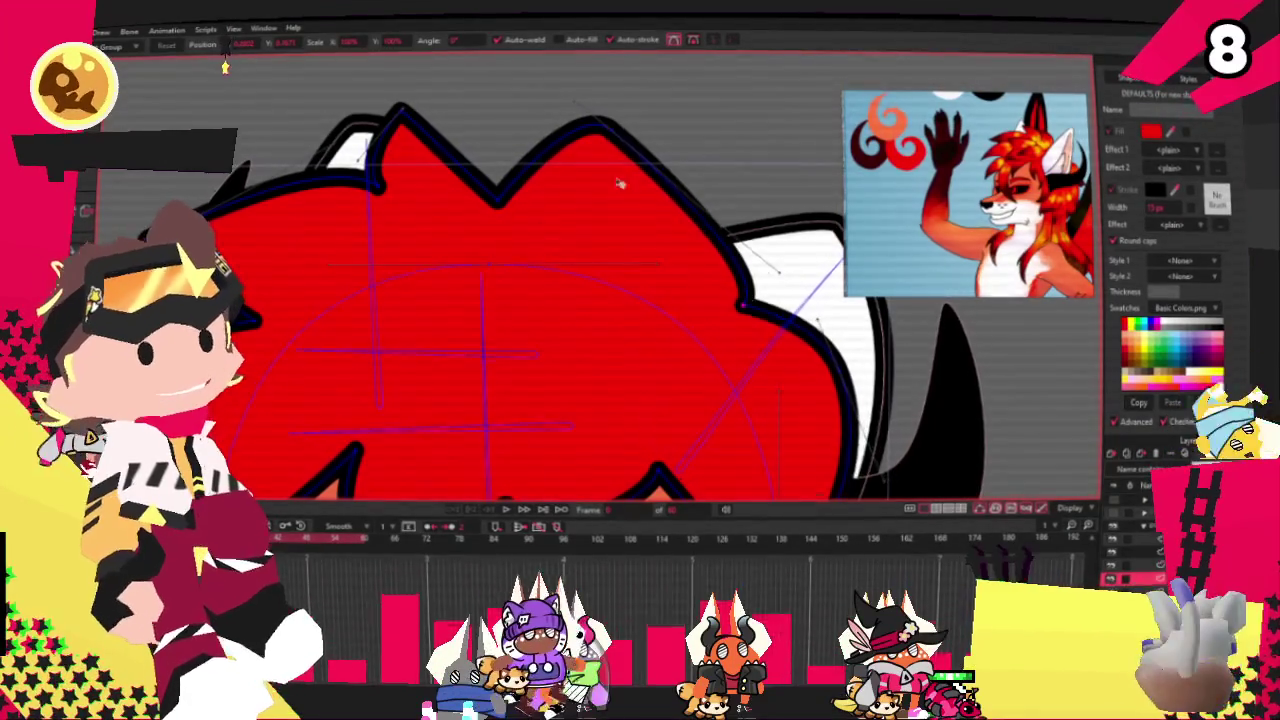
left_click_drag(500, 202, 560, 212)
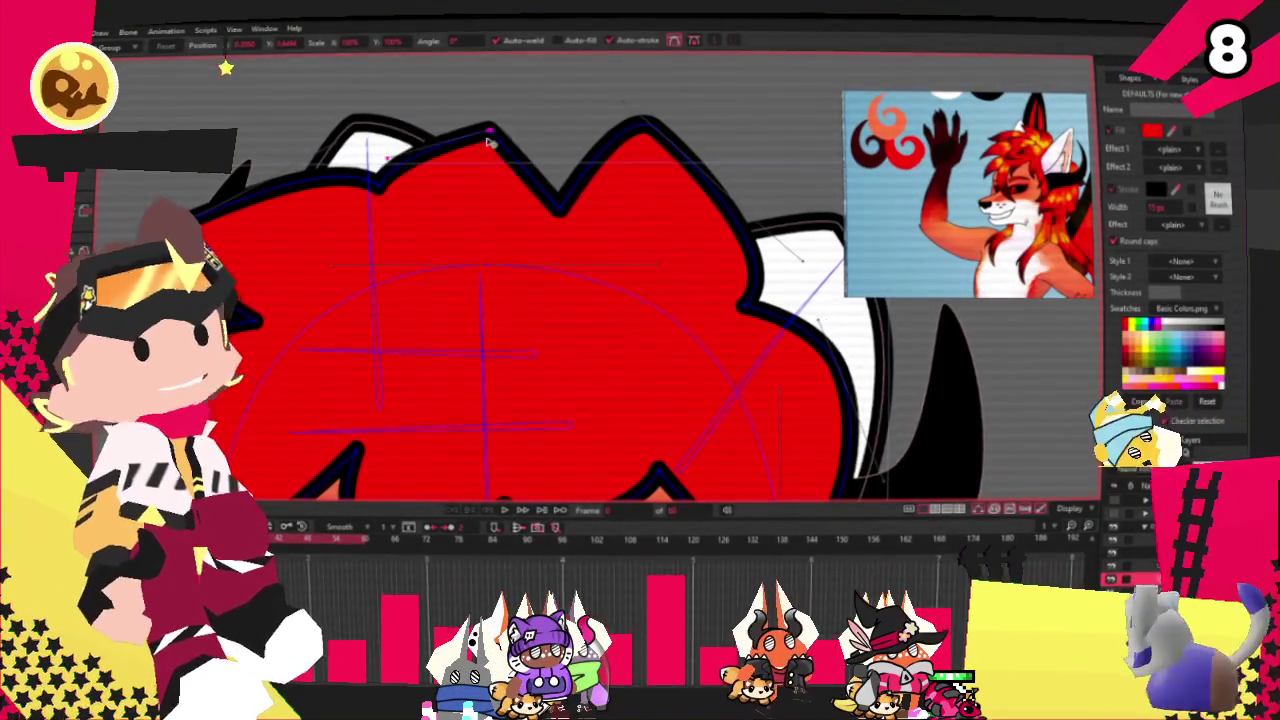
left_click_drag(420, 199, 426, 223)
left_click_drag(521, 214, 455, 219)
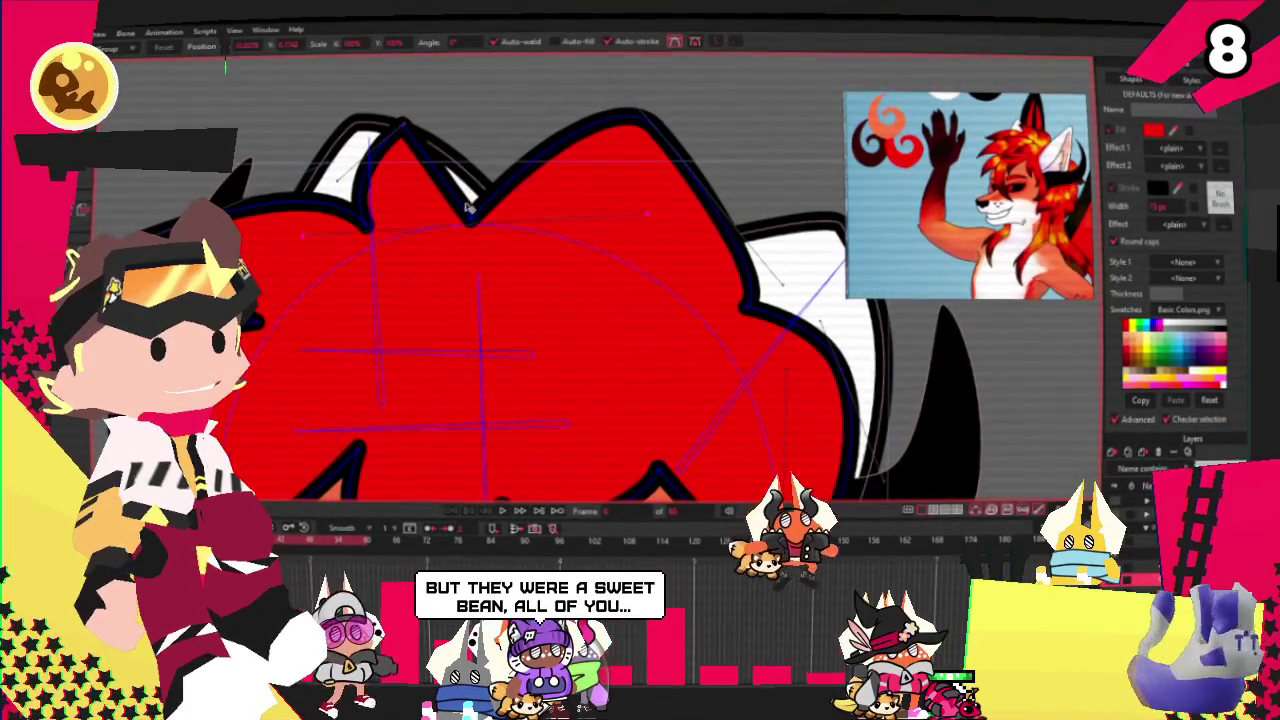
scroll(465, 220, "up", 2)
left_click_drag(465, 213, 381, 125)
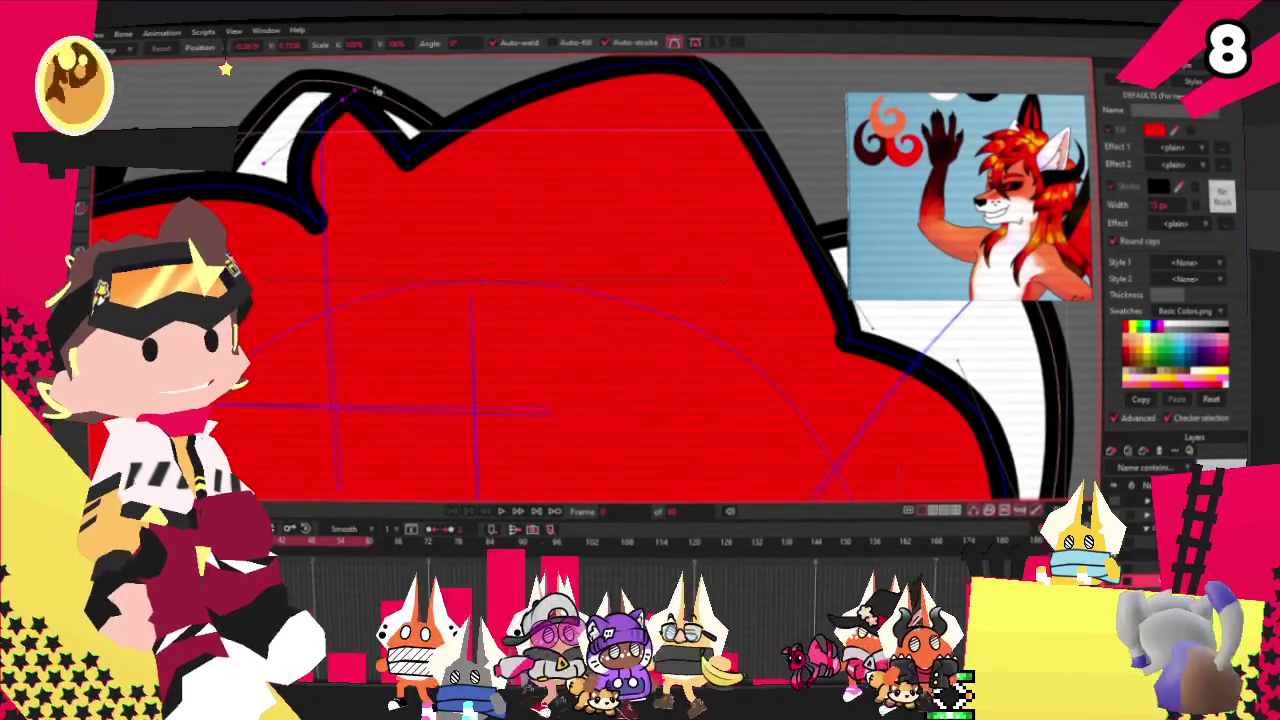
Step: Reshape the top-right lobe and add a new sharp peak on top of the hair
scroll(588, 224, "down", 2)
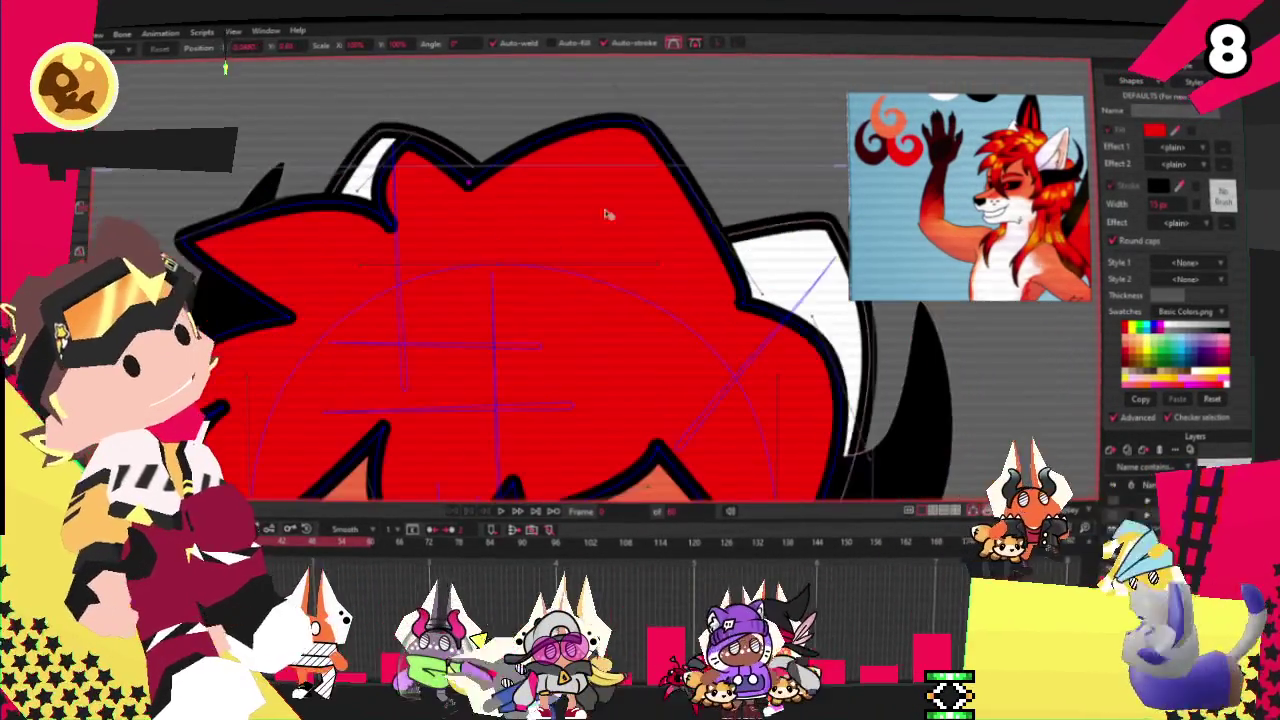
left_click_drag(588, 224, 822, 193)
mouse_move(590, 100)
left_mouse_down()
mouse_move(522, 147)
mouse_move(518, 110)
left_mouse_up()
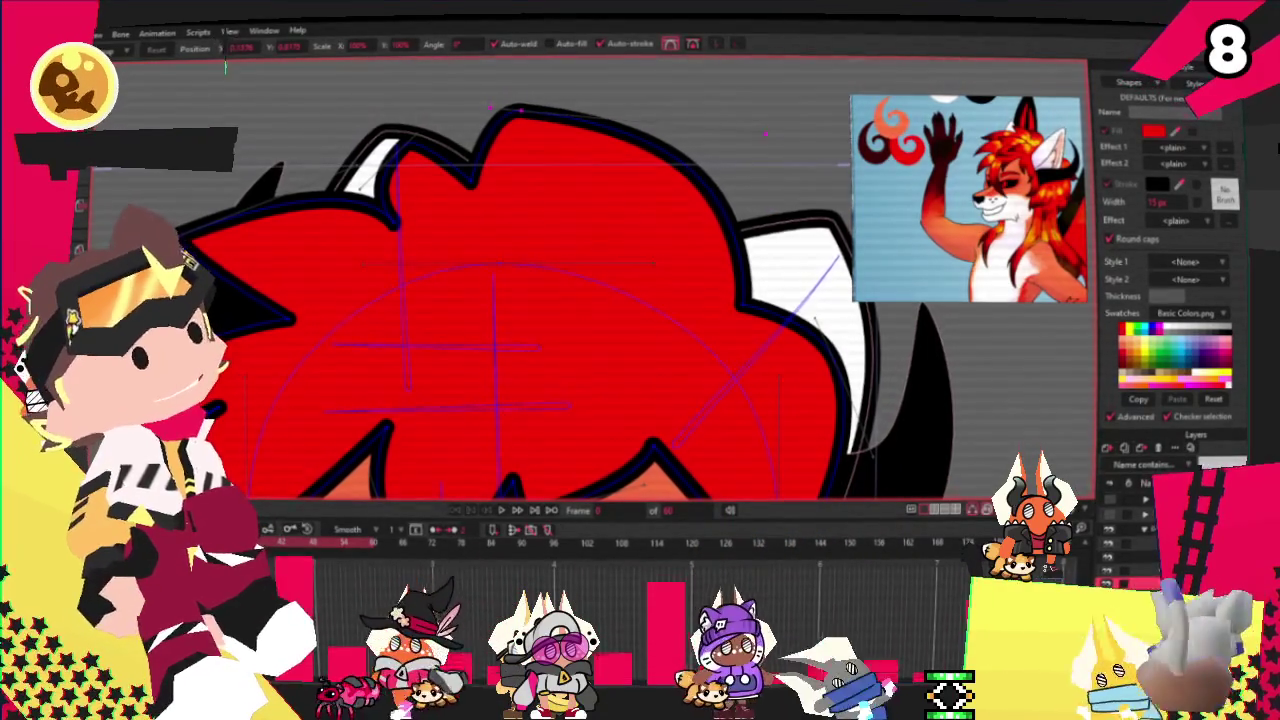
key("a")
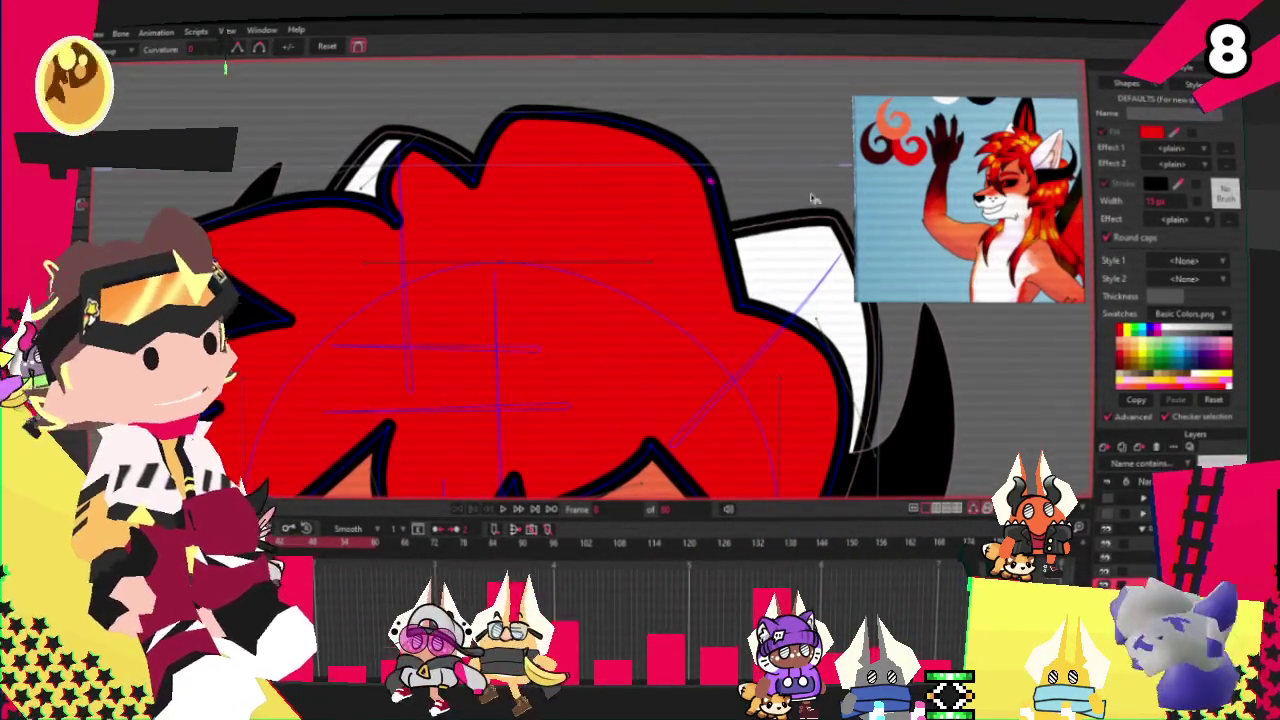
left_click_drag(520, 117, 522, 102)
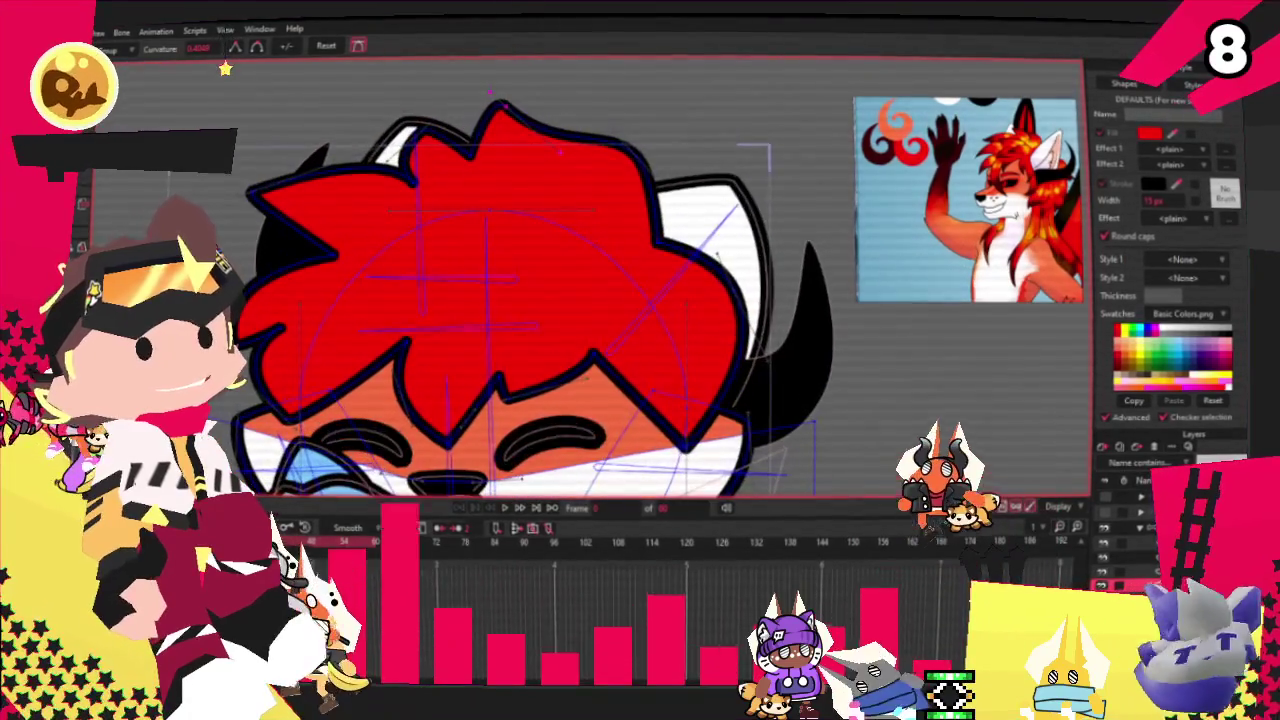
key("t")
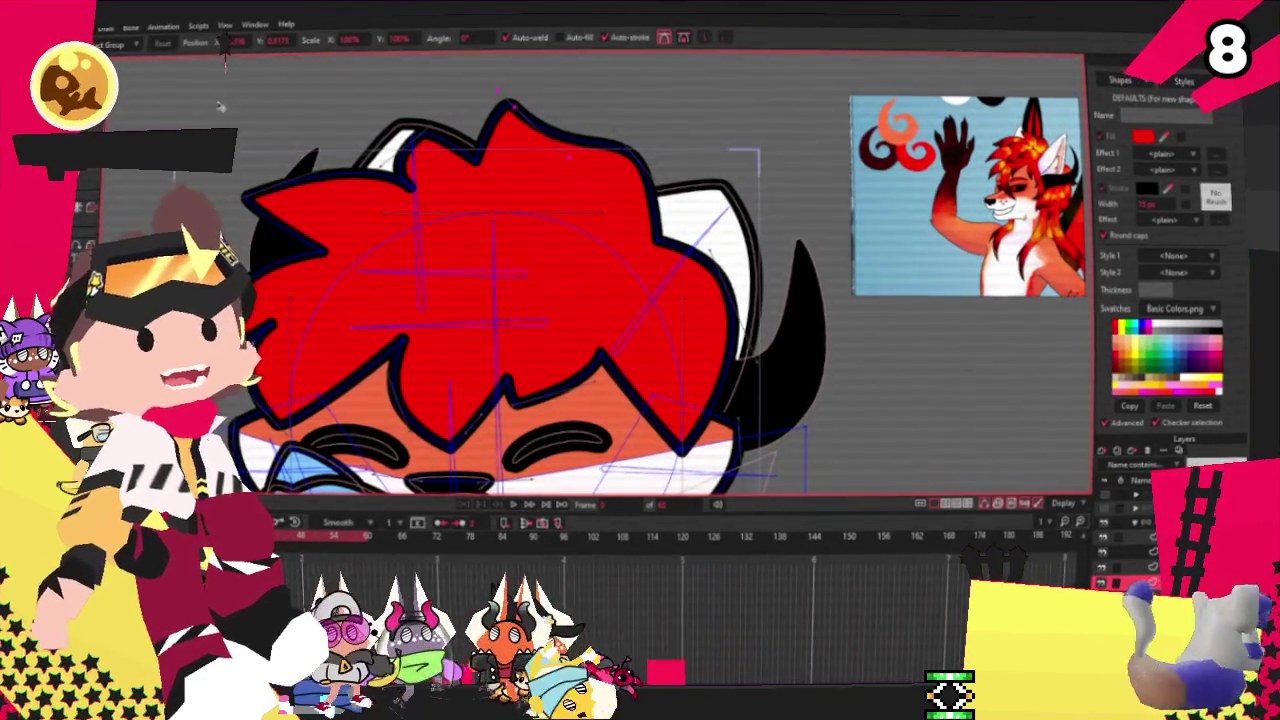
scroll(415, 168, "up", 3)
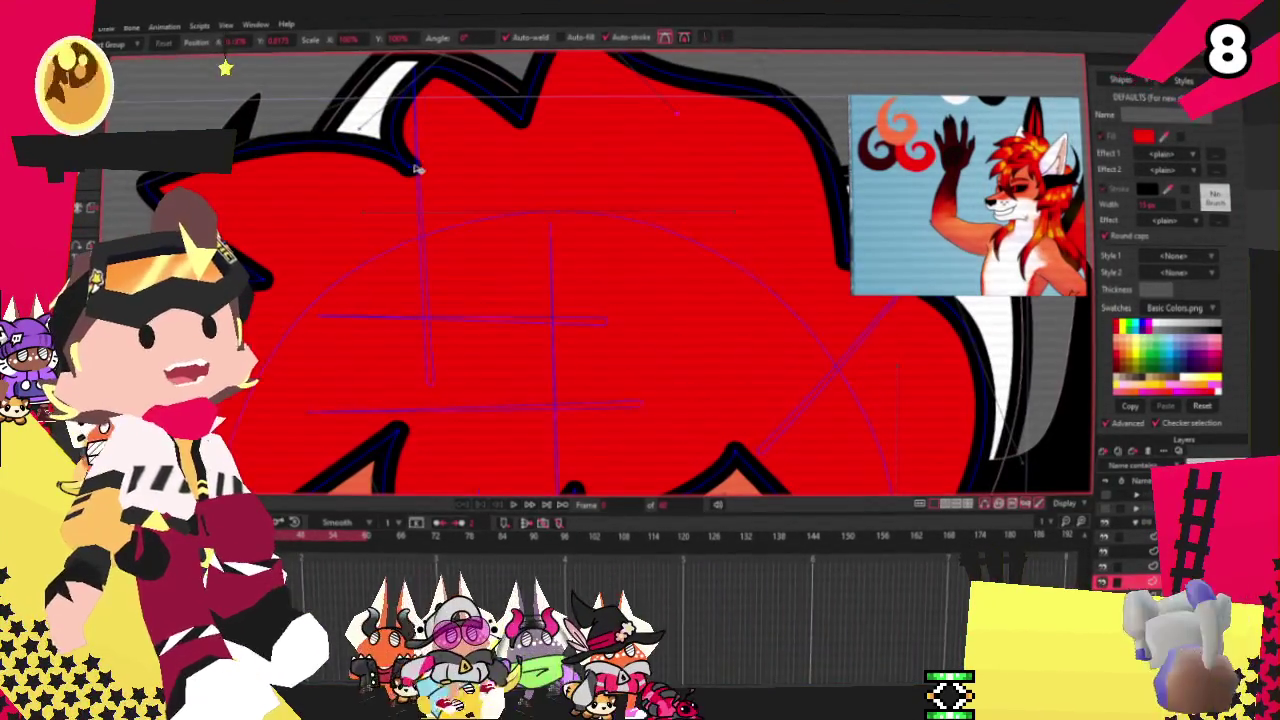
left_click_drag(372, 163, 333, 167)
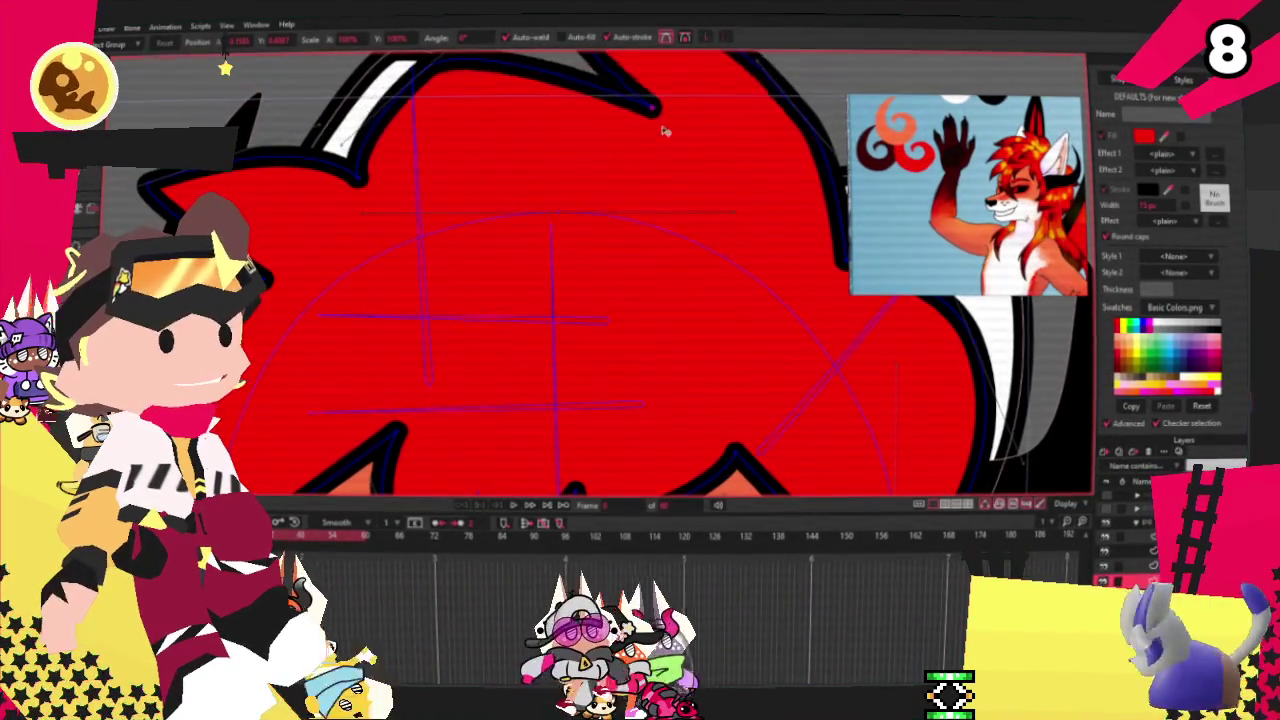
scroll(663, 129, "down", 3)
scroll(583, 211, "up", 2)
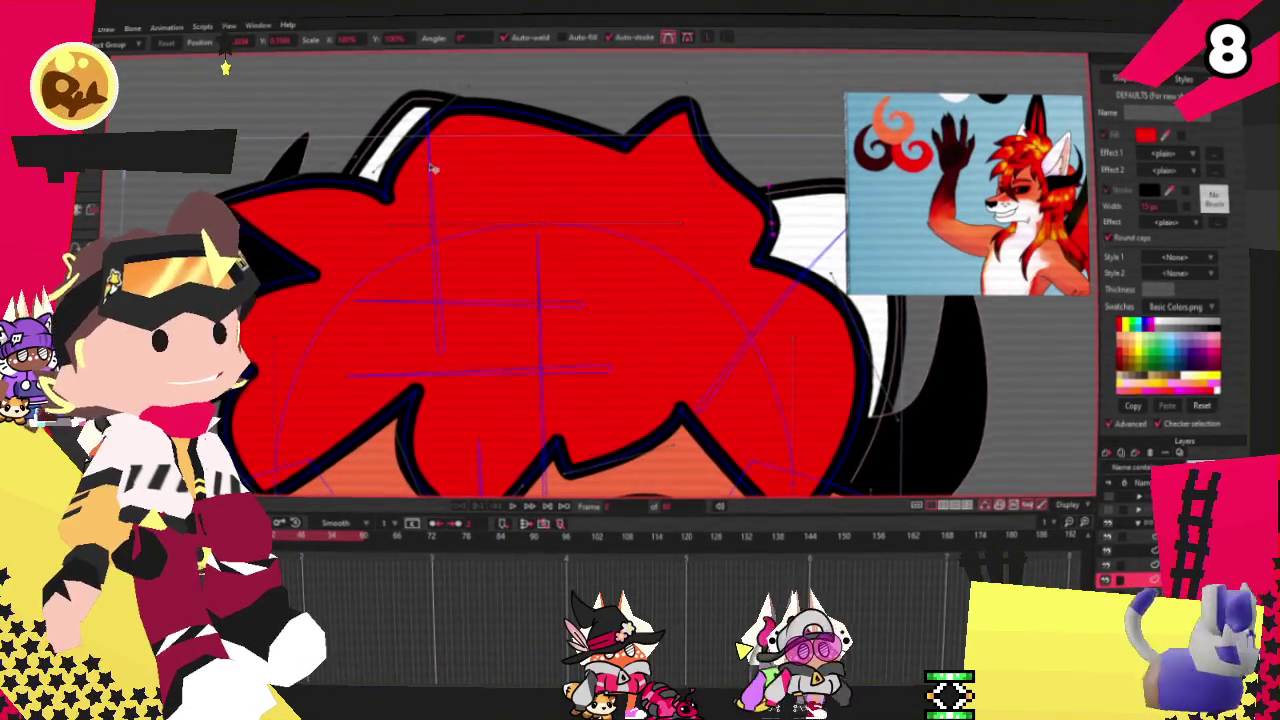
scroll(445, 168, "down", 2)
scroll(330, 196, "up", 3)
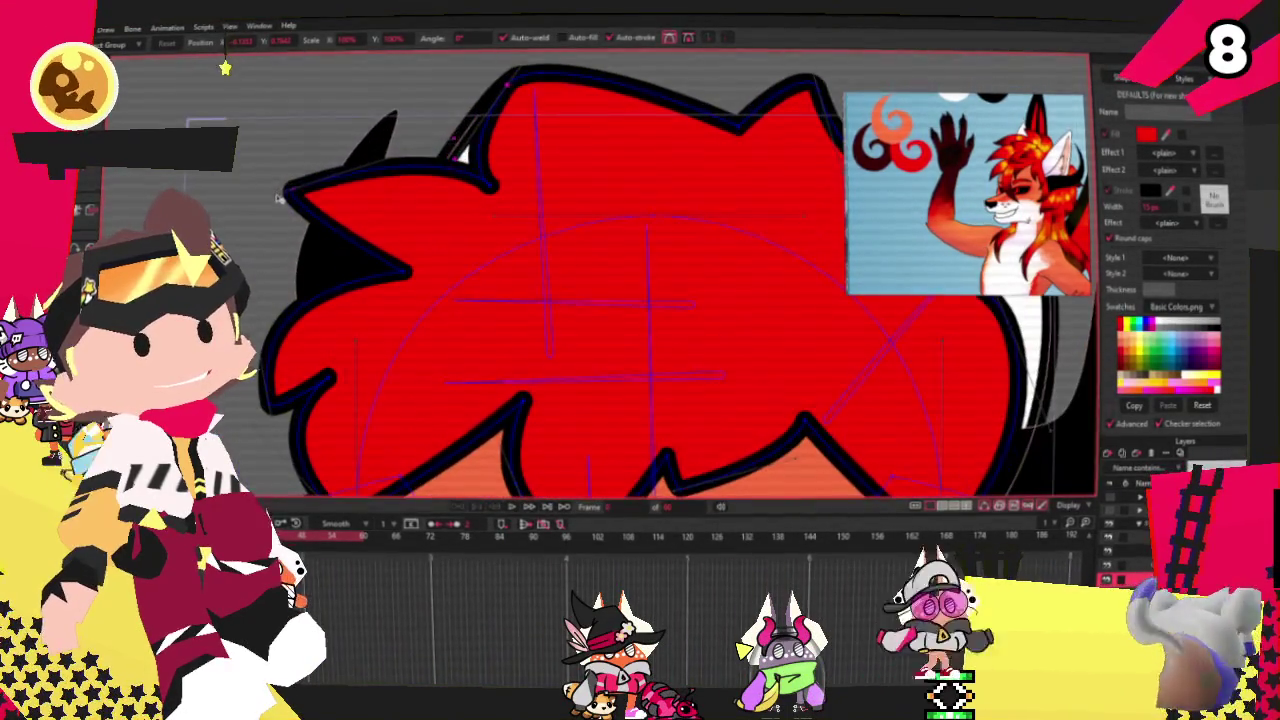
scroll(289, 205, "down", 1)
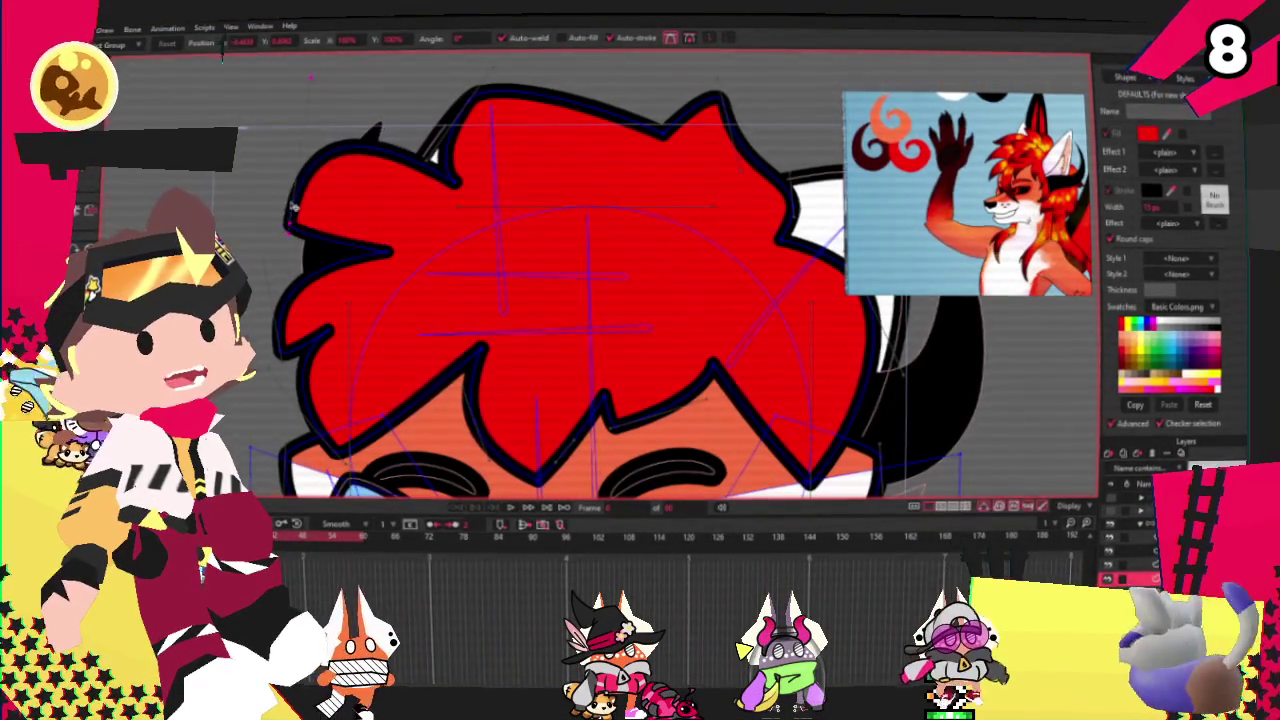
scroll(407, 91, "up", 2)
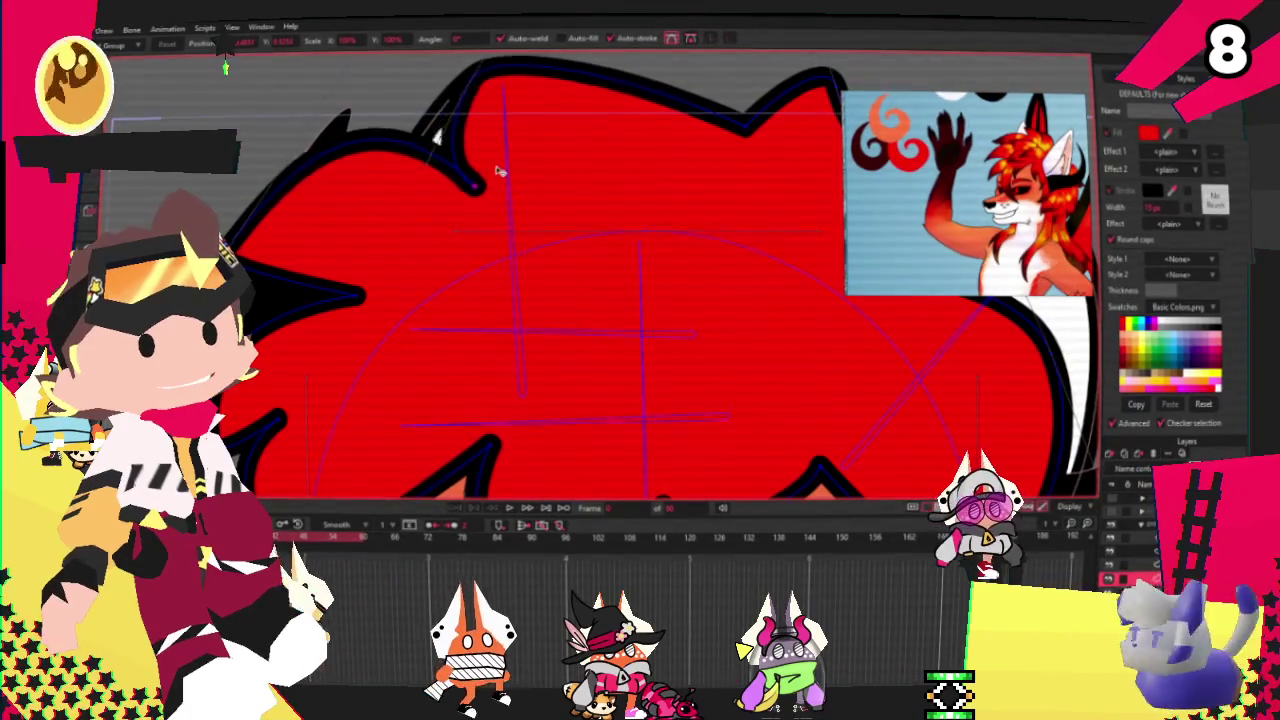
scroll(421, 224, "down", 2)
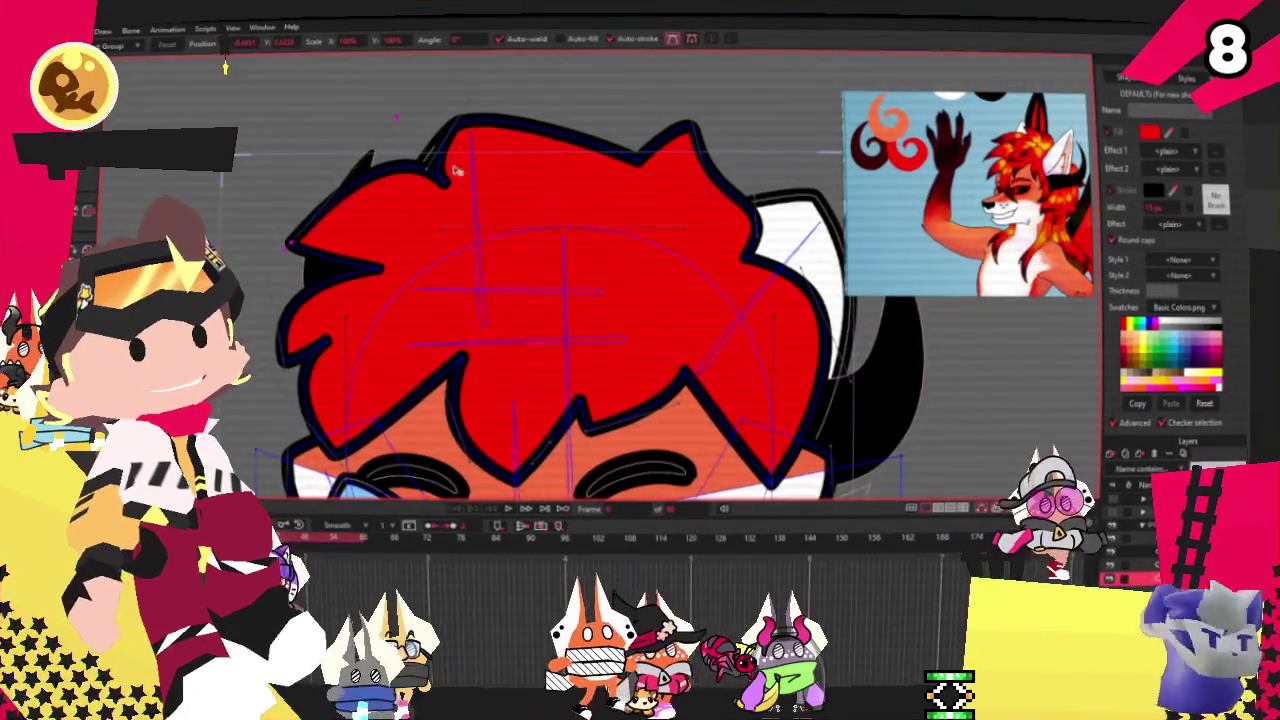
scroll(418, 235, "down", 3)
scroll(413, 252, "up", 3)
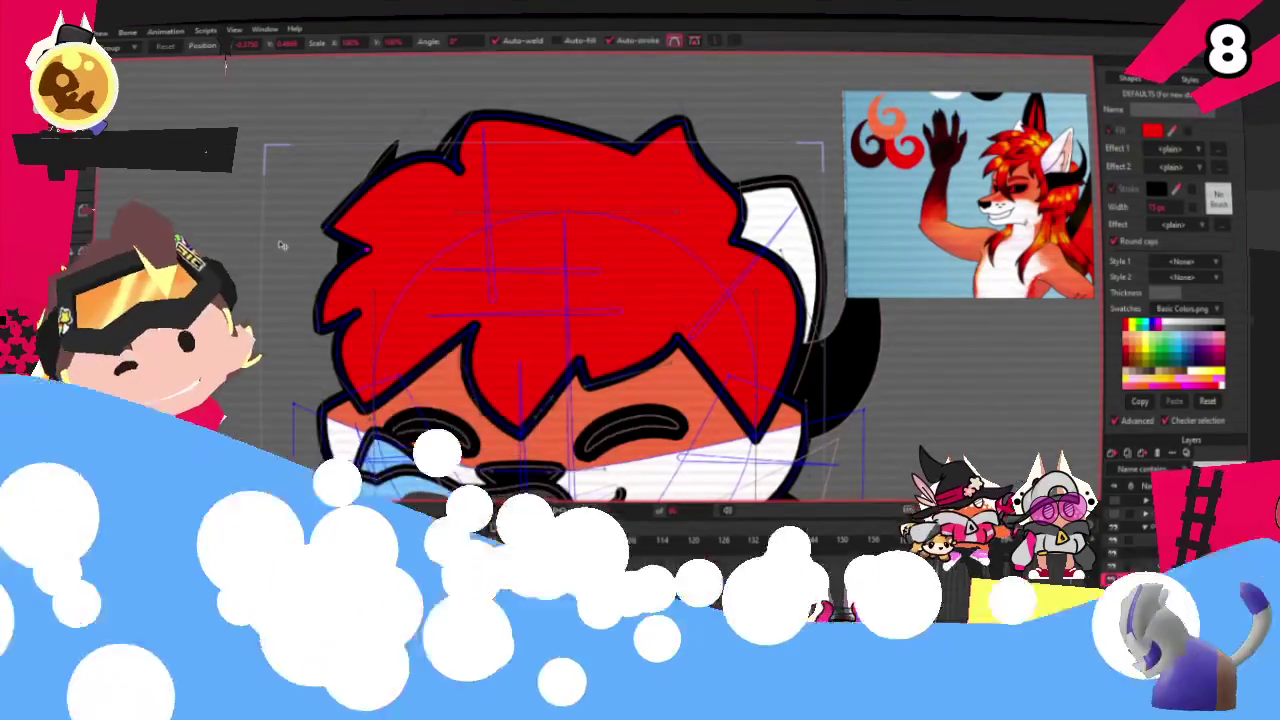
scroll(330, 270, "down", 3)
scroll(369, 289, "up", 3)
scroll(369, 289, "down", 3)
scroll(442, 302, "up", 3)
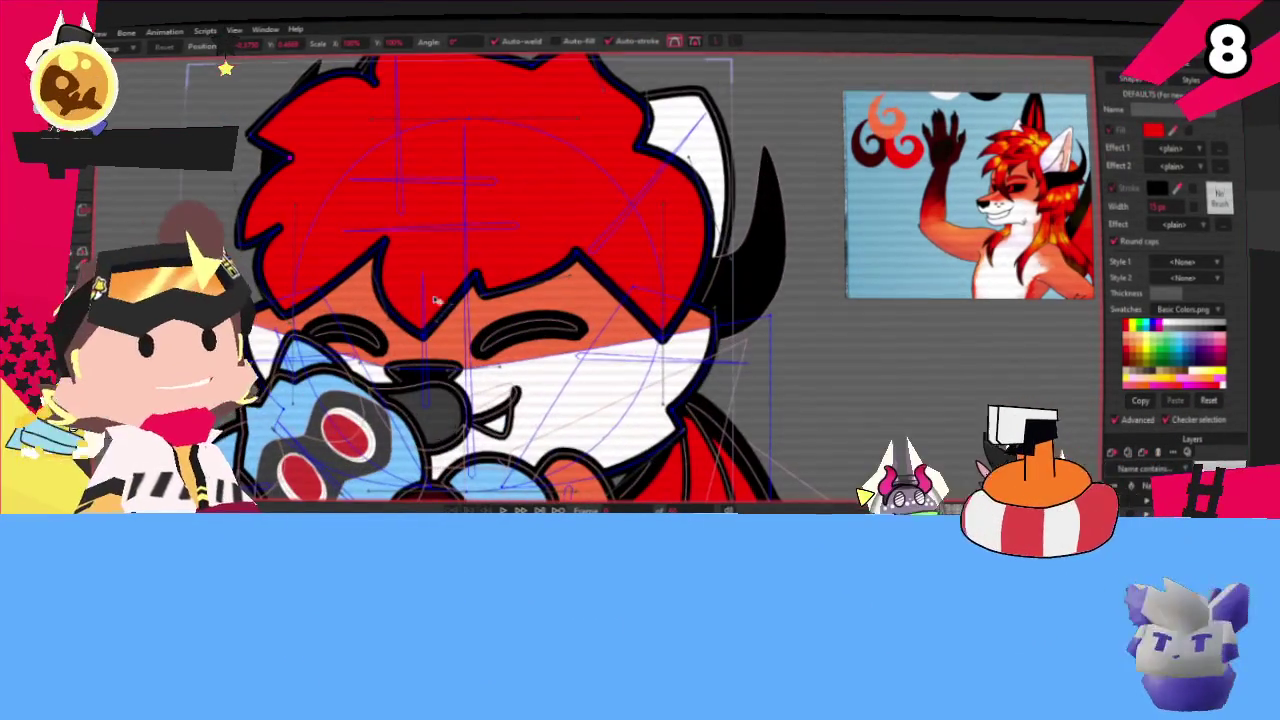
scroll(418, 289, "down", 2)
scroll(418, 289, "up", 2)
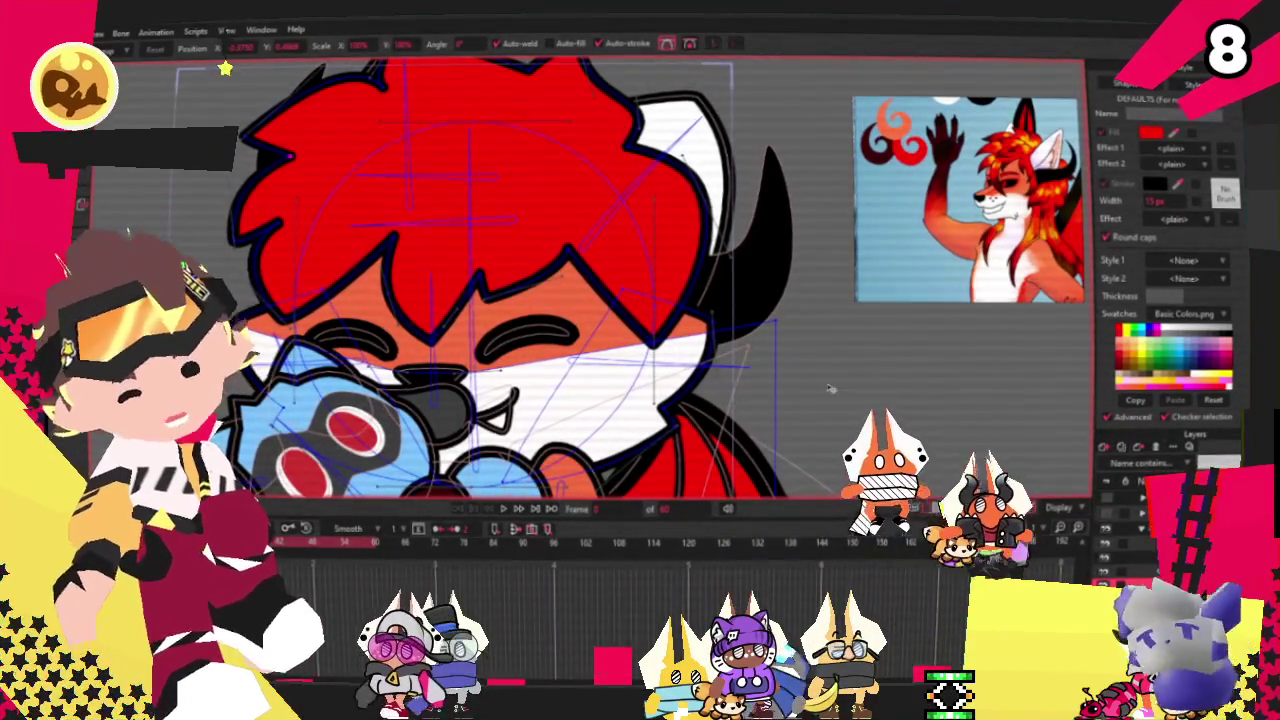
scroll(634, 278, "down", 3)
scroll(578, 218, "up", 2)
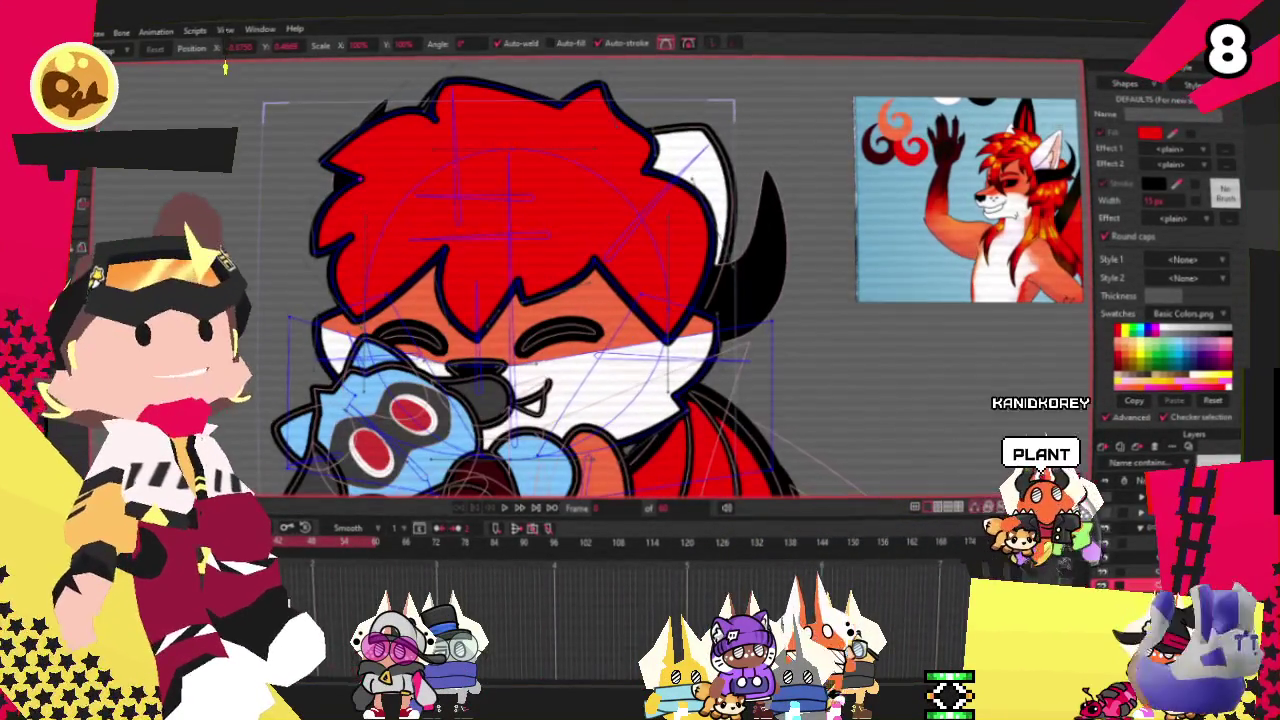
scroll(566, 254, "up", 2)
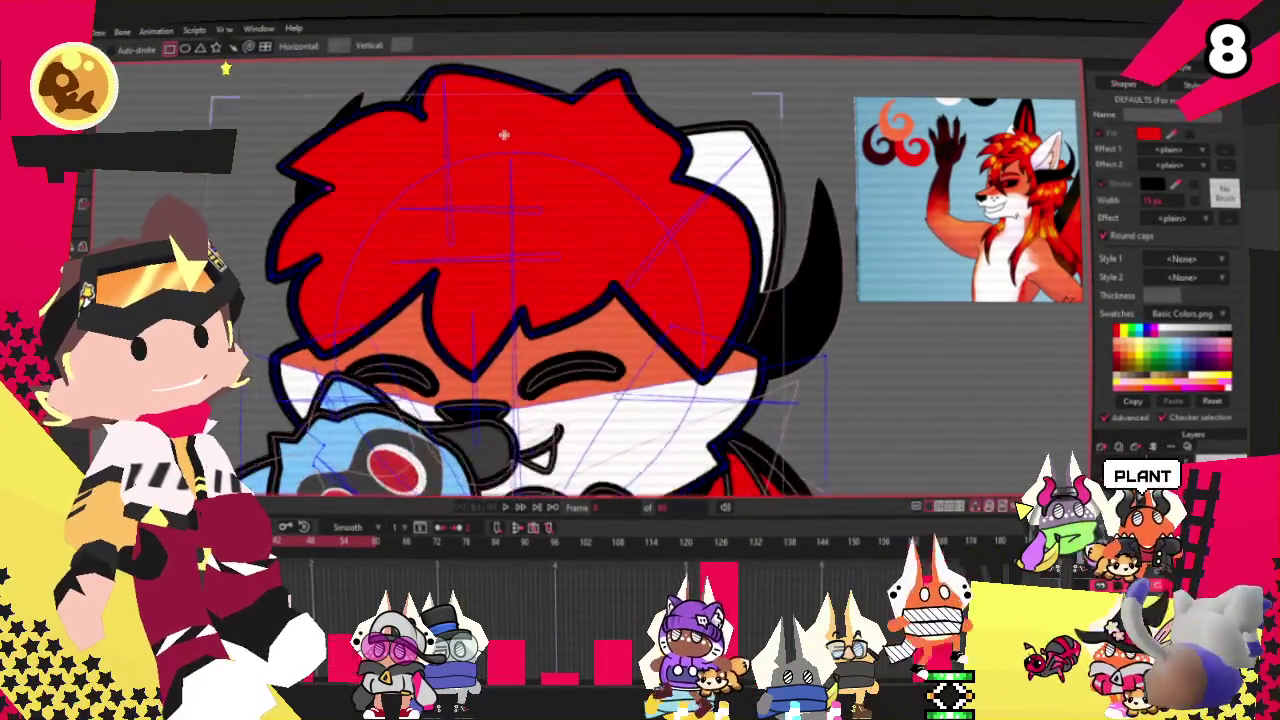
scroll(566, 254, "up", 2)
scroll(566, 254, "up", 1)
key("q")
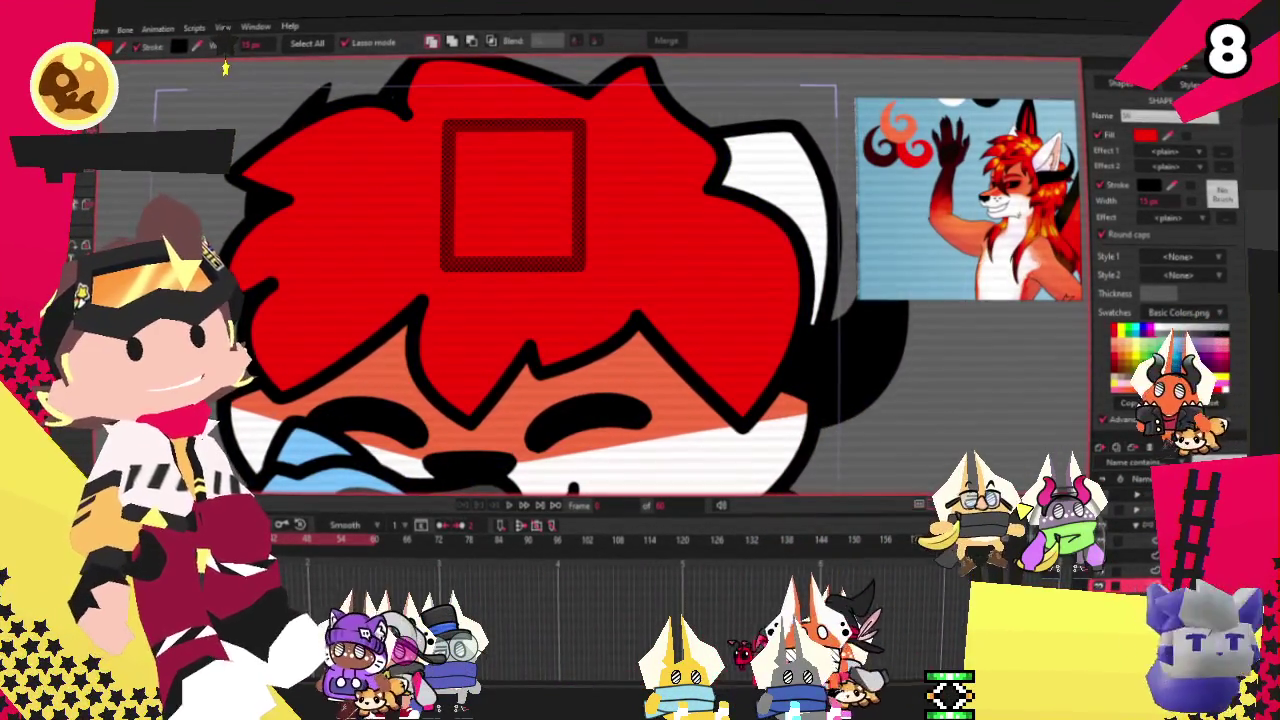
Step: Reshape the new rectangle into a rounded right-pointing chevron and move it left
key("t")
key("a")
left_click_drag(462, 196, 534, 196)
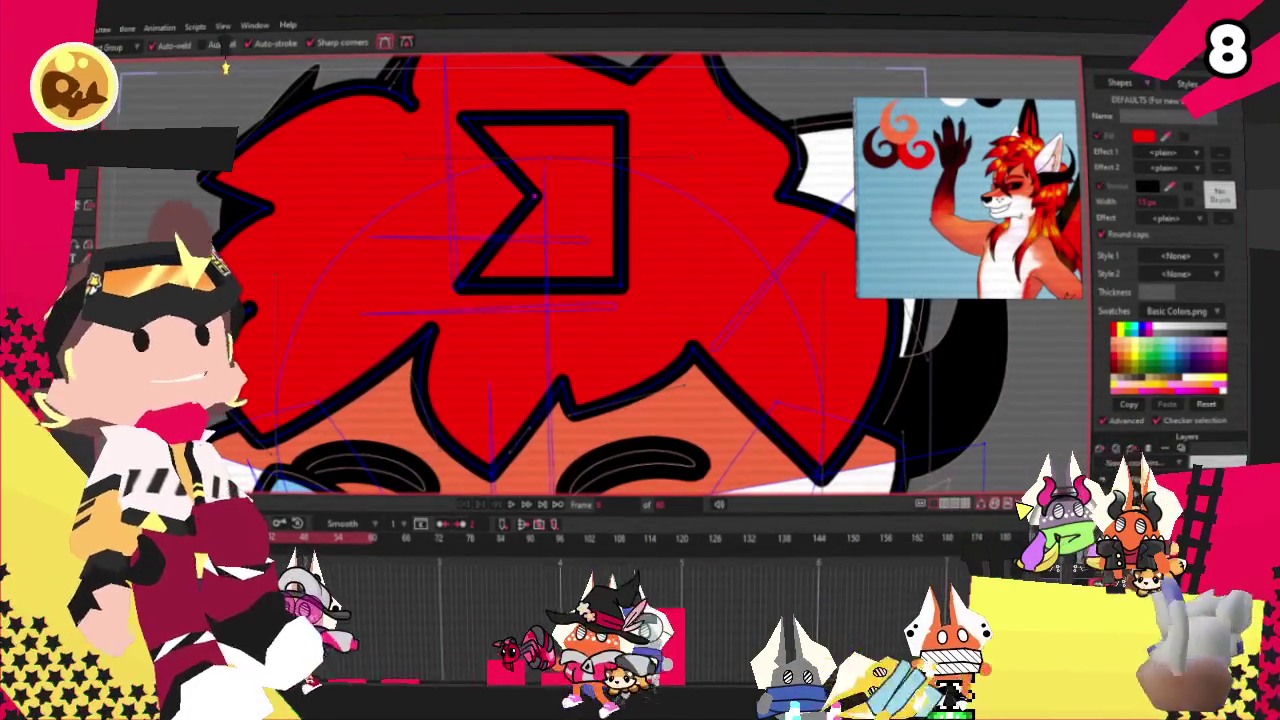
key("c")
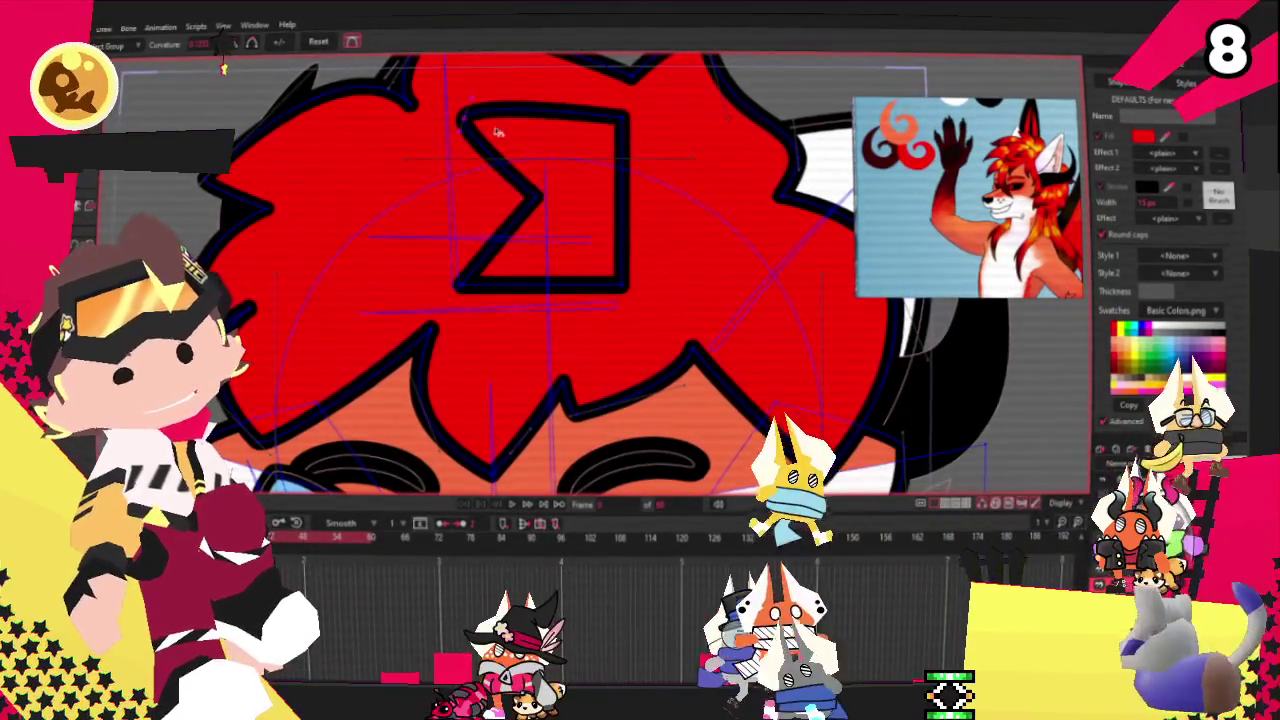
left_click_drag(523, 133, 440, 236)
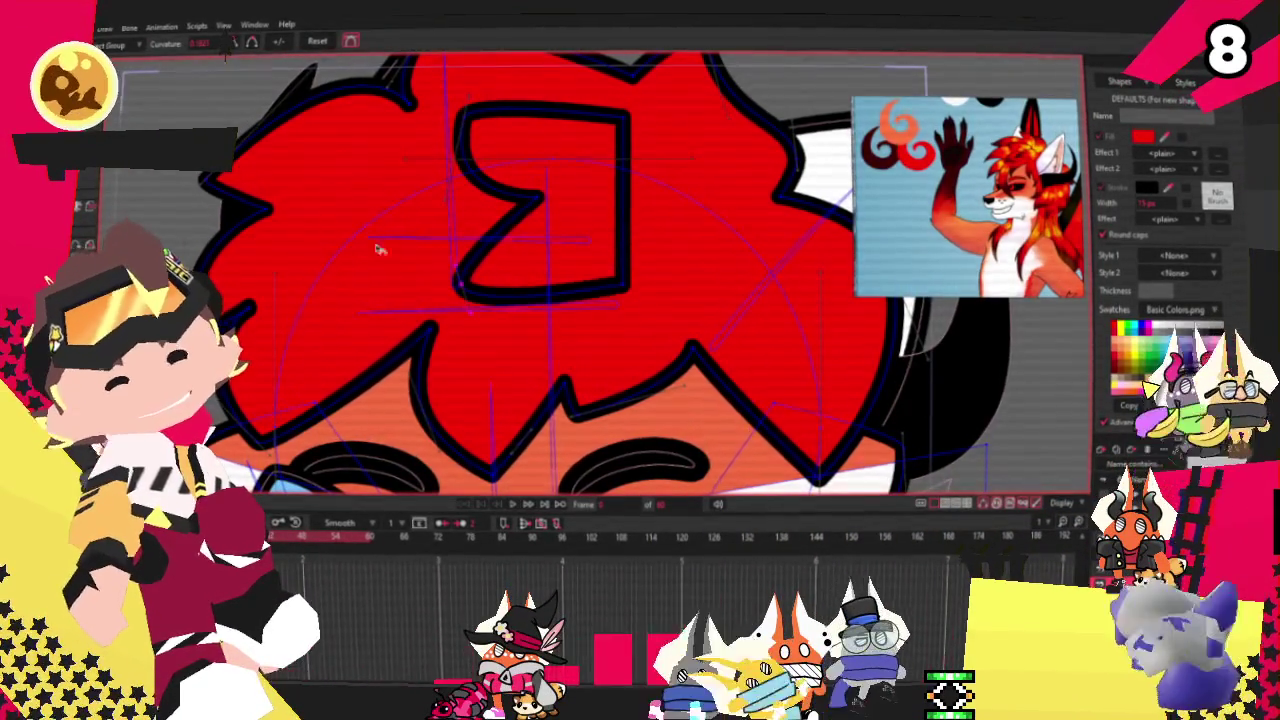
left_click_drag(644, 138, 660, 200)
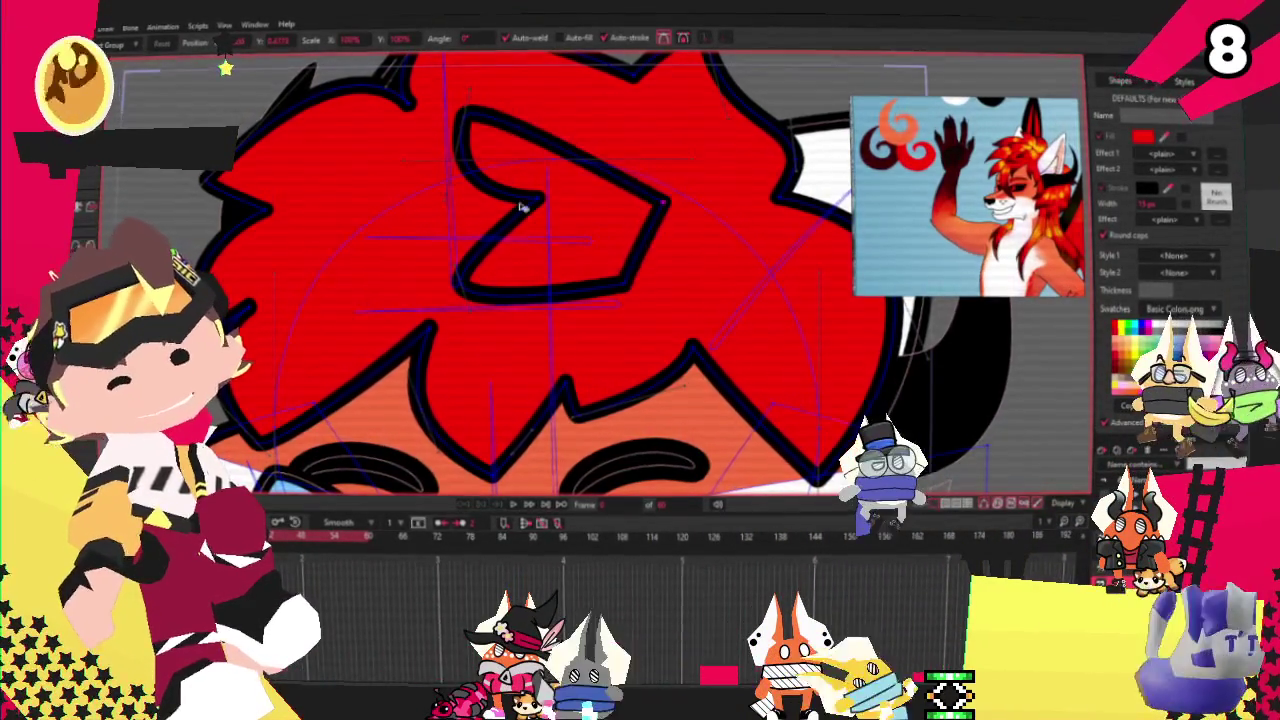
left_click_drag(543, 229, 500, 220)
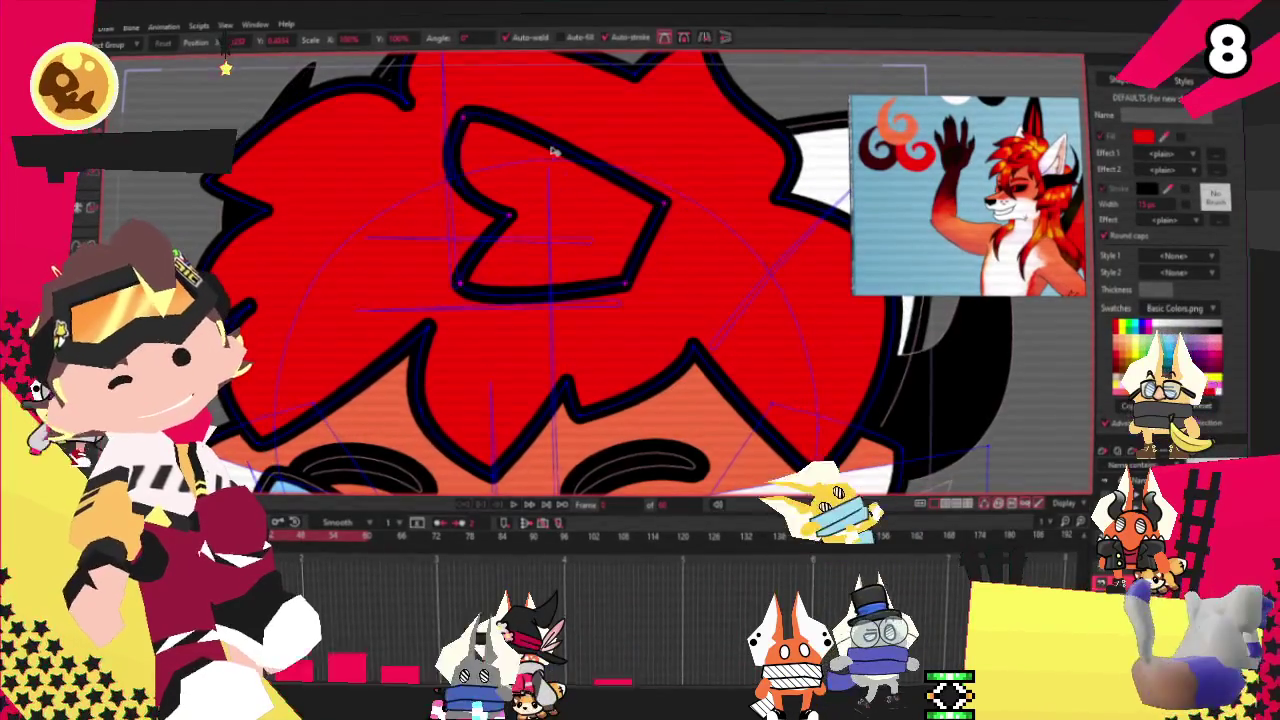
left_click_drag(553, 150, 441, 151)
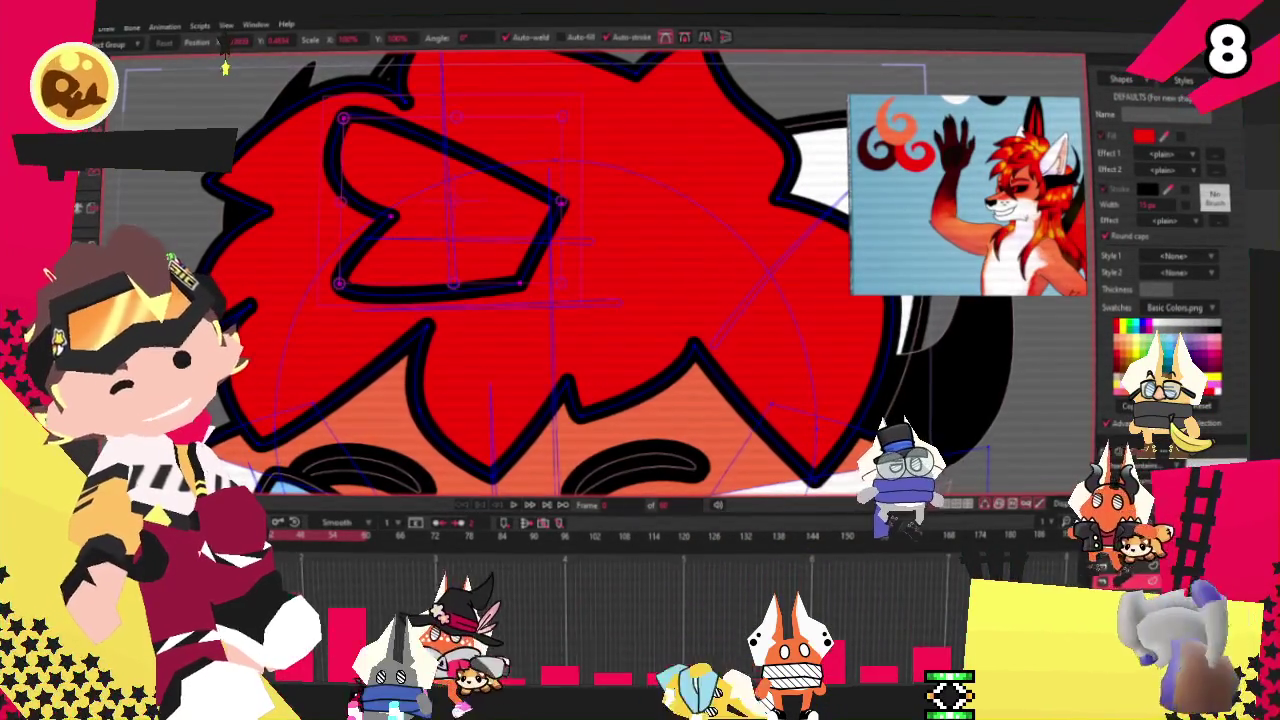
left_click(480, 260)
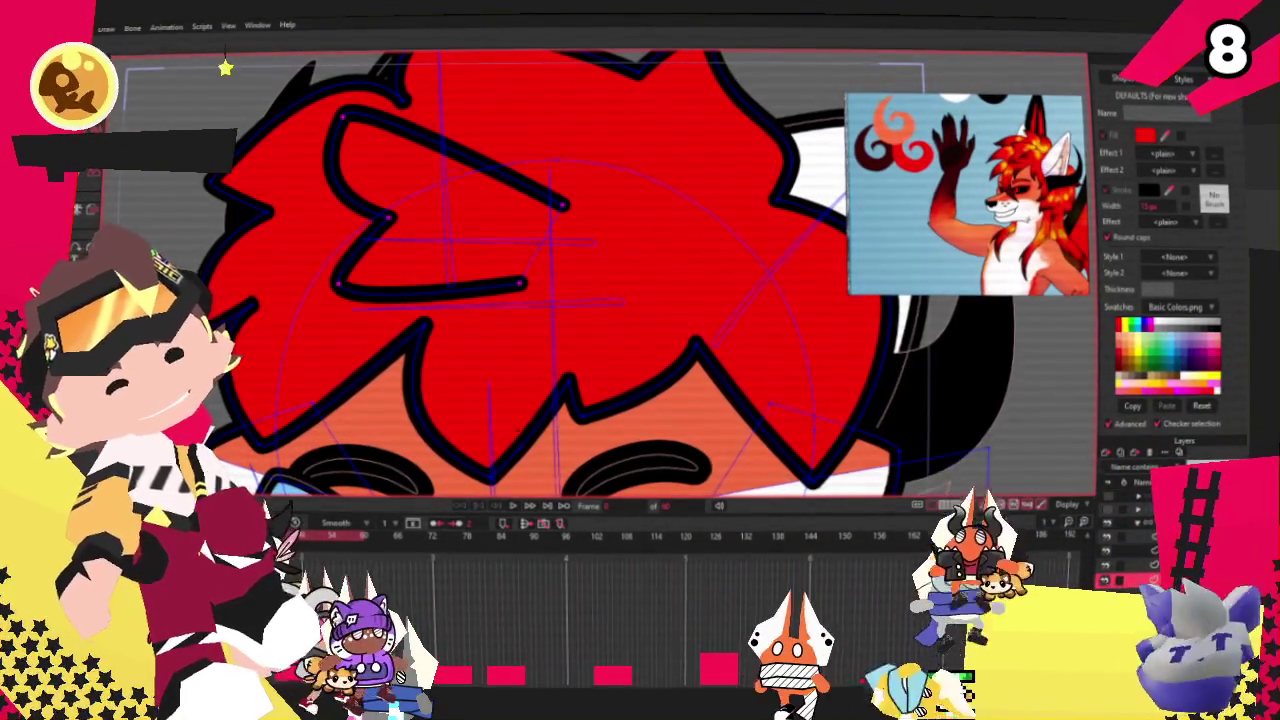
Step: Bend the chevron into a C-shaped strand curve and flip it horizontally
key("ctrl+a")
left_click(564, 204)
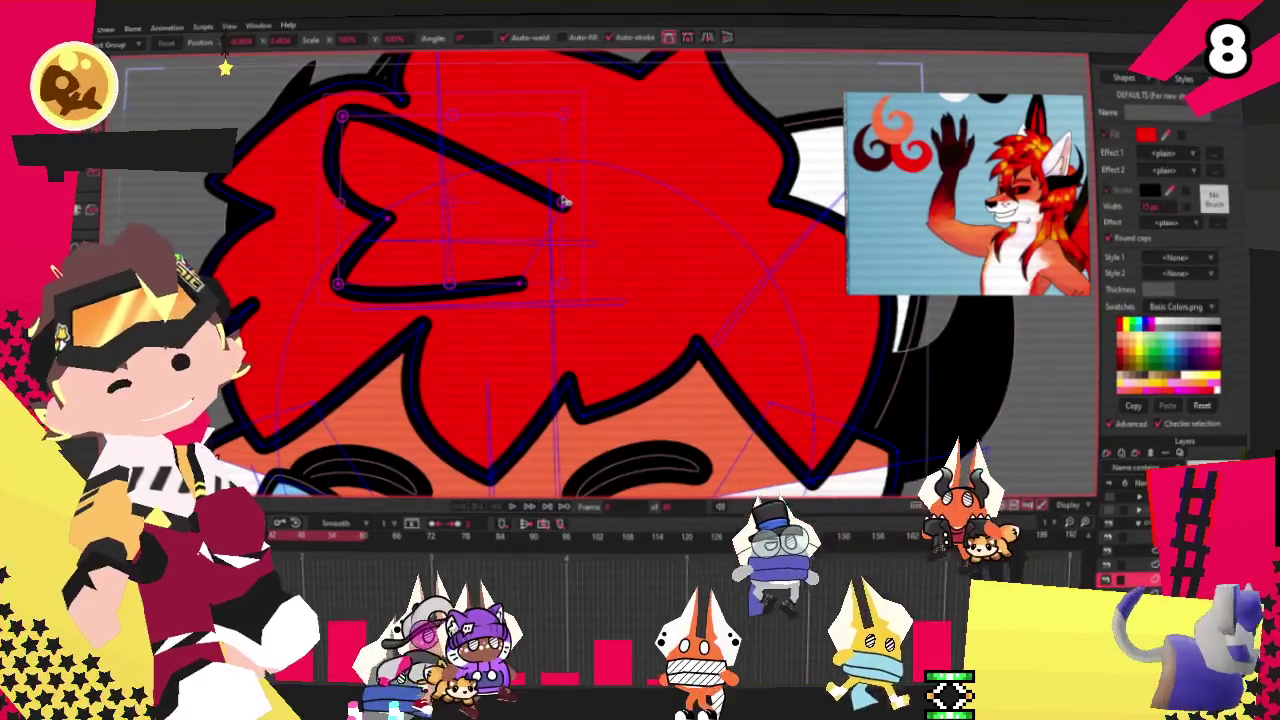
mouse_move(564, 204)
left_mouse_down()
mouse_move(345, 348)
mouse_move(343, 332)
left_mouse_up()
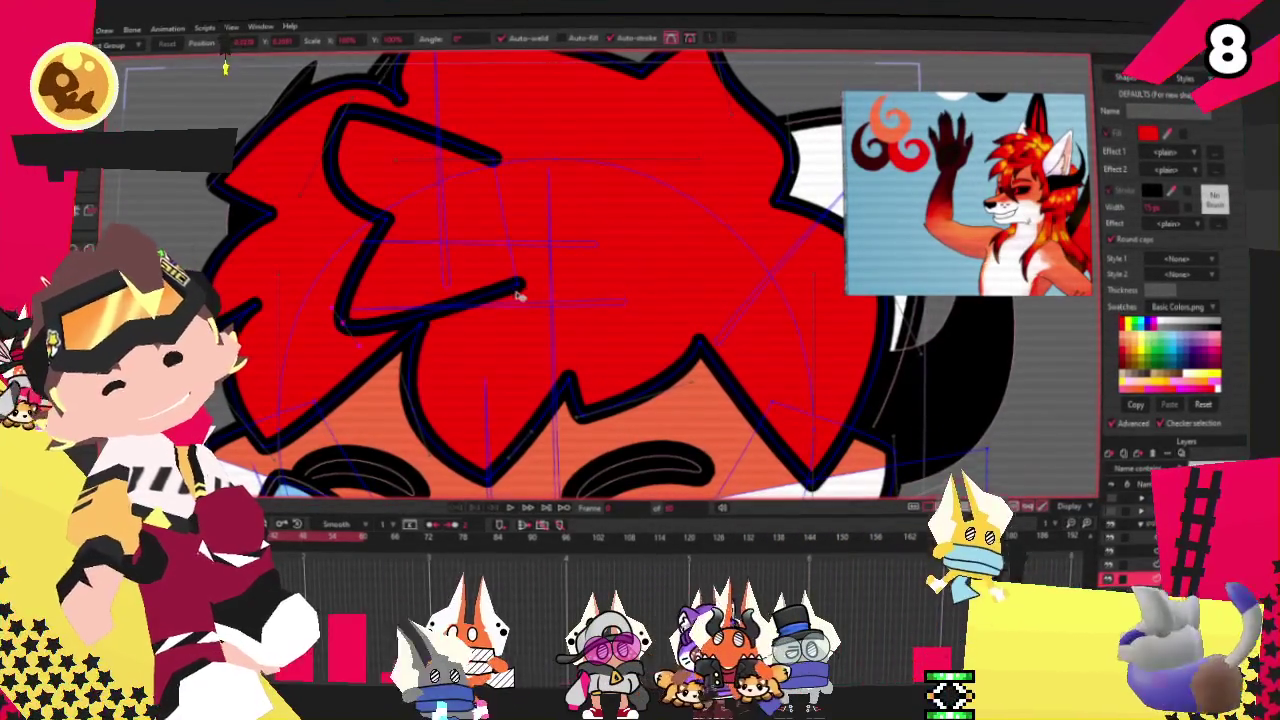
left_click_drag(505, 302, 548, 290)
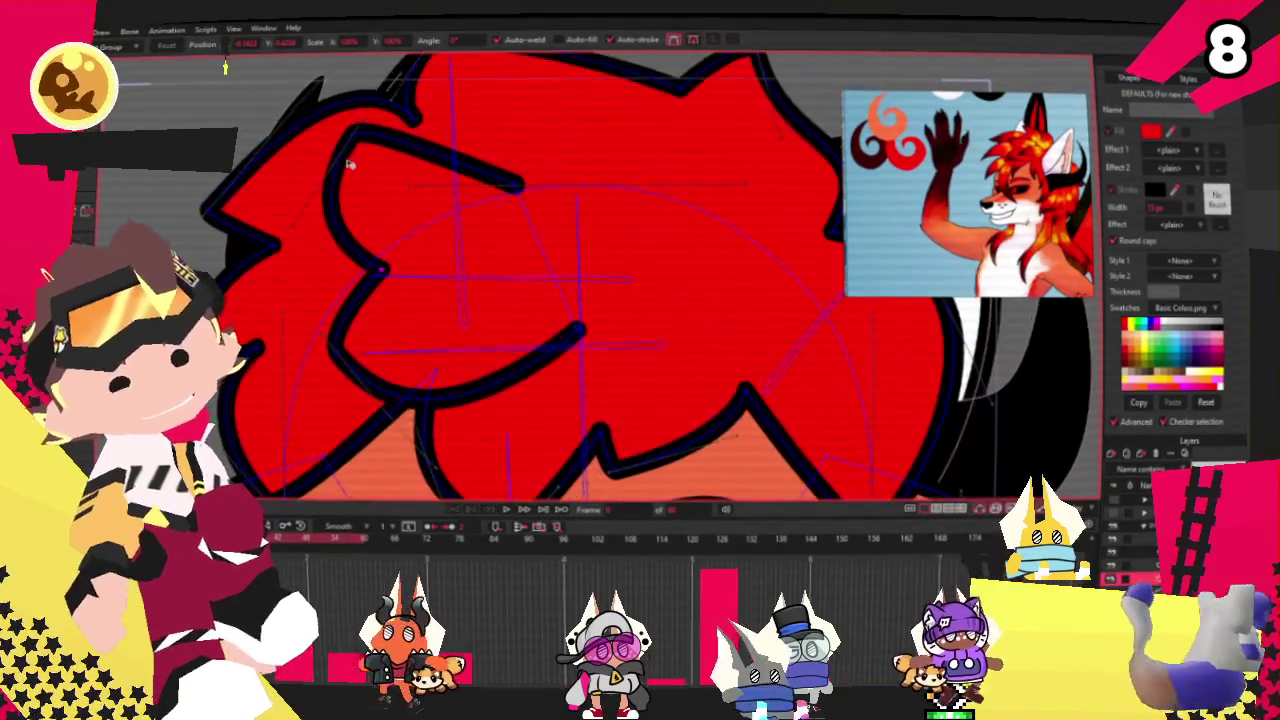
left_click_drag(337, 157, 334, 205)
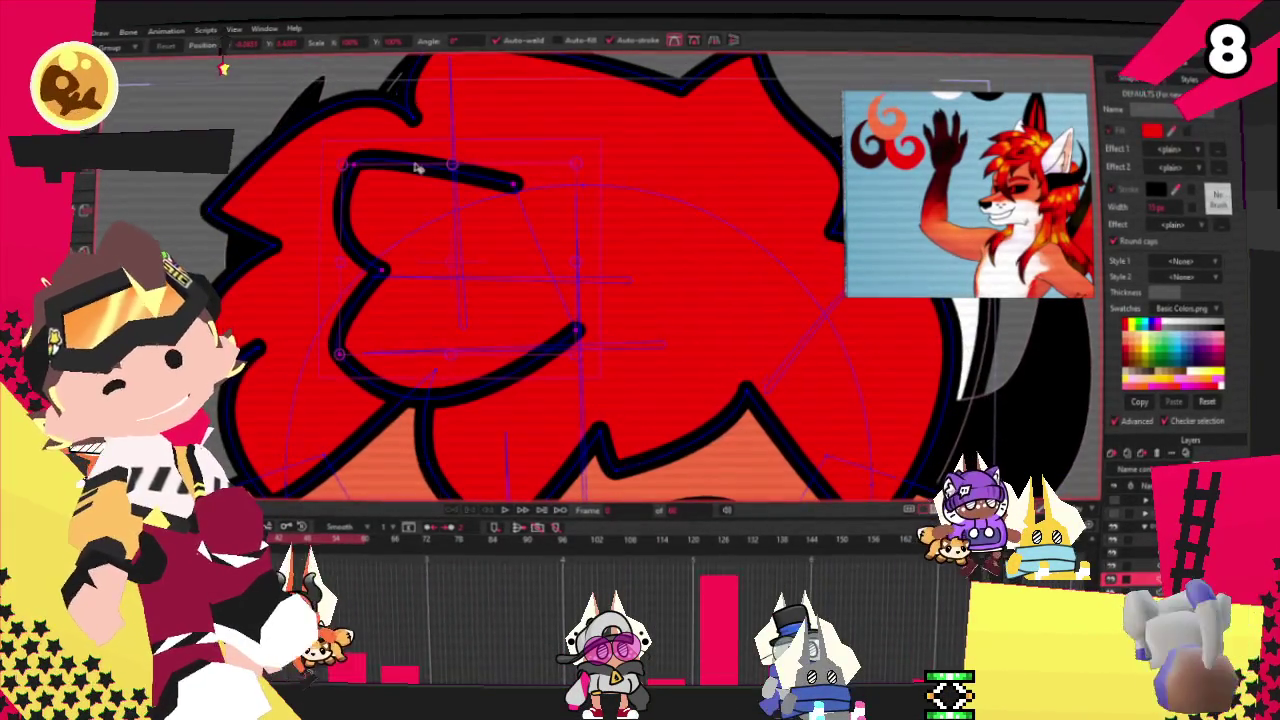
left_click(714, 41)
mouse_move(603, 257)
left_mouse_down()
mouse_move(350, 326)
mouse_move(370, 316)
left_mouse_up()
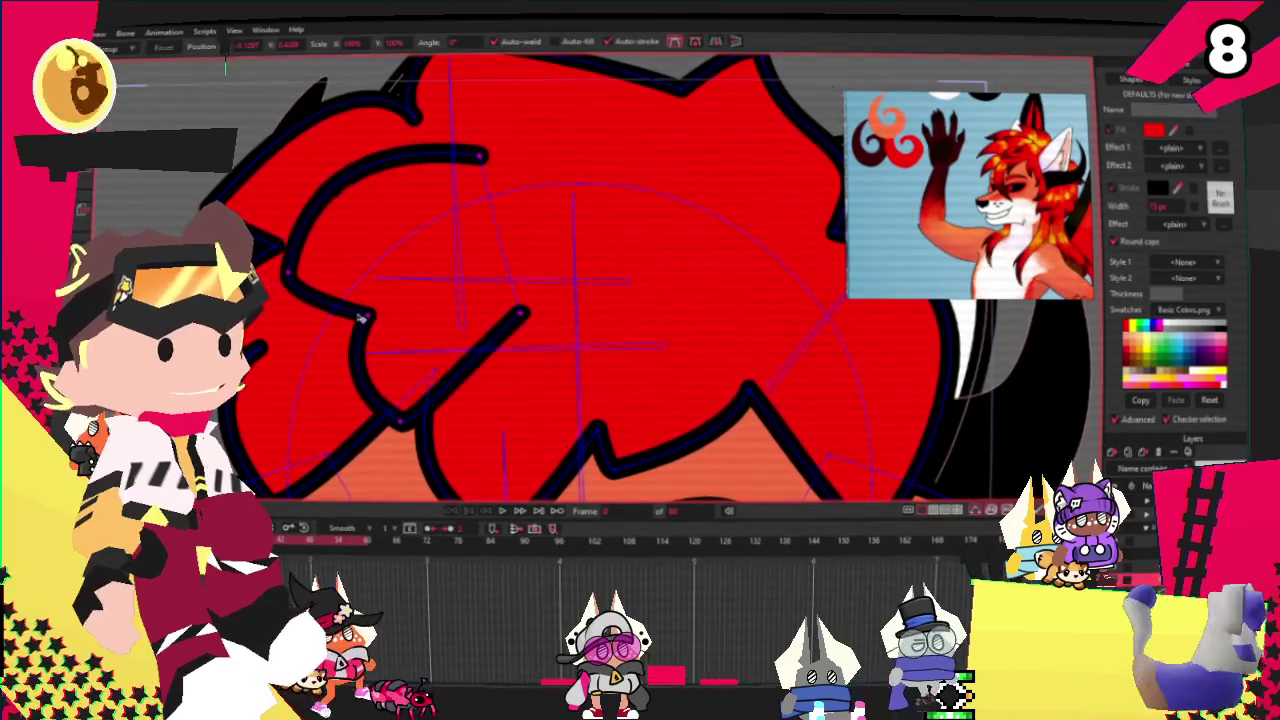
Step: Extend both ends of the C stroke and flatten its top arc into a line
left_click(306, 271)
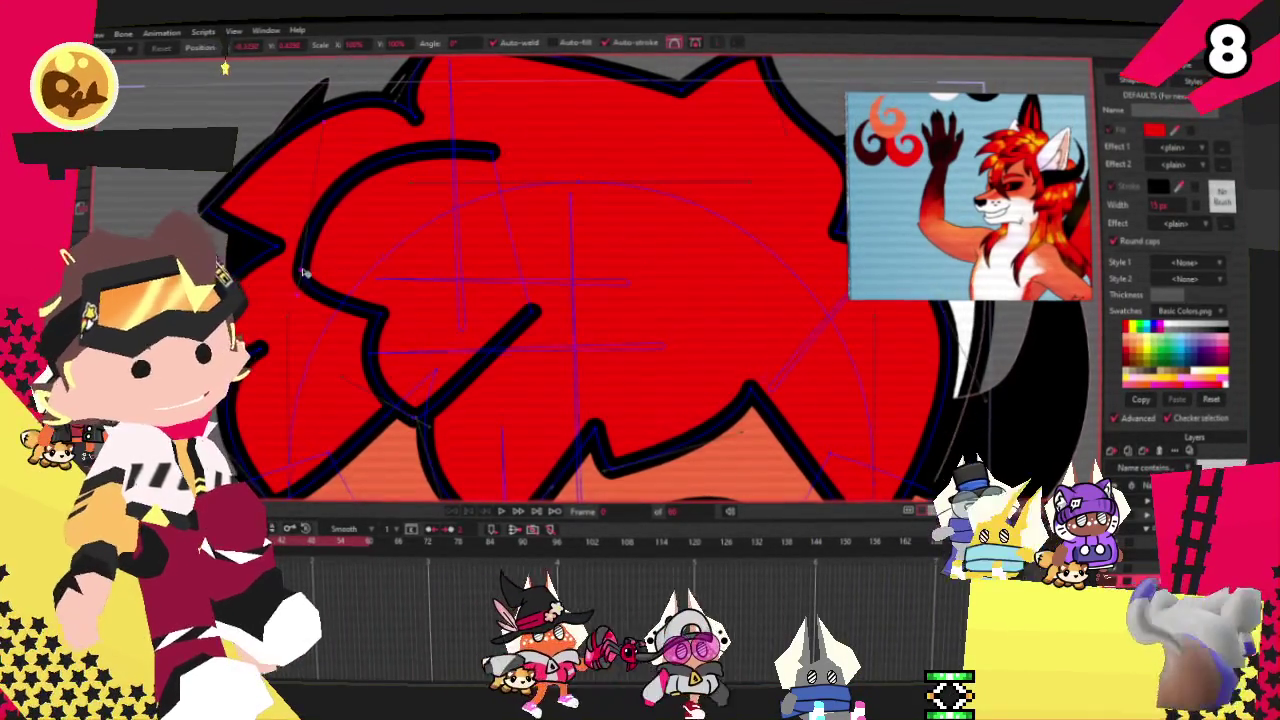
left_click_drag(305, 272, 333, 283)
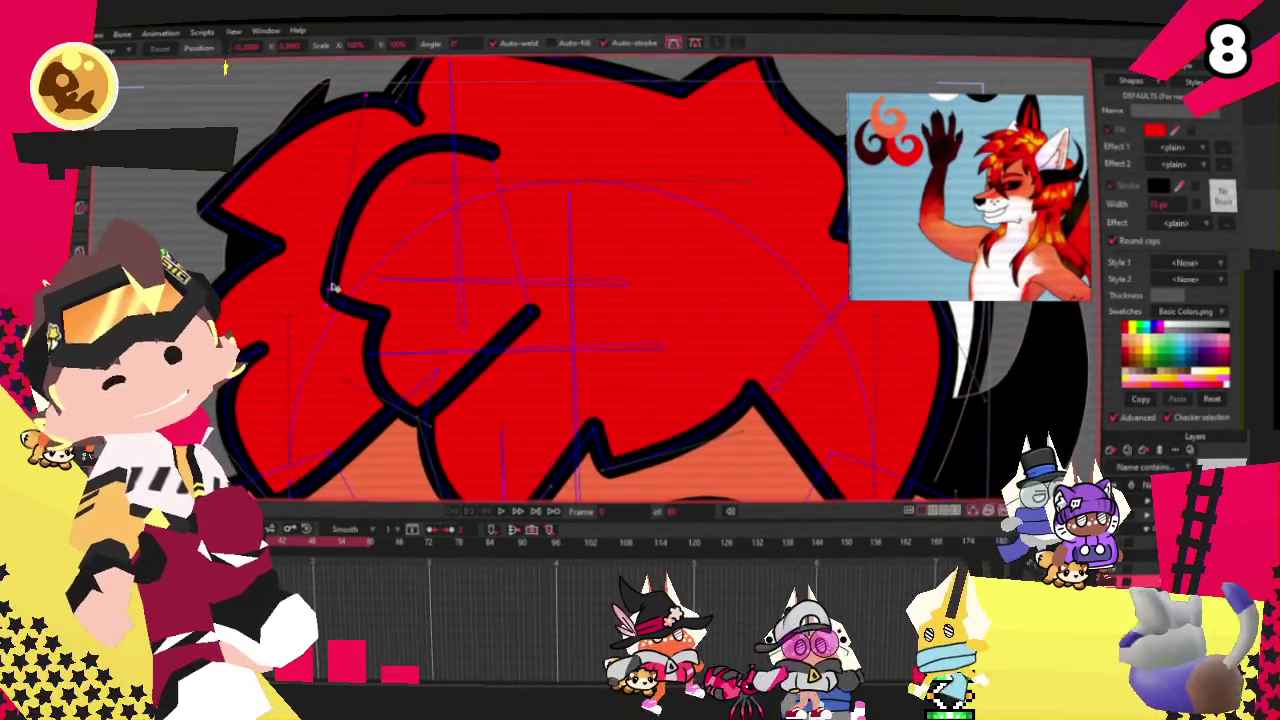
left_click_drag(497, 152, 662, 160)
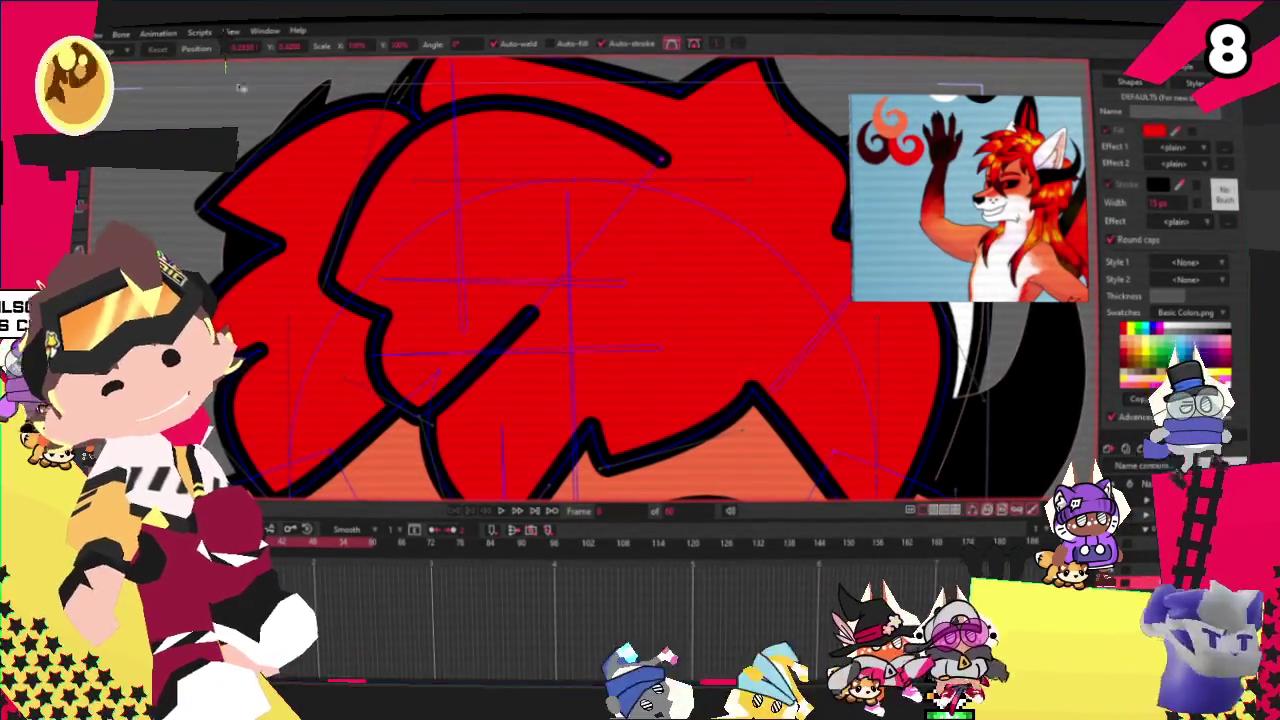
key("a")
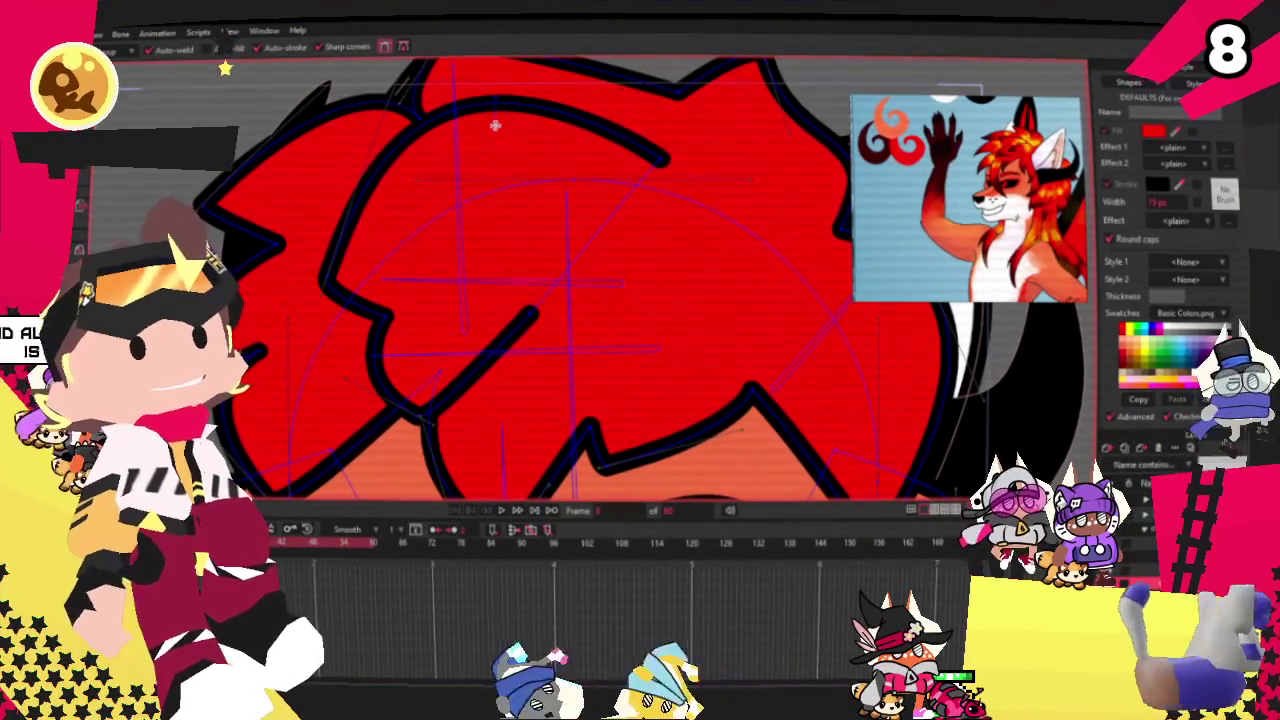
left_click_drag(499, 95, 510, 175)
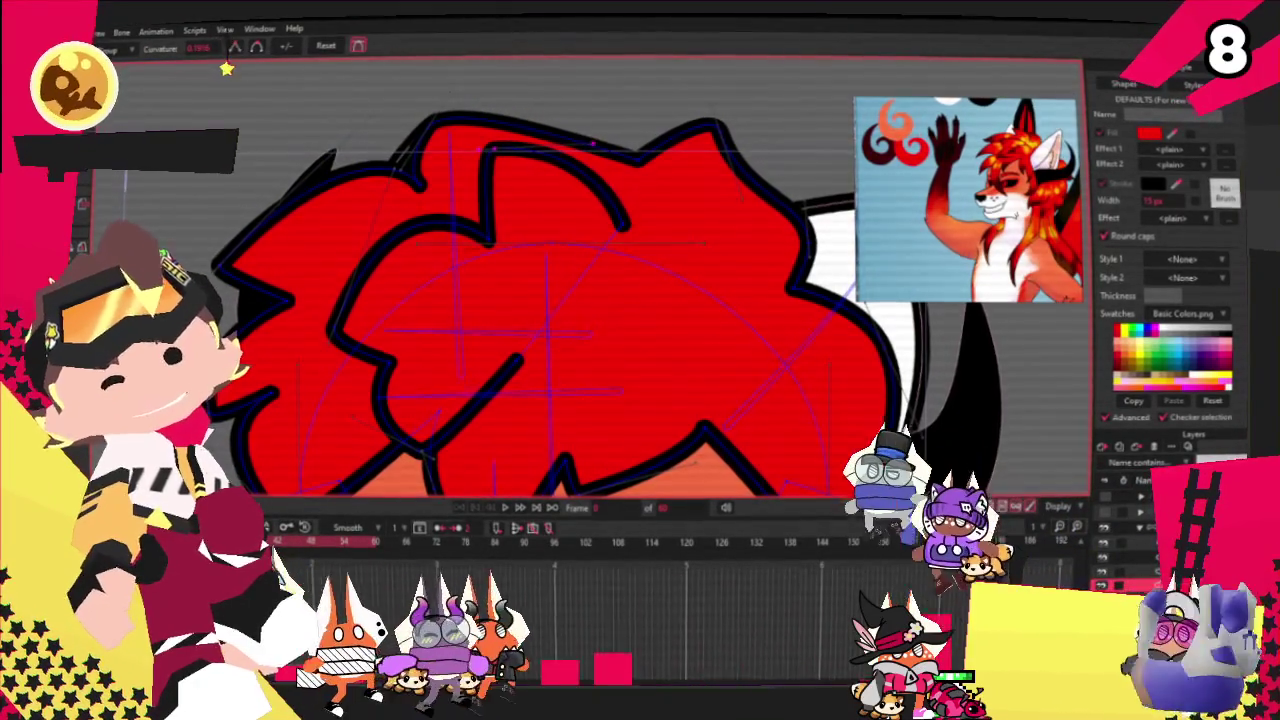
key("t")
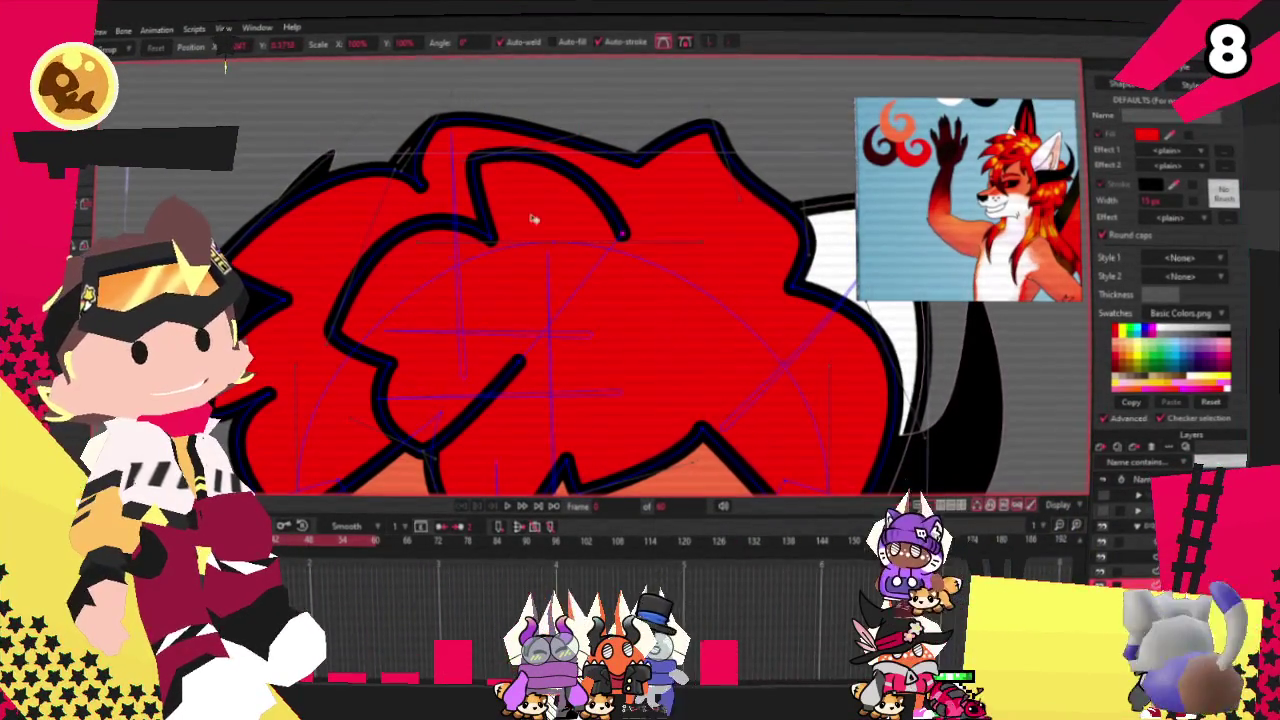
Step: Fill the orange gap in the hair with red using the Paint Bucket
scroll(472, 220, "down", 3)
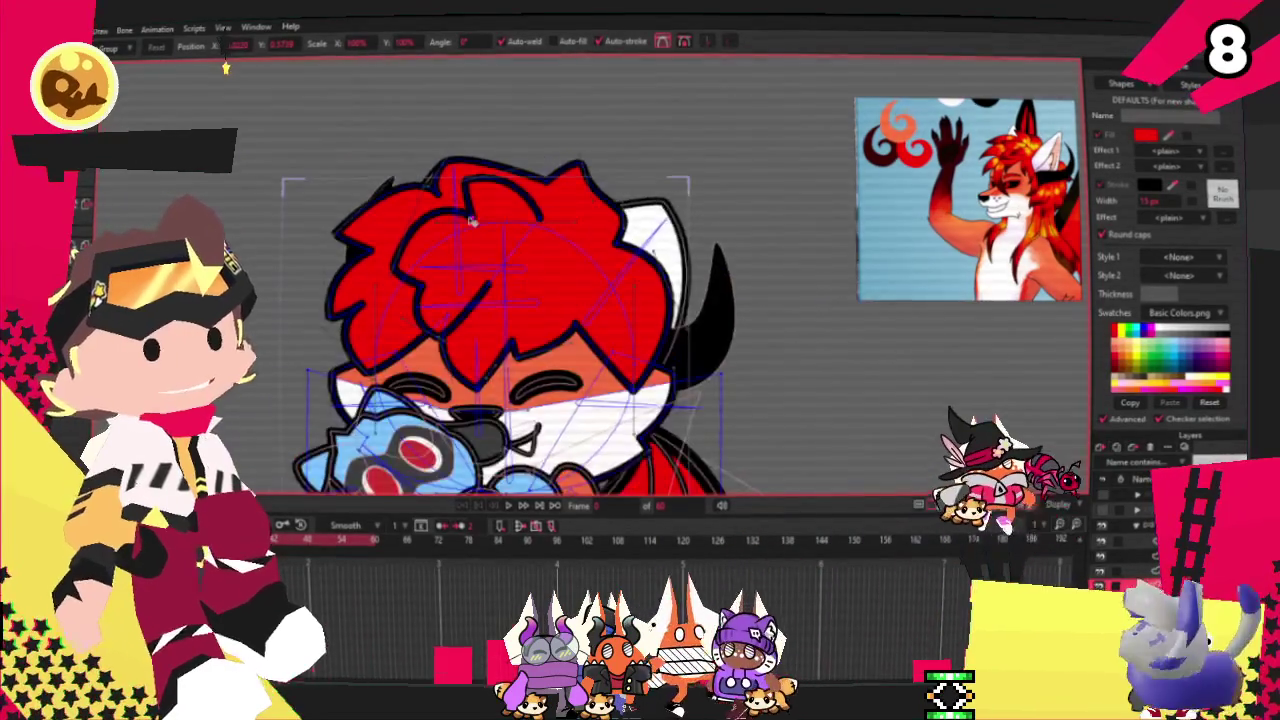
scroll(472, 220, "down", 2)
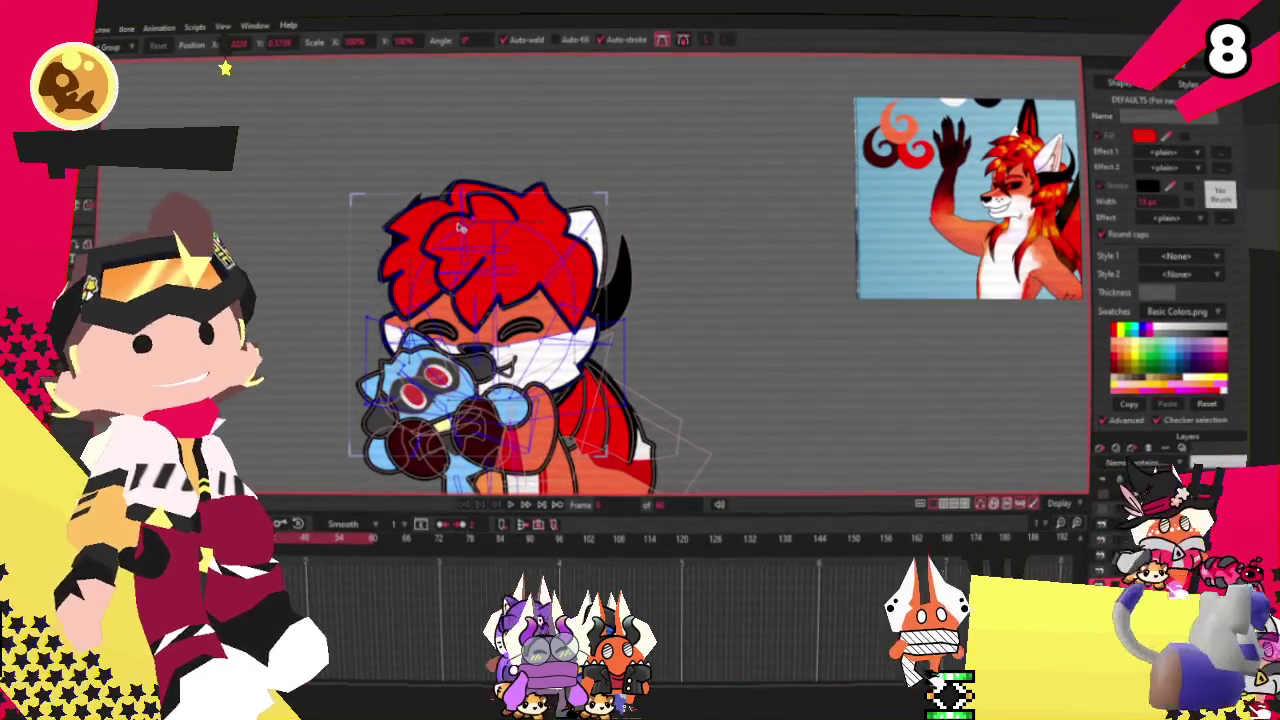
scroll(457, 226, "up", 2)
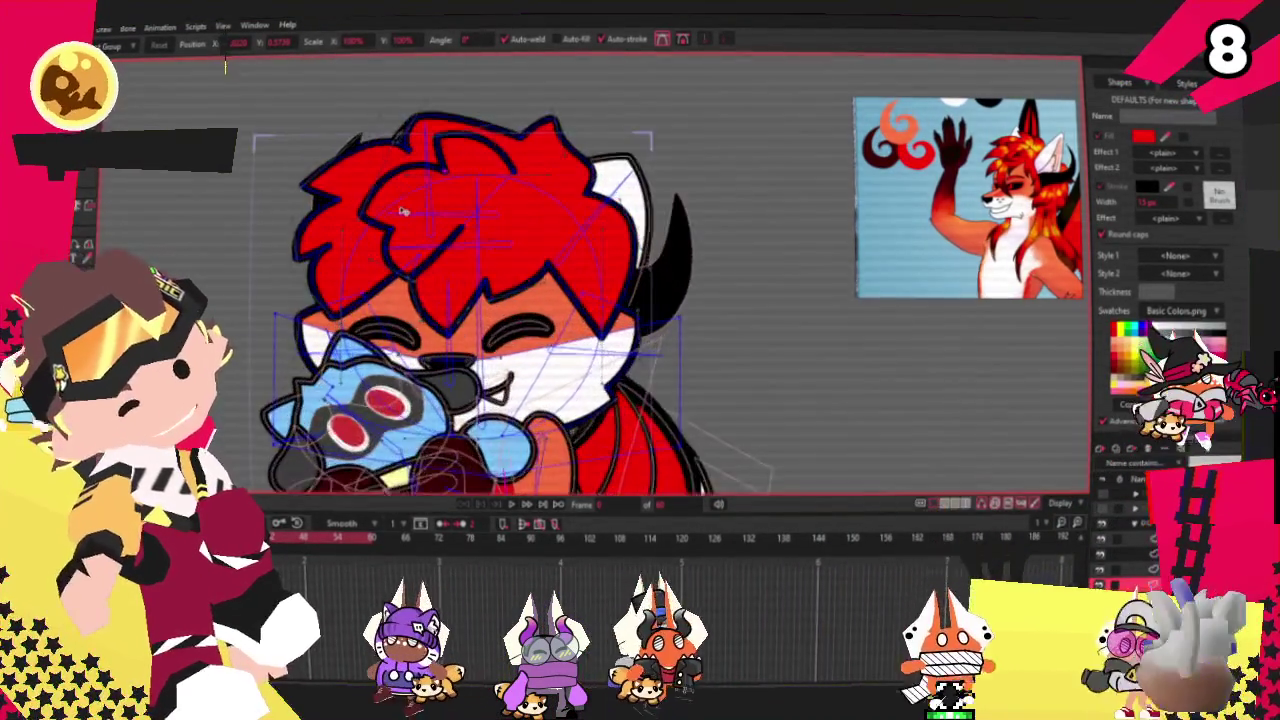
scroll(457, 226, "up", 3)
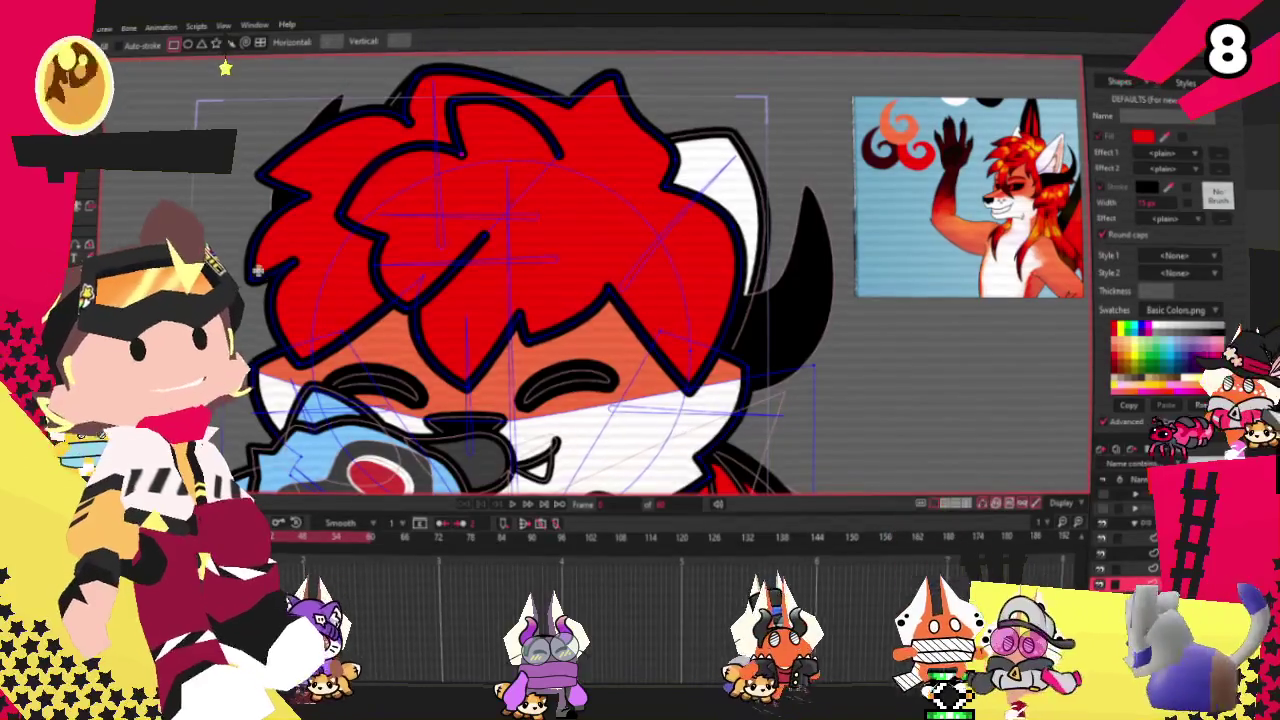
scroll(245, 280, "up", 2)
key("p")
left_click(335, 332)
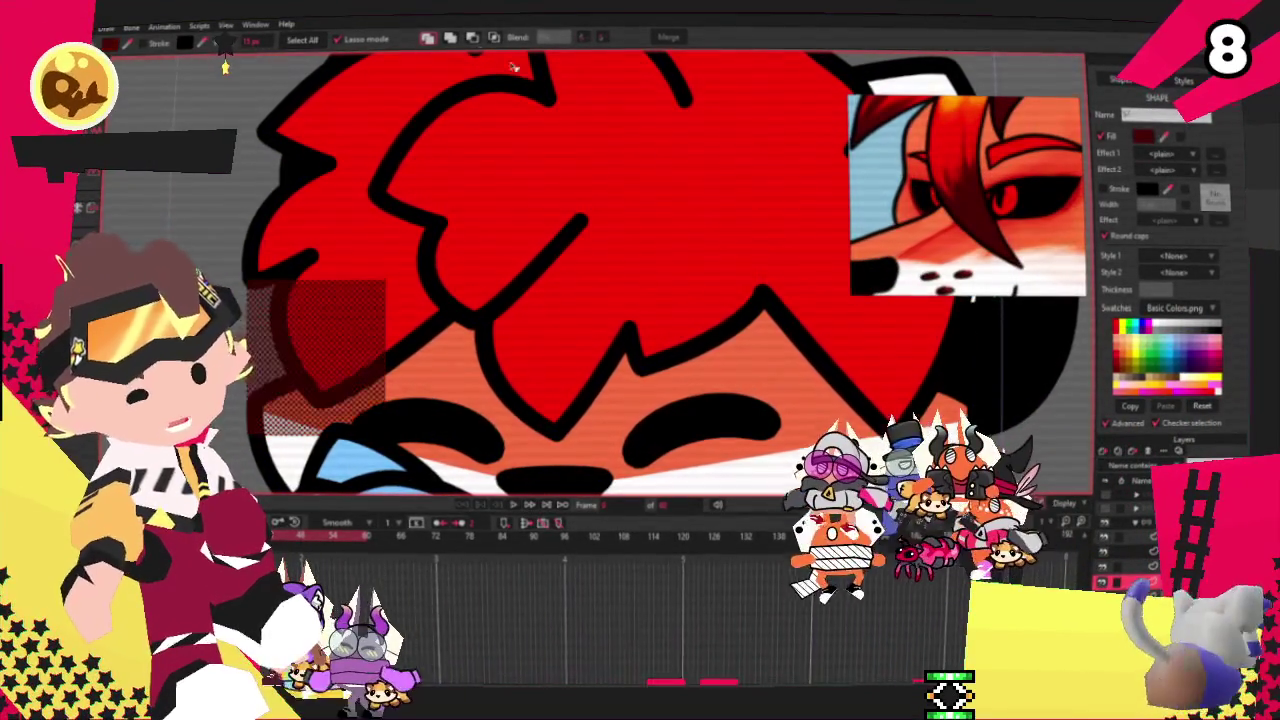
Step: Pull a corner of the dark shading shape into a point
key("alt+9")
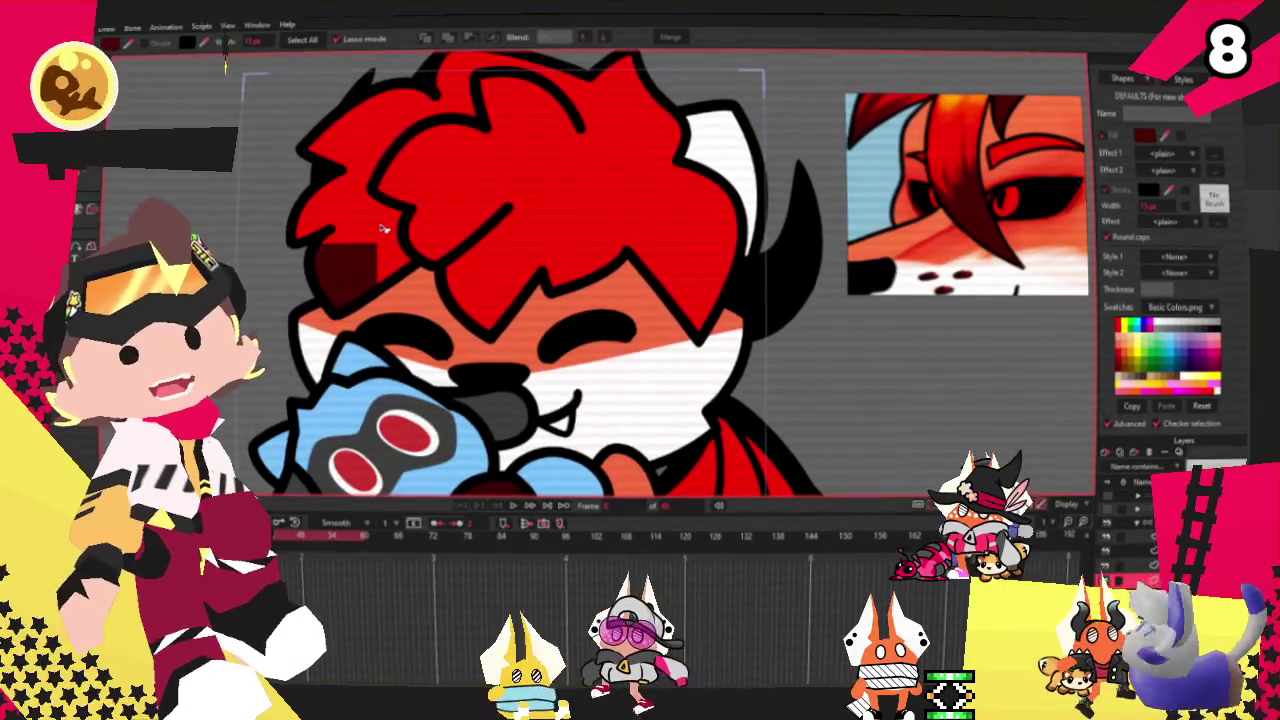
left_click(383, 229)
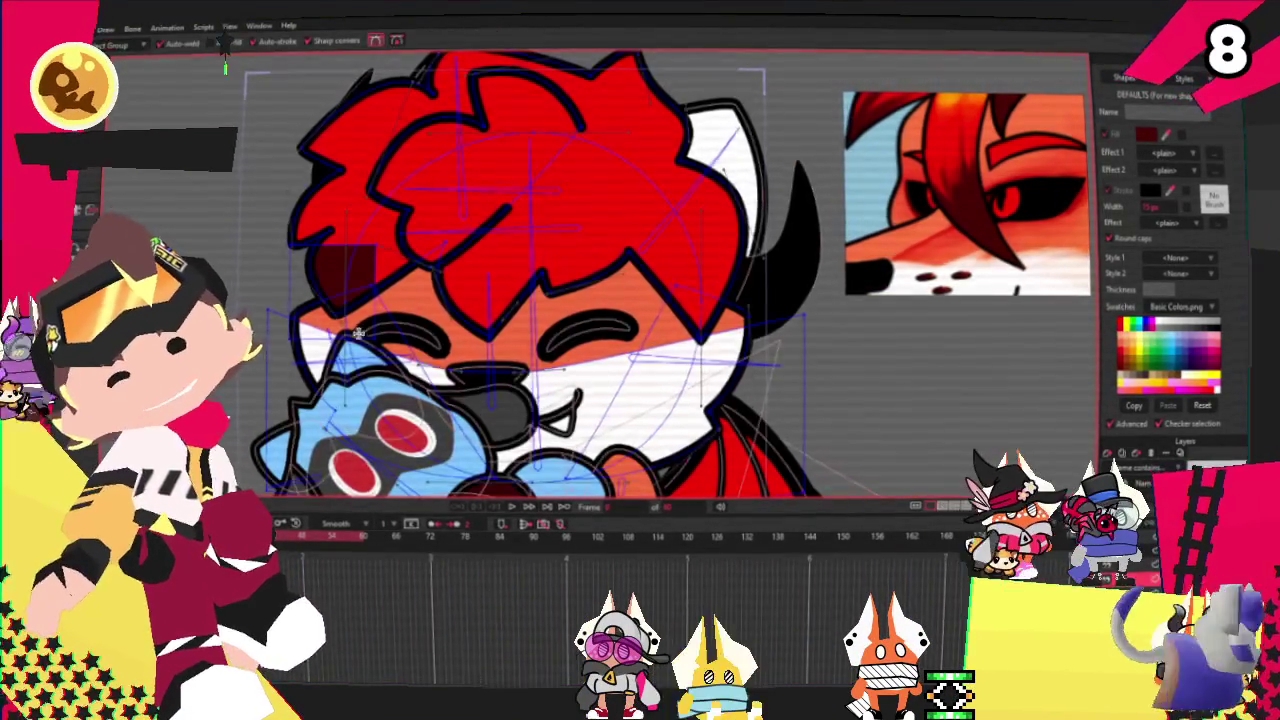
scroll(320, 250, "up", 3)
scroll(315, 200, "up", 3)
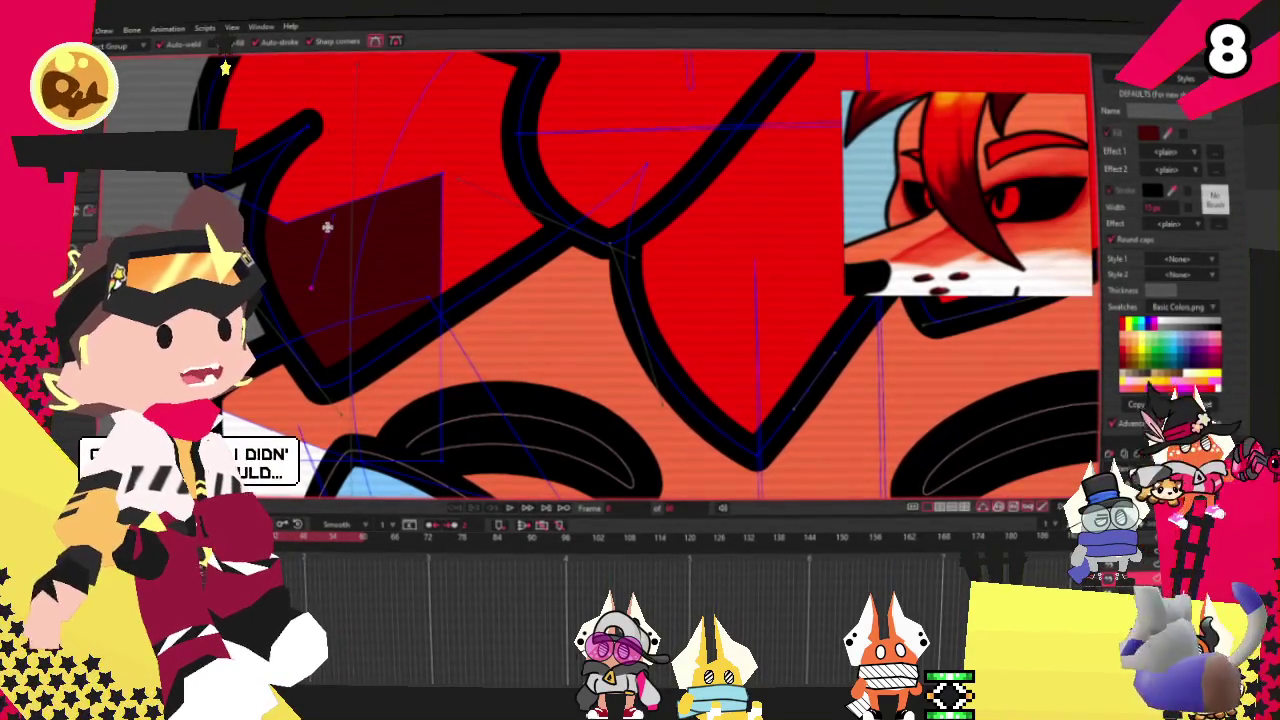
left_click_drag(353, 203, 325, 318)
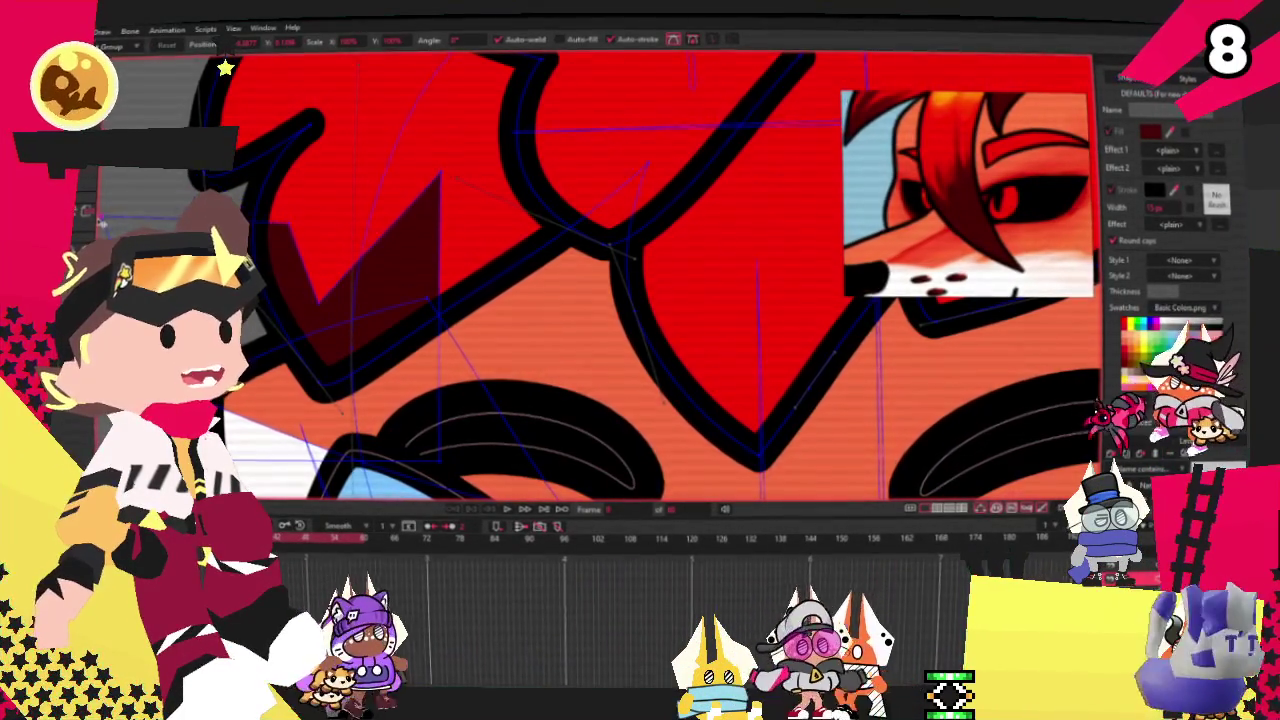
scroll(318, 355, "down", 3)
scroll(318, 355, "up", 3)
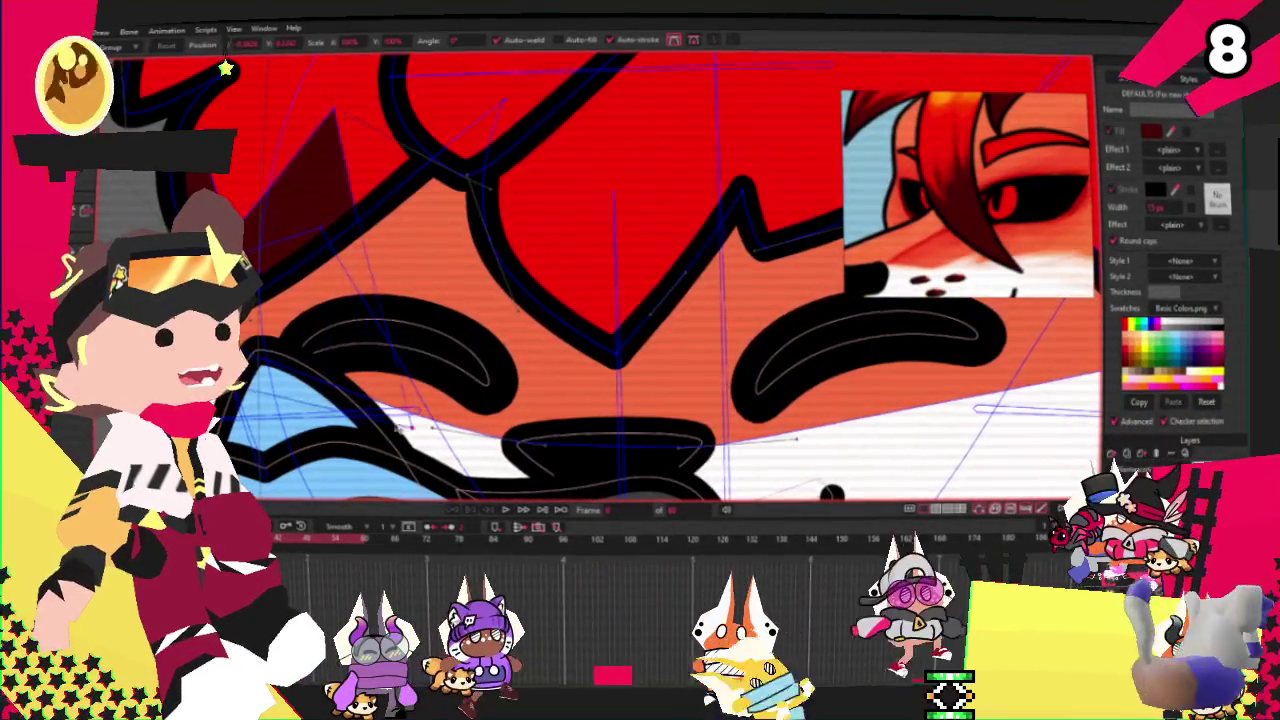
Step: Draw dark-red jagged shading triangles along the hair's lower edge
key("a")
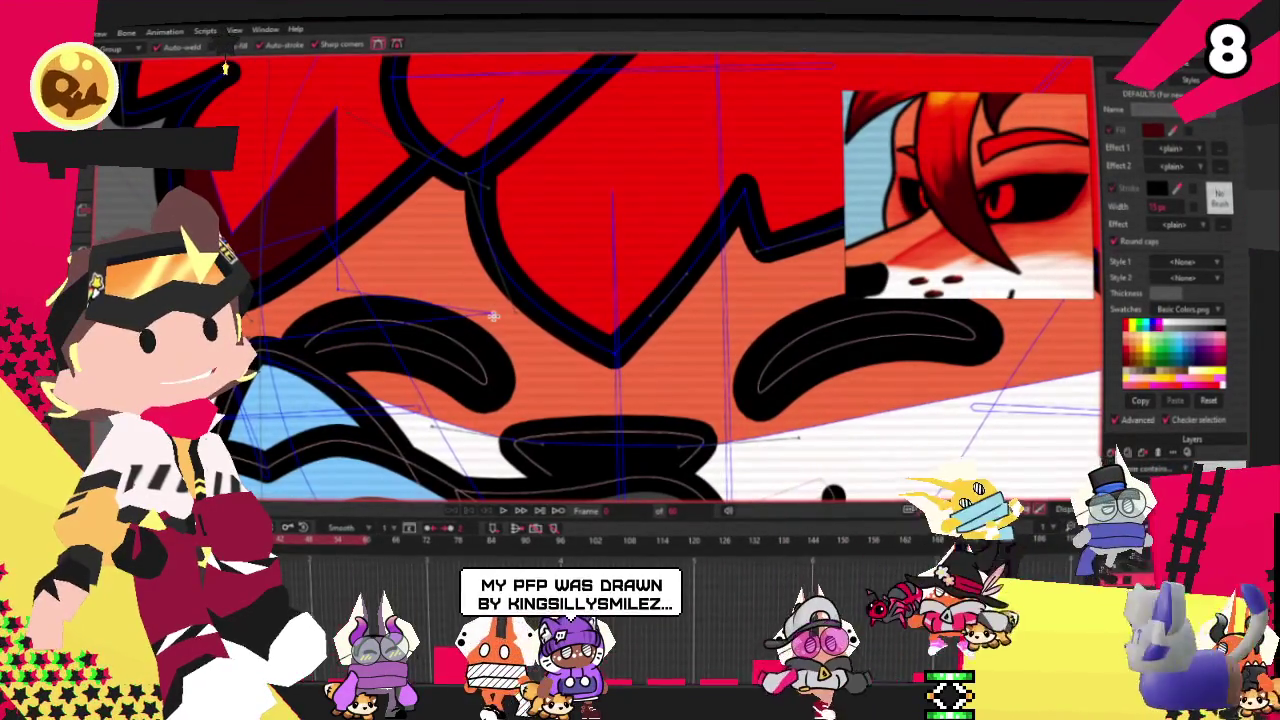
scroll(491, 317, "down", 2)
scroll(429, 328, "up", 1)
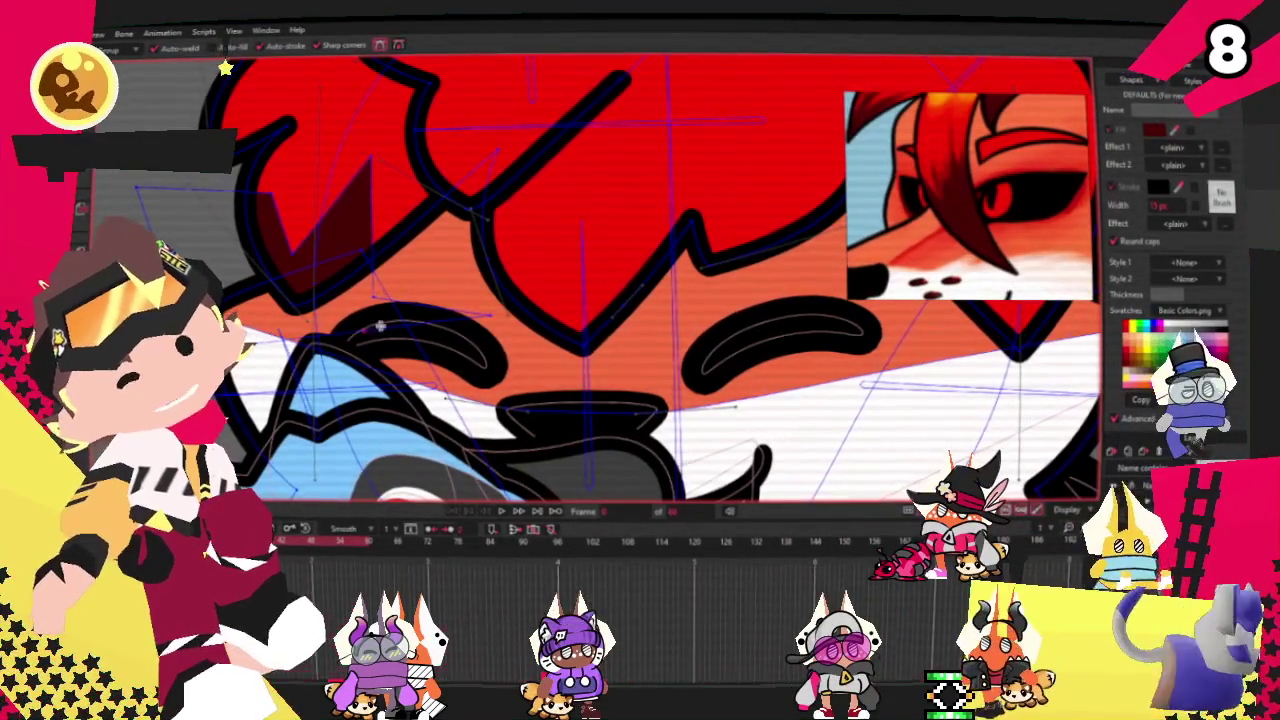
left_click_drag(528, 228, 604, 267)
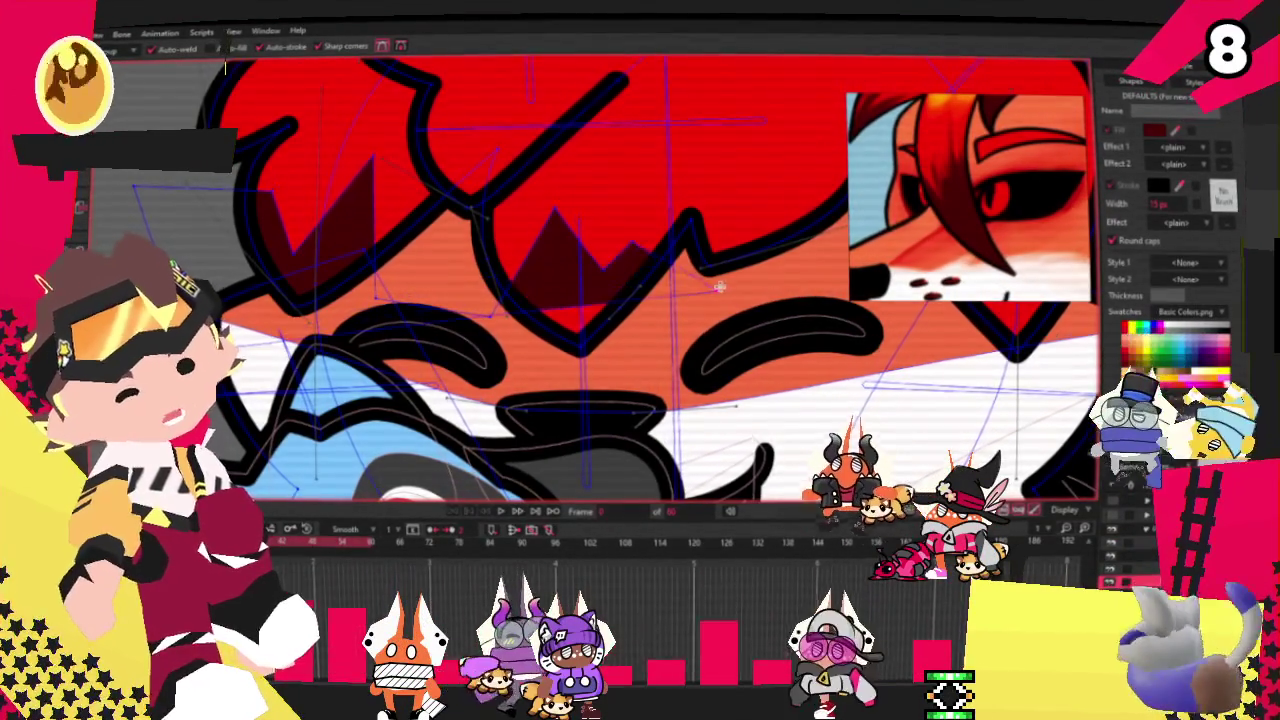
scroll(715, 287, "down", 3)
scroll(715, 287, "up", 3)
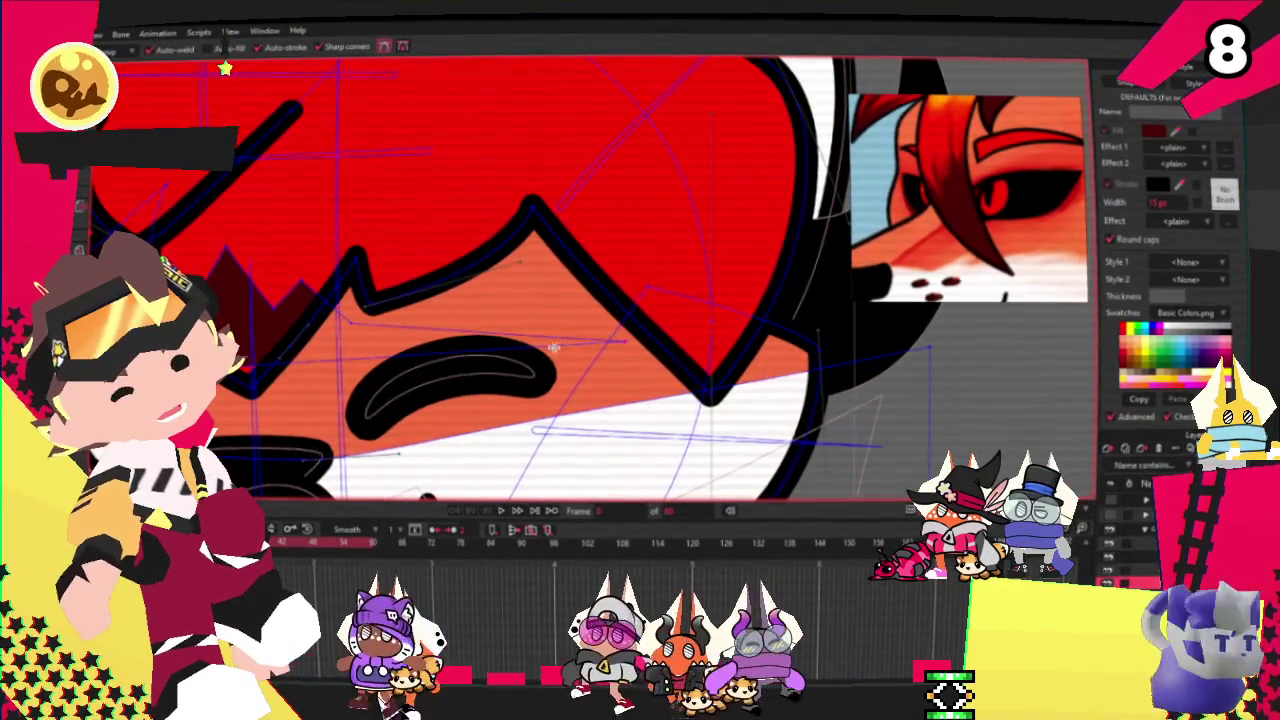
left_click_drag(587, 320, 615, 230)
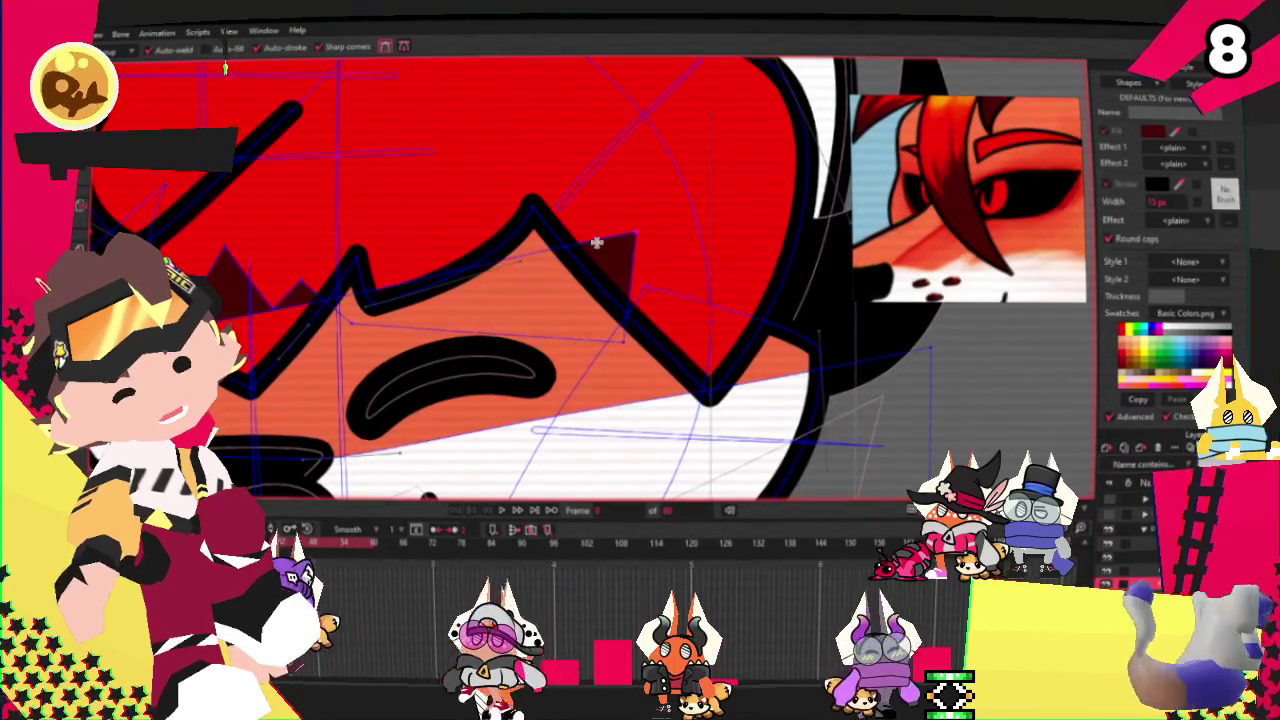
left_click_drag(666, 274, 757, 217)
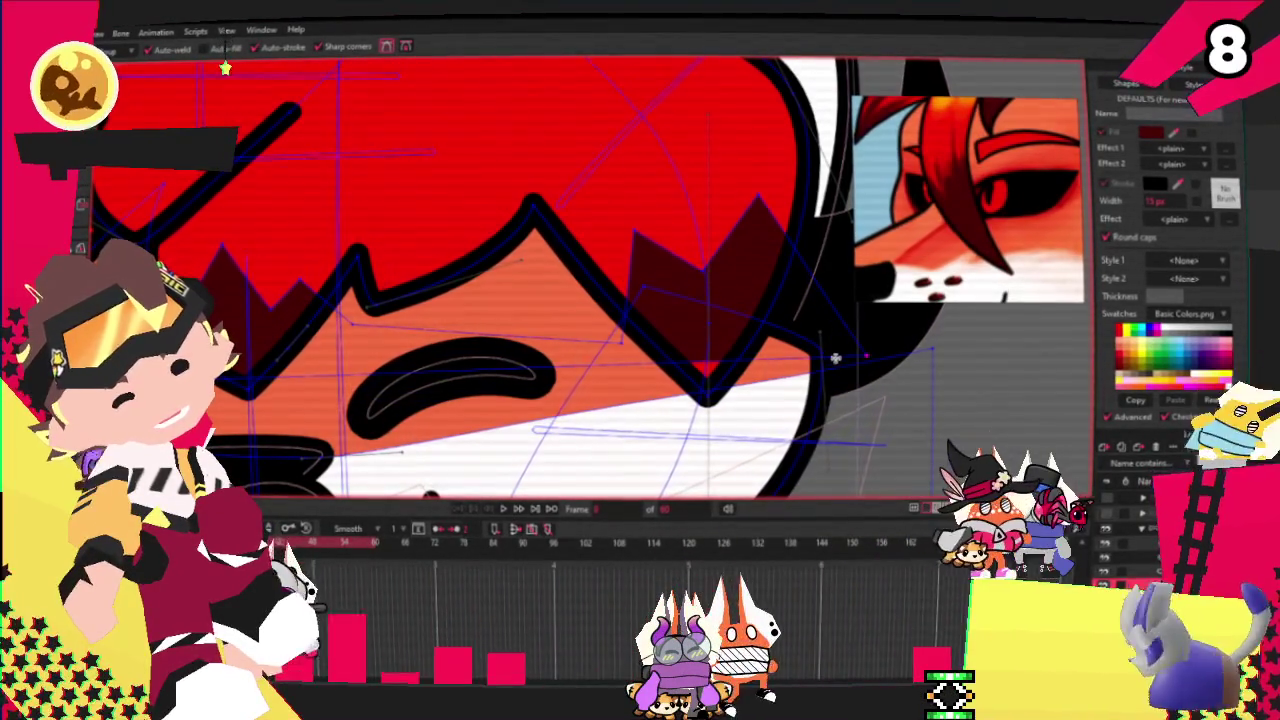
scroll(655, 372, "down", 5)
scroll(458, 320, "up", 5)
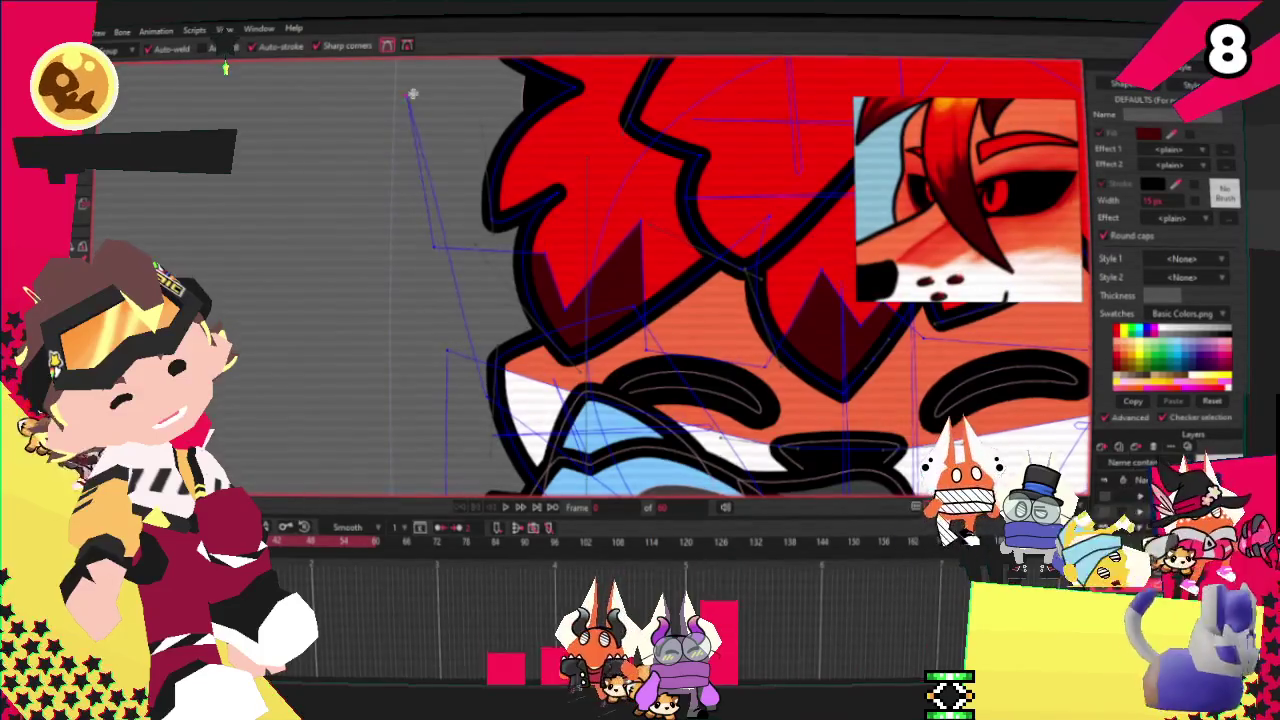
Step: Stretch the dark-red shading over the left hair spike into a broad wedge
scroll(412, 94, "down", 5)
scroll(438, 335, "up", 5)
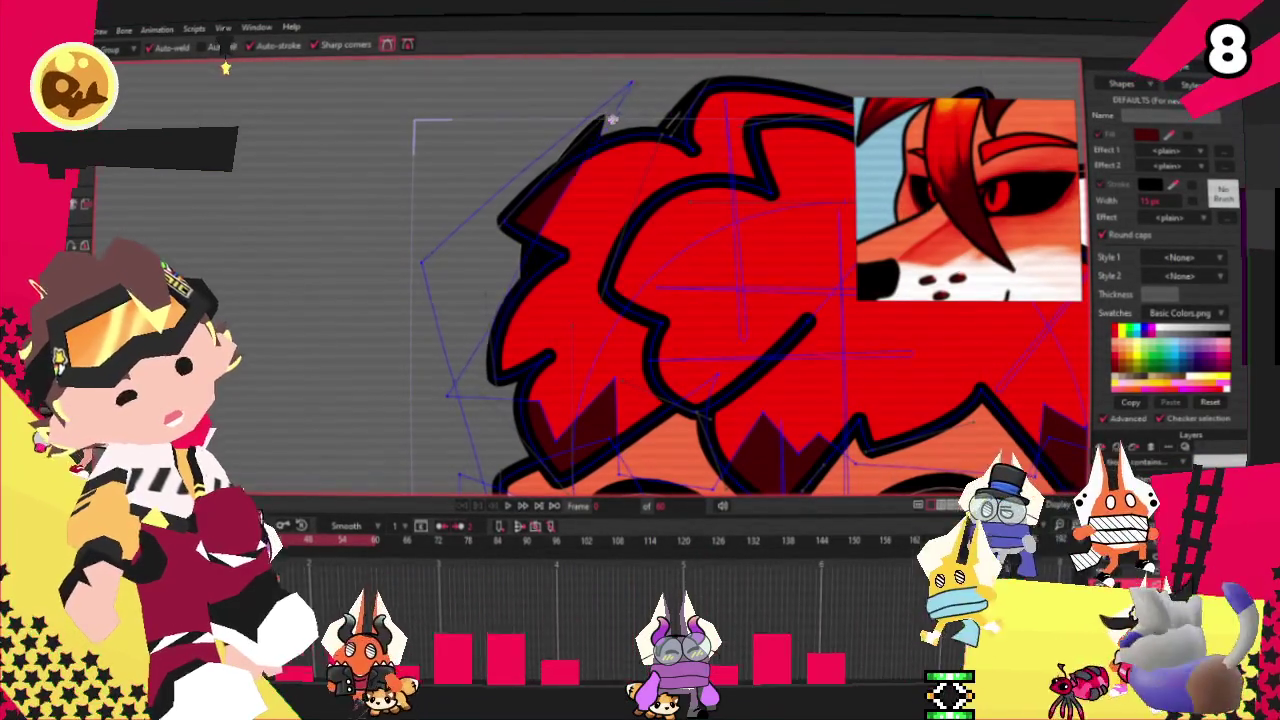
left_click_drag(604, 120, 790, 95)
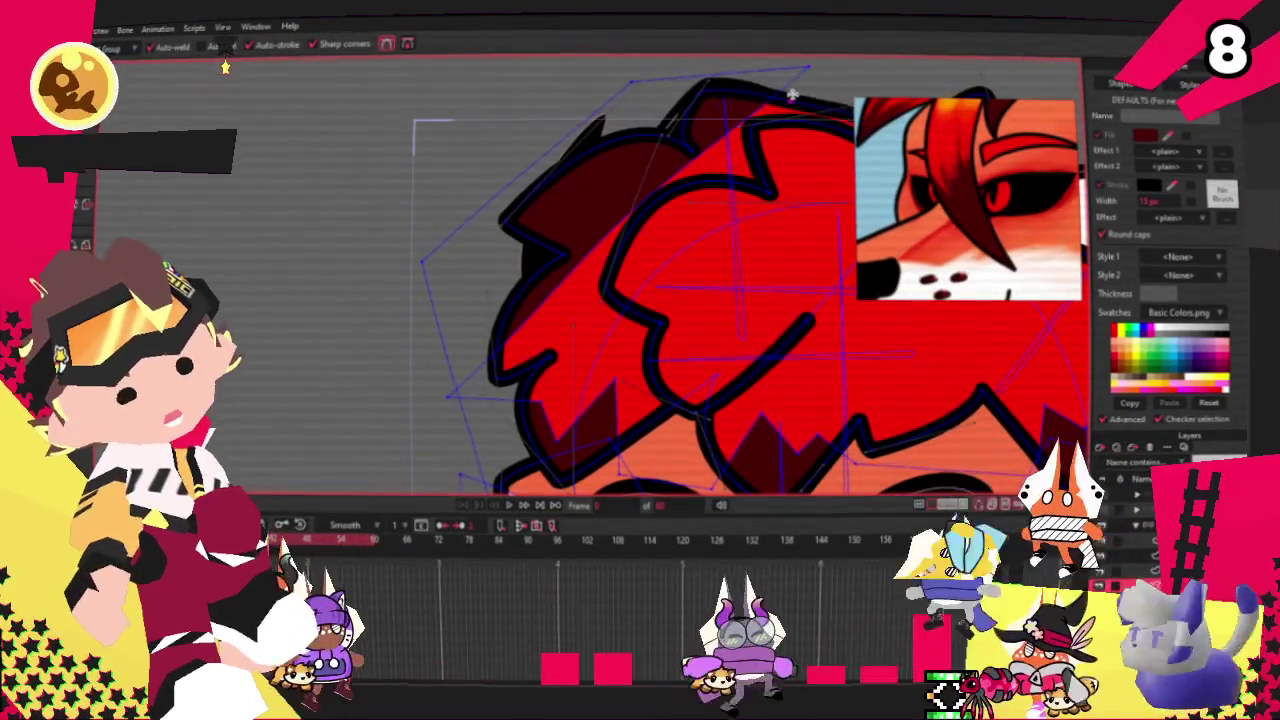
scroll(720, 130, "up", 3)
scroll(653, 162, "up", 2)
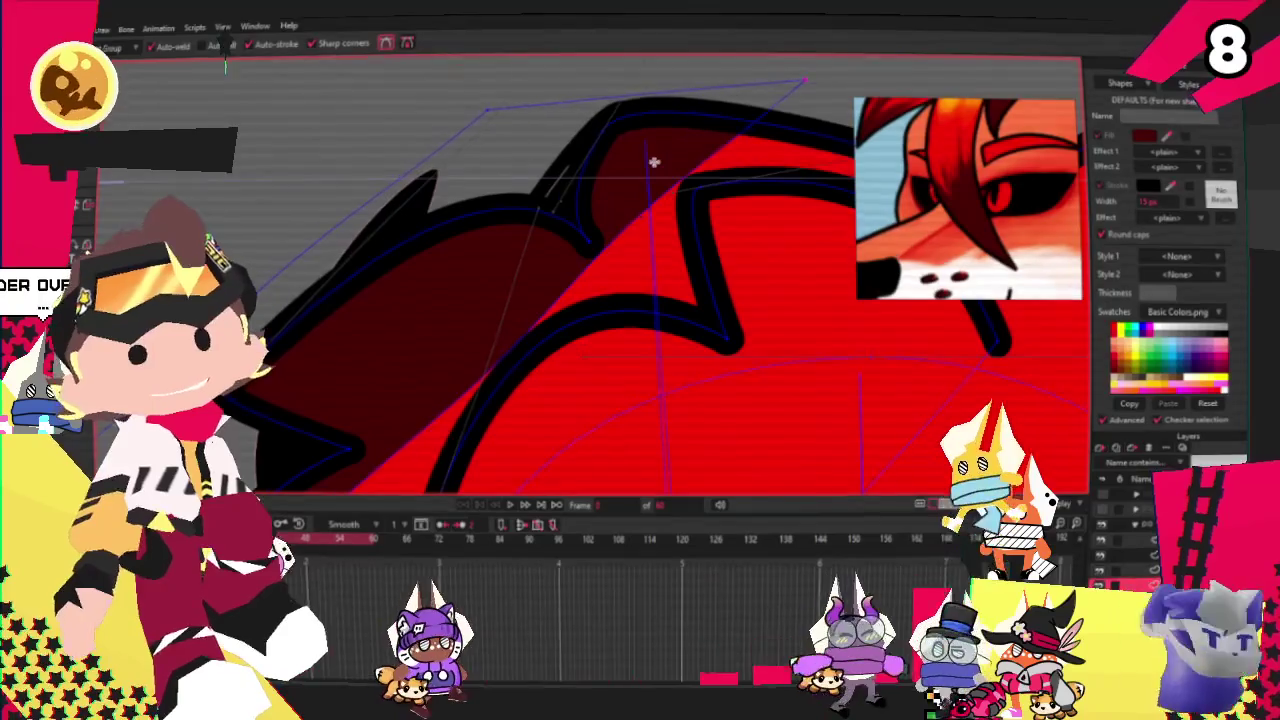
scroll(643, 182, "down", 2)
scroll(653, 128, "up", 1)
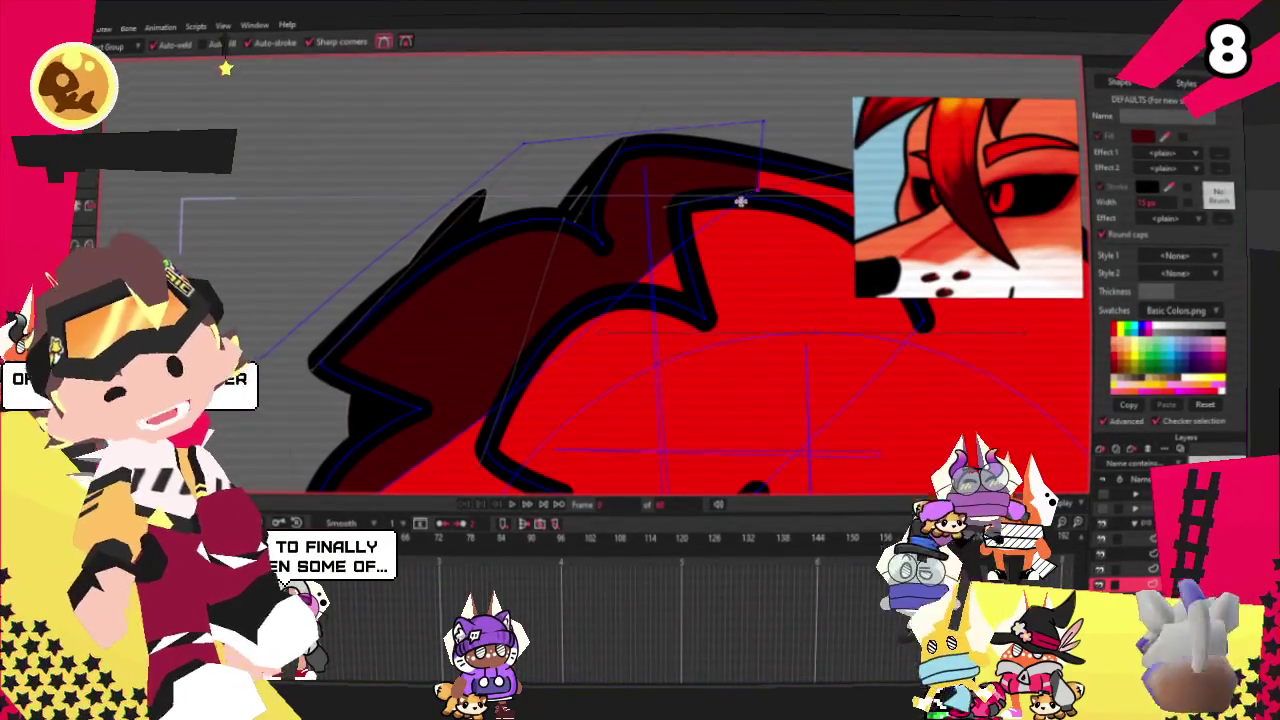
mouse_move(735, 209)
left_mouse_down()
mouse_move(660, 206)
mouse_move(645, 252)
mouse_move(623, 228)
mouse_move(451, 277)
left_mouse_up()
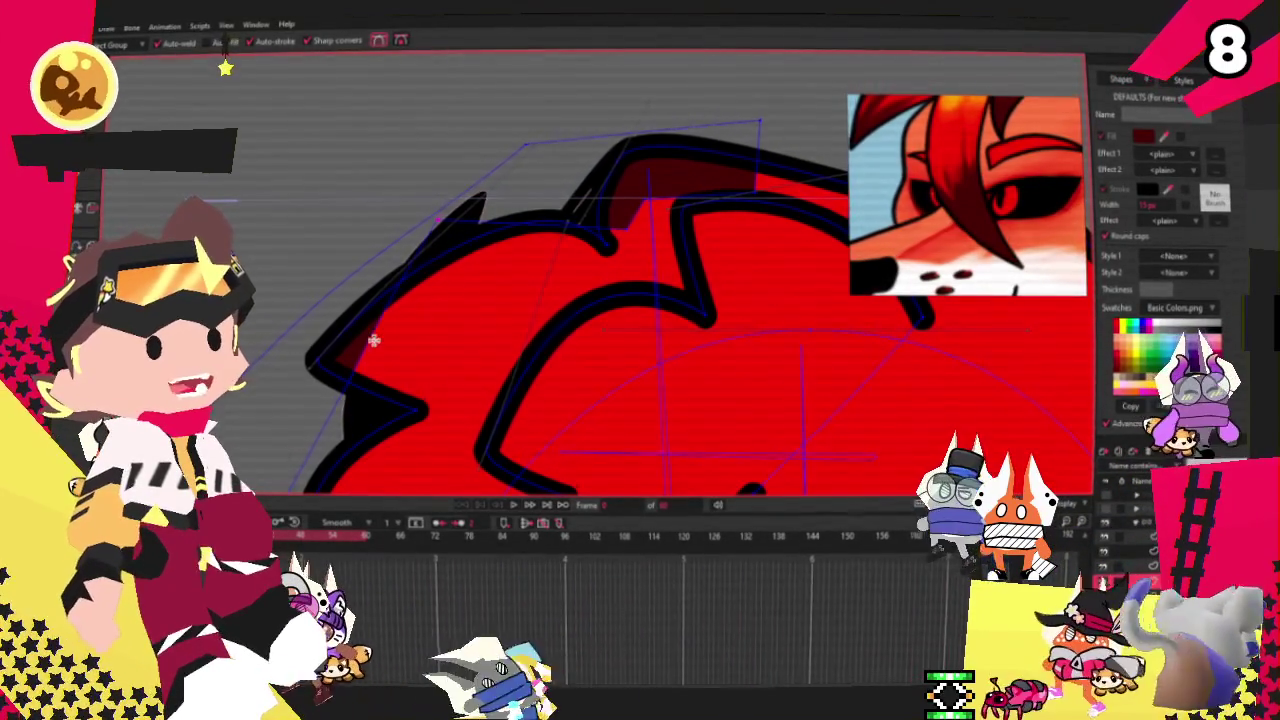
mouse_move(449, 337)
left_mouse_down()
mouse_move(509, 260)
mouse_move(485, 285)
left_mouse_up()
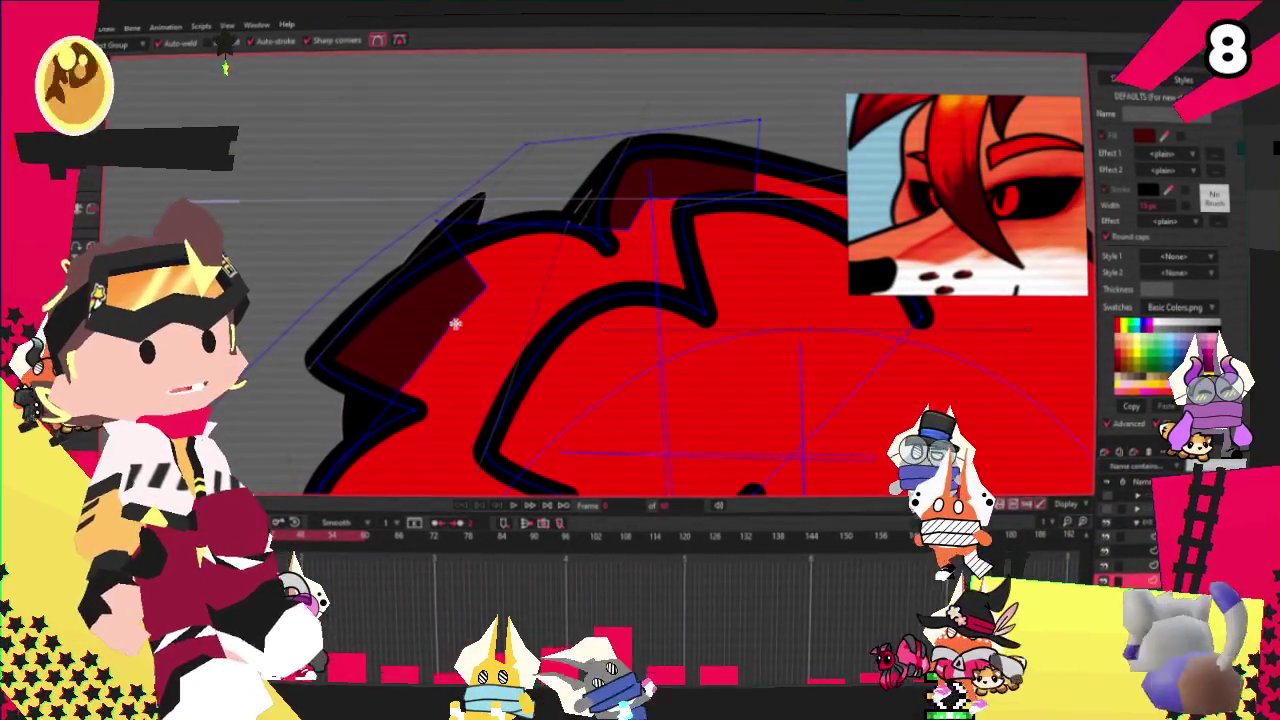
Step: Drag the dark-red spike's point further right to lengthen the shading
scroll(371, 360, "up", 2)
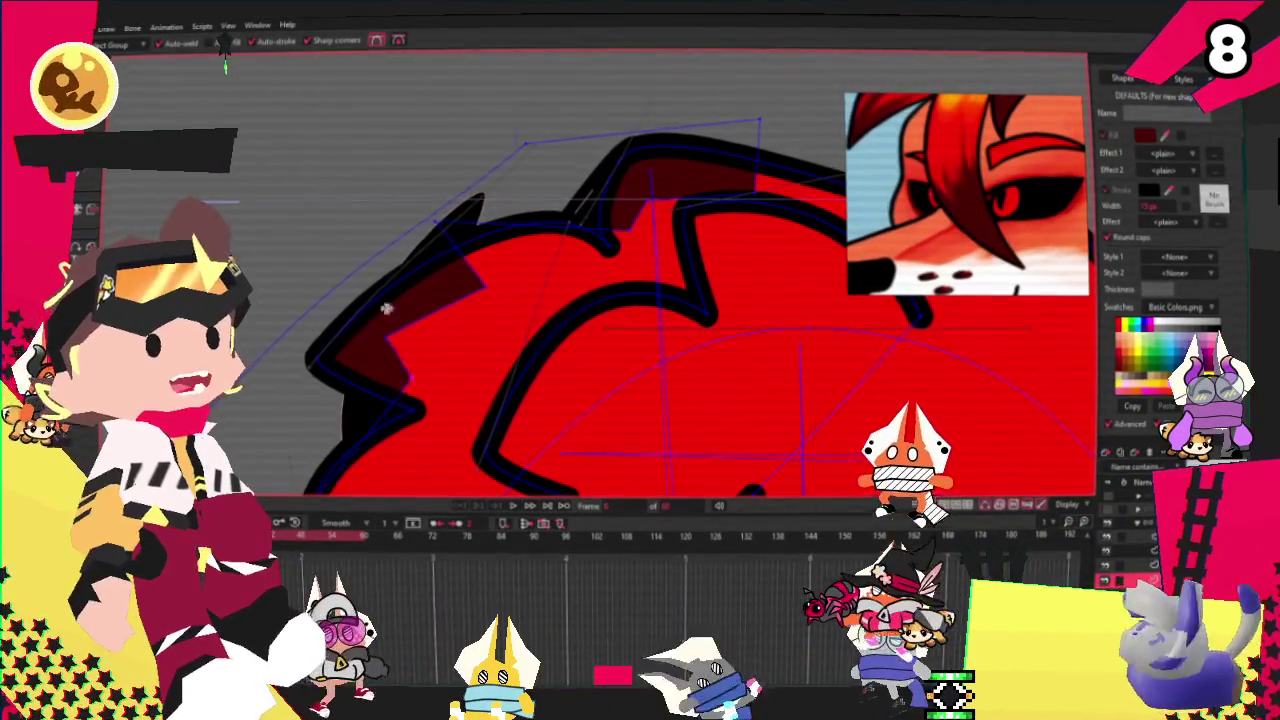
scroll(386, 343, "down", 3)
scroll(399, 310, "up", 3)
scroll(399, 310, "up", 1)
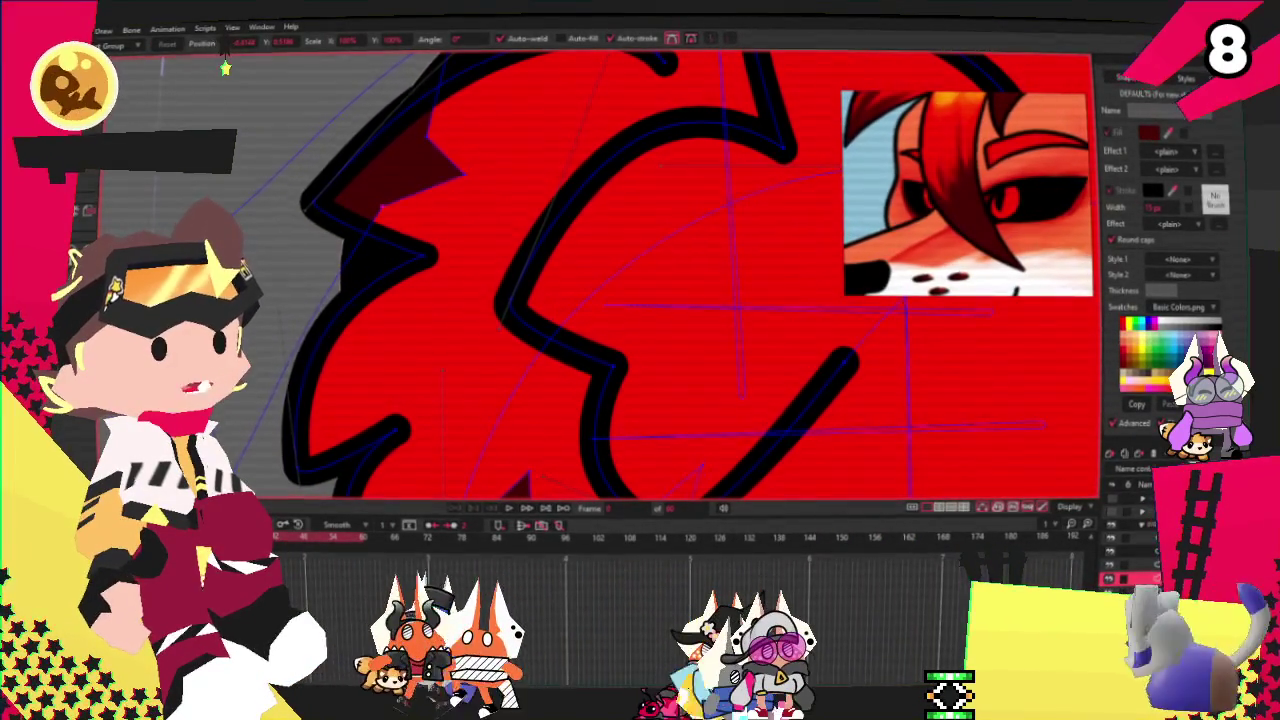
key("a")
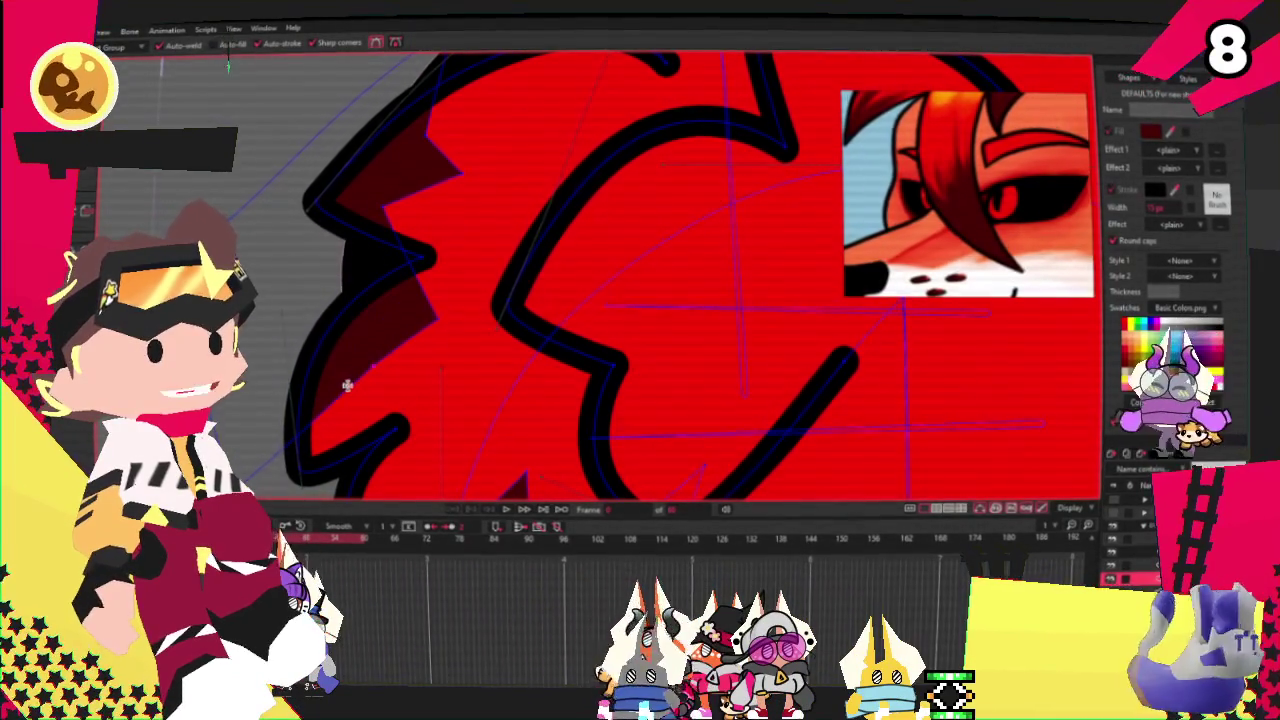
scroll(342, 199, "down", 3)
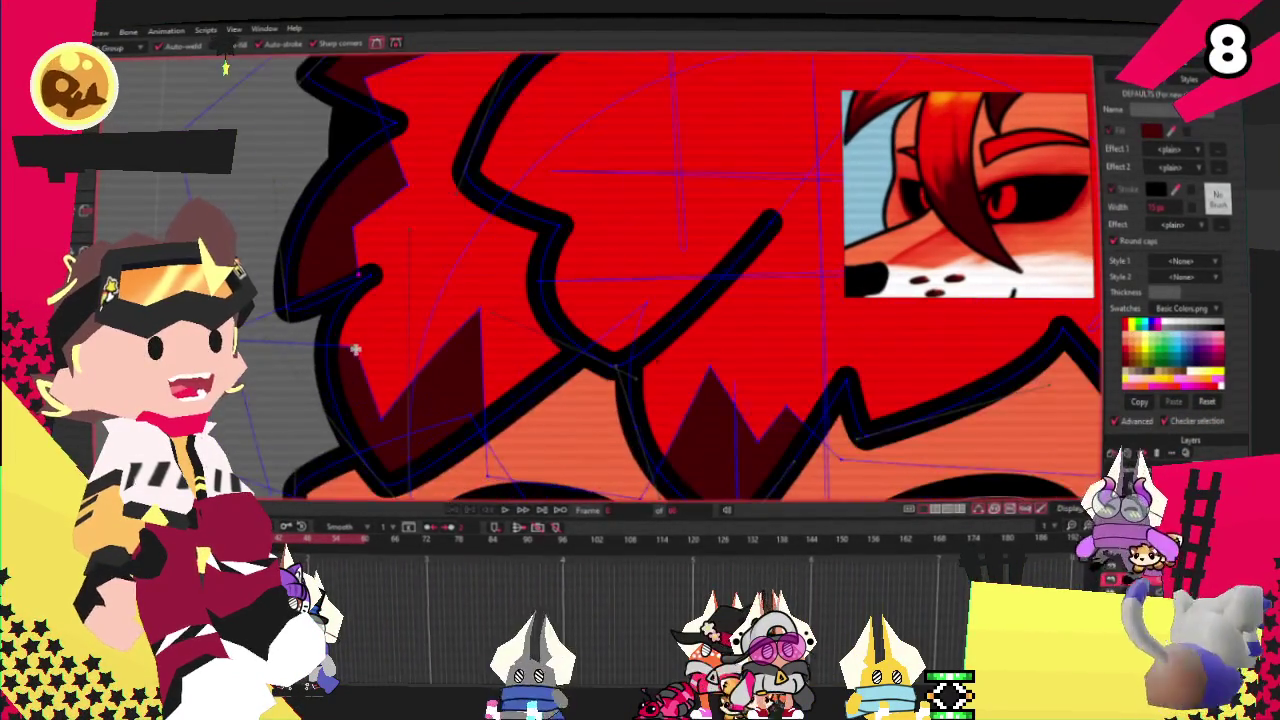
key("t")
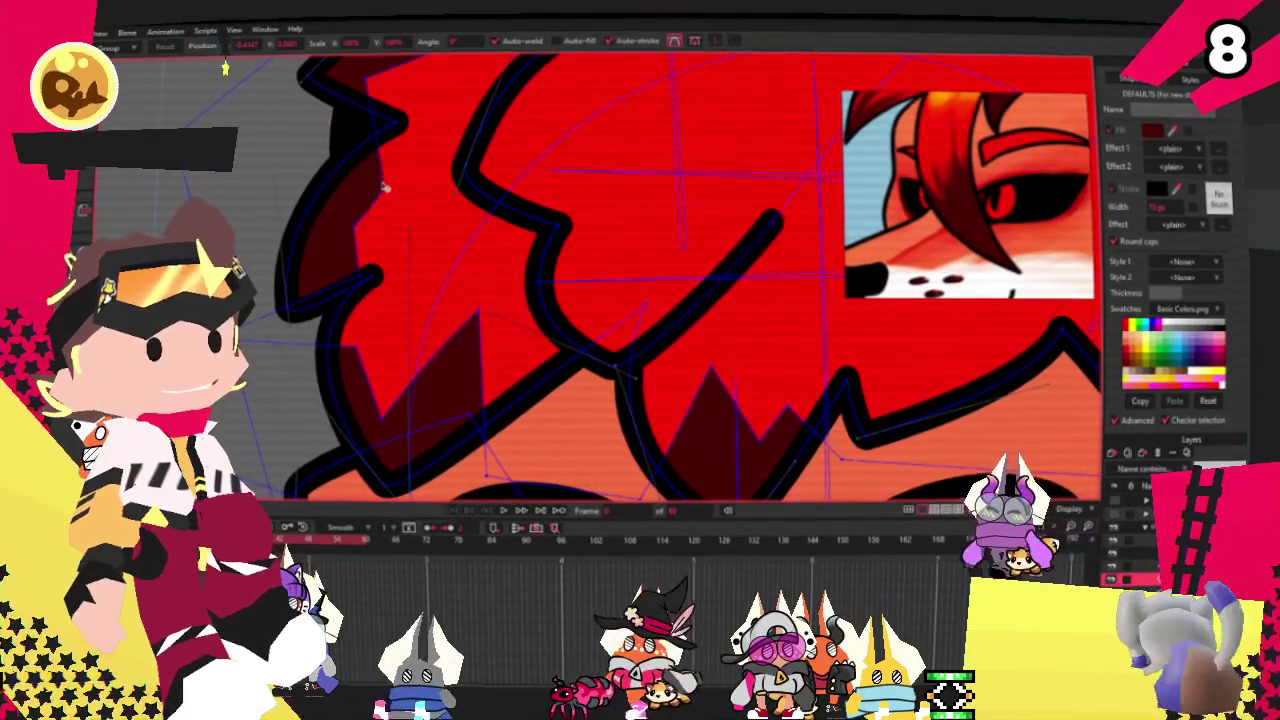
left_click_drag(355, 228, 422, 221)
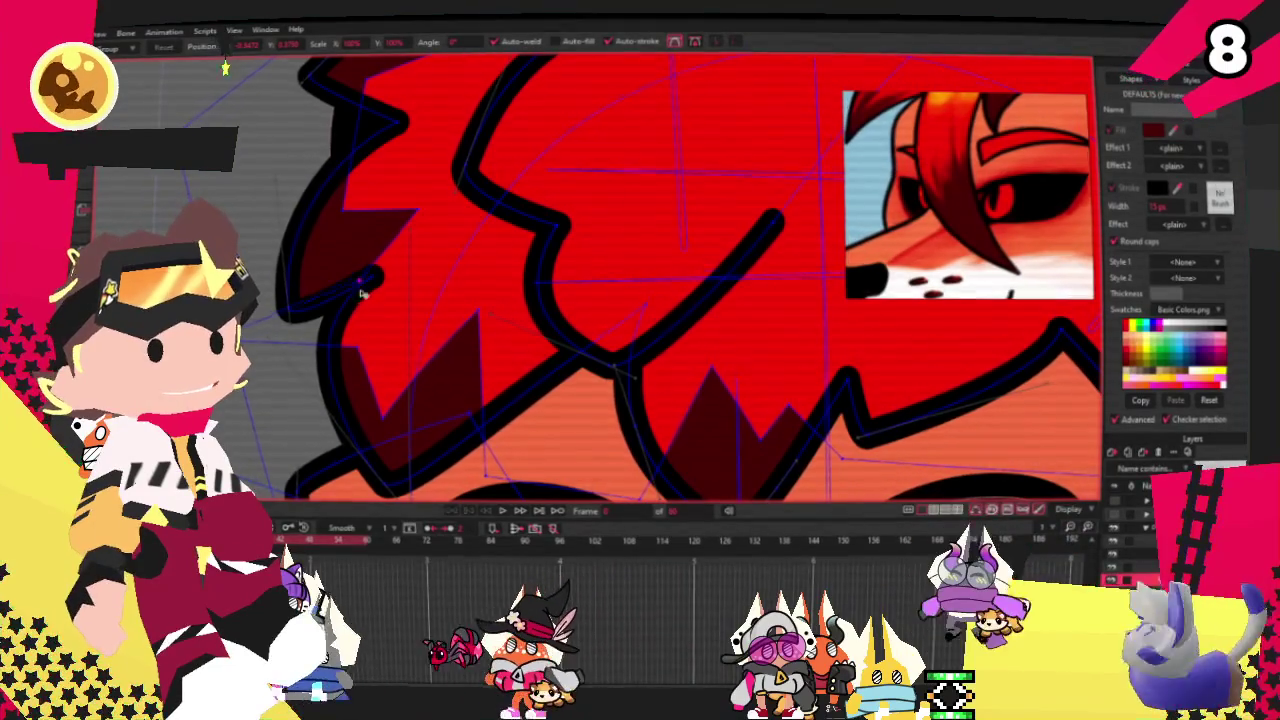
scroll(362, 290, "down", 2)
scroll(330, 295, "down", 5)
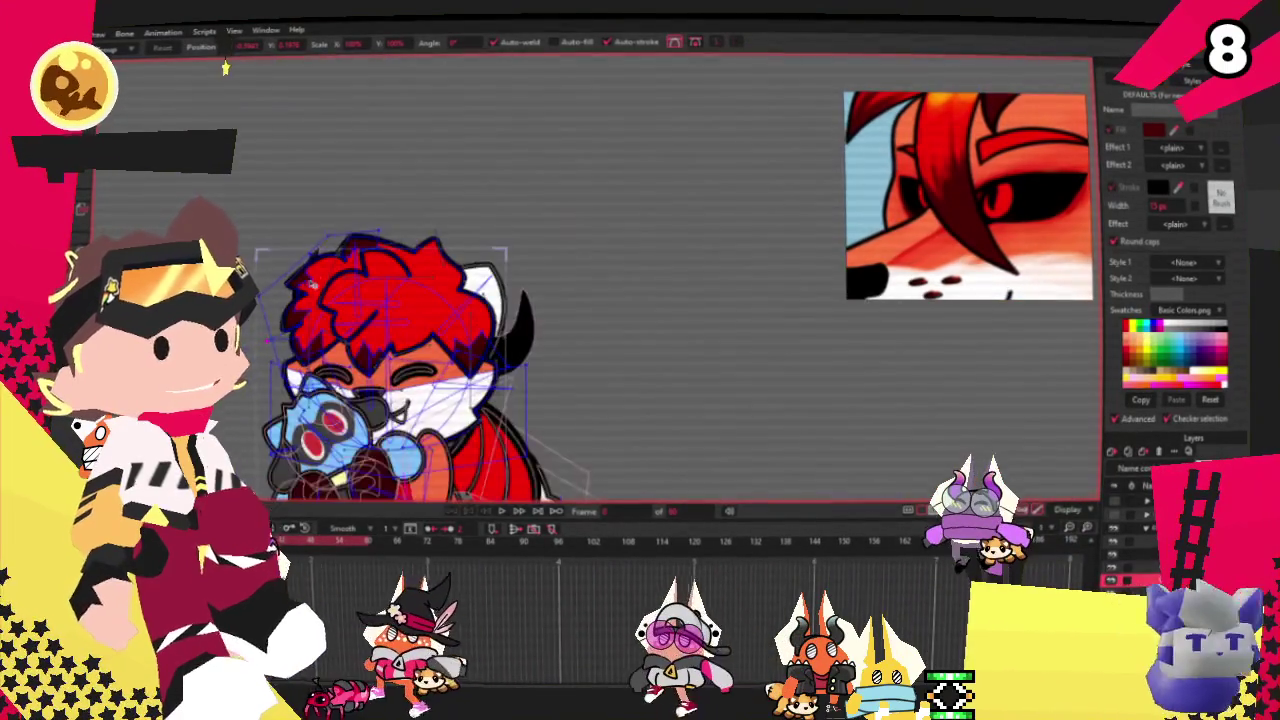
Step: Extend the black inner hair line to the right and raise its middle
scroll(307, 298, "up", 4)
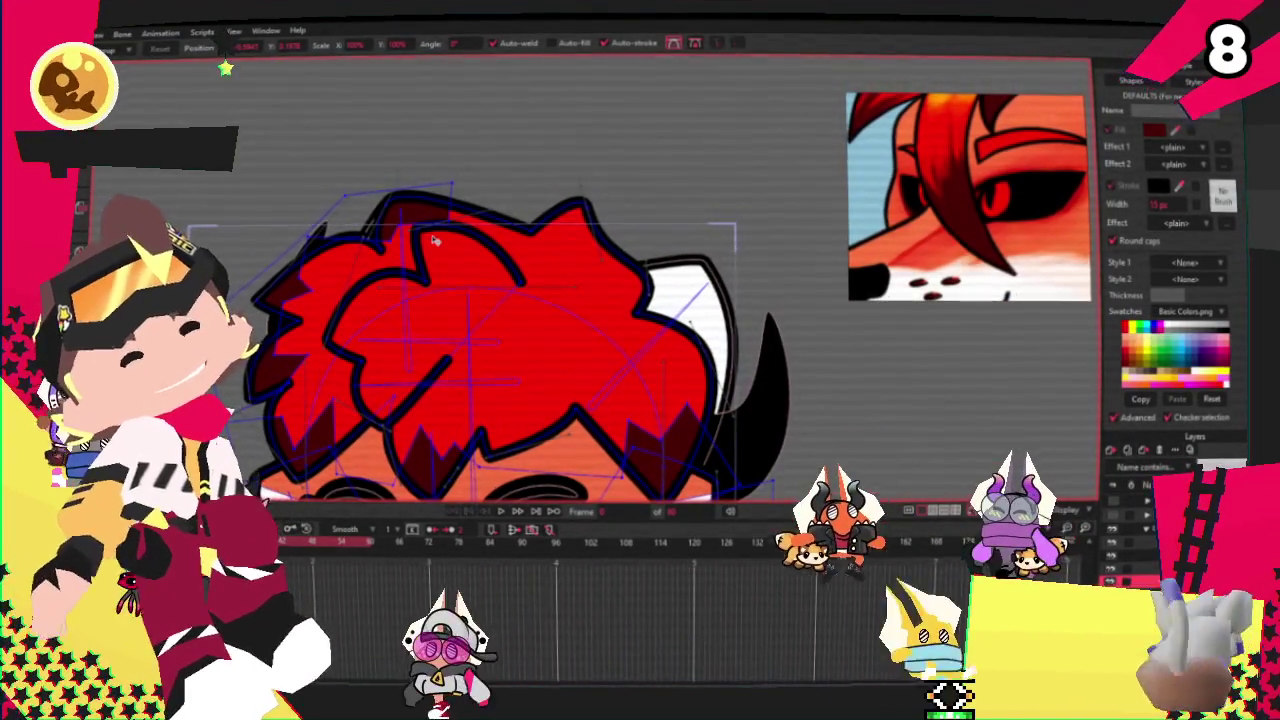
scroll(434, 240, "down", 3)
scroll(434, 240, "up", 3)
scroll(434, 240, "up", 2)
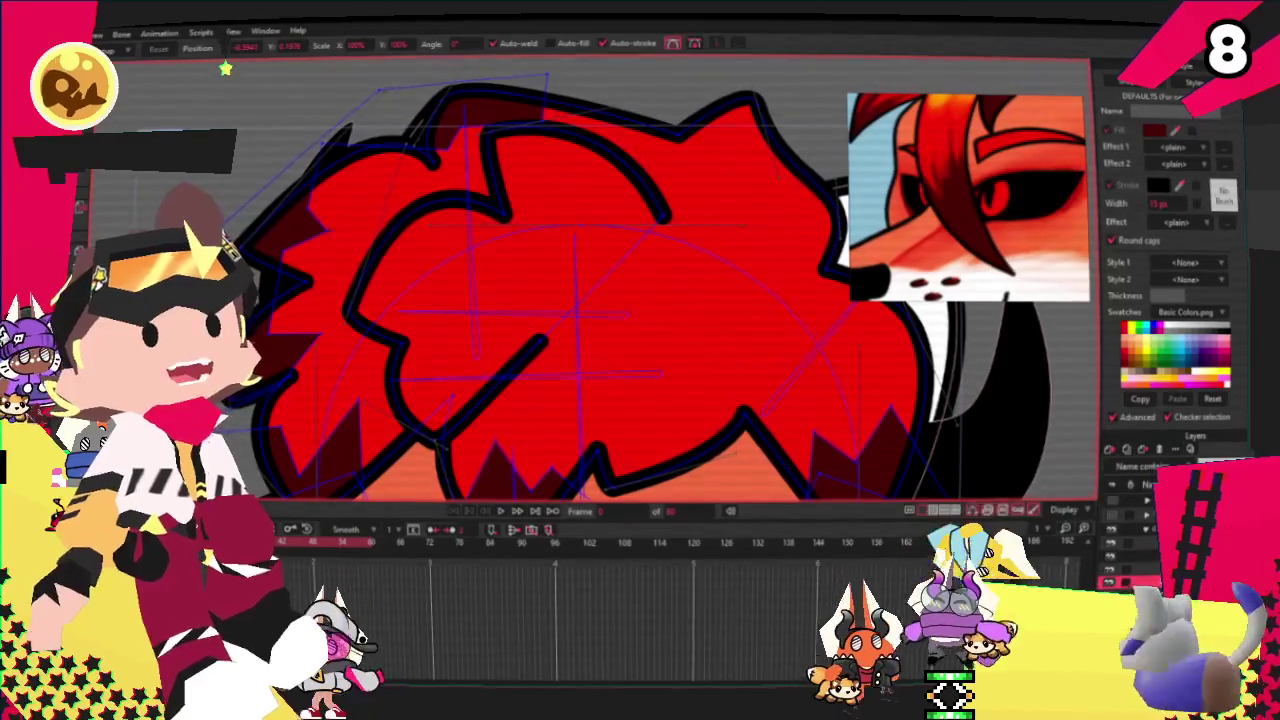
scroll(492, 290, "down", 3)
scroll(492, 290, "up", 4)
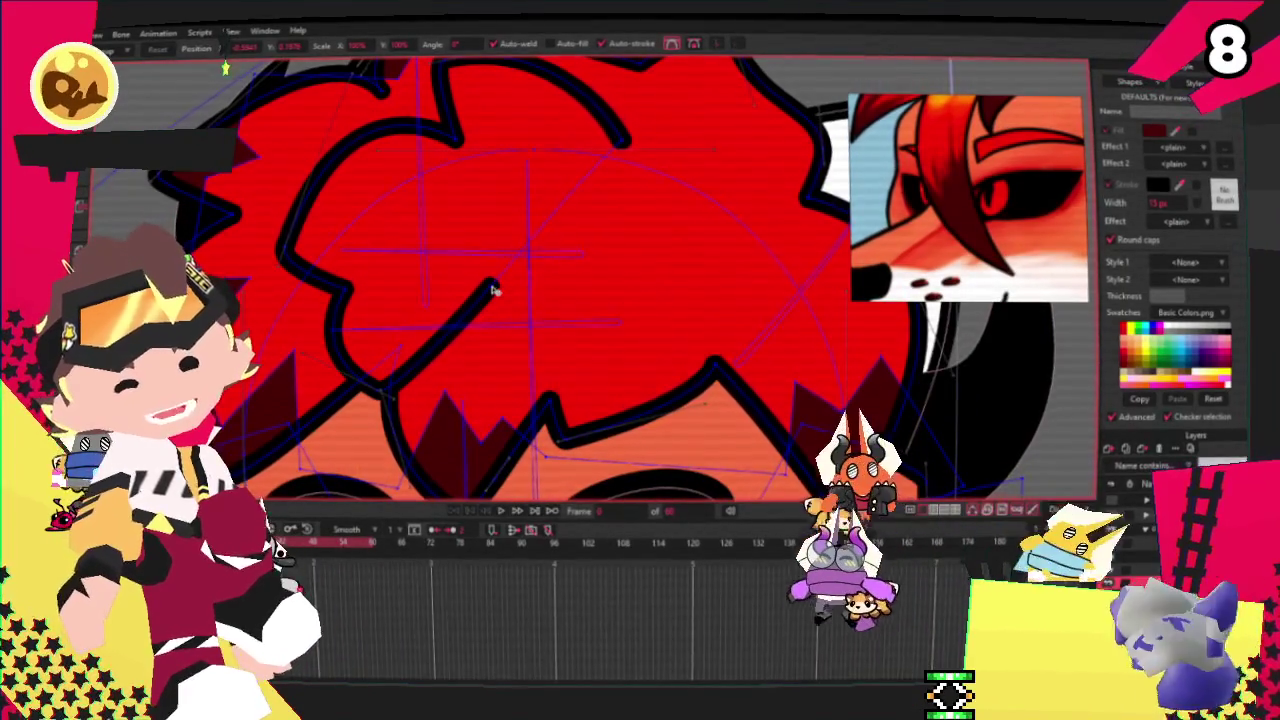
left_click_drag(492, 290, 578, 298)
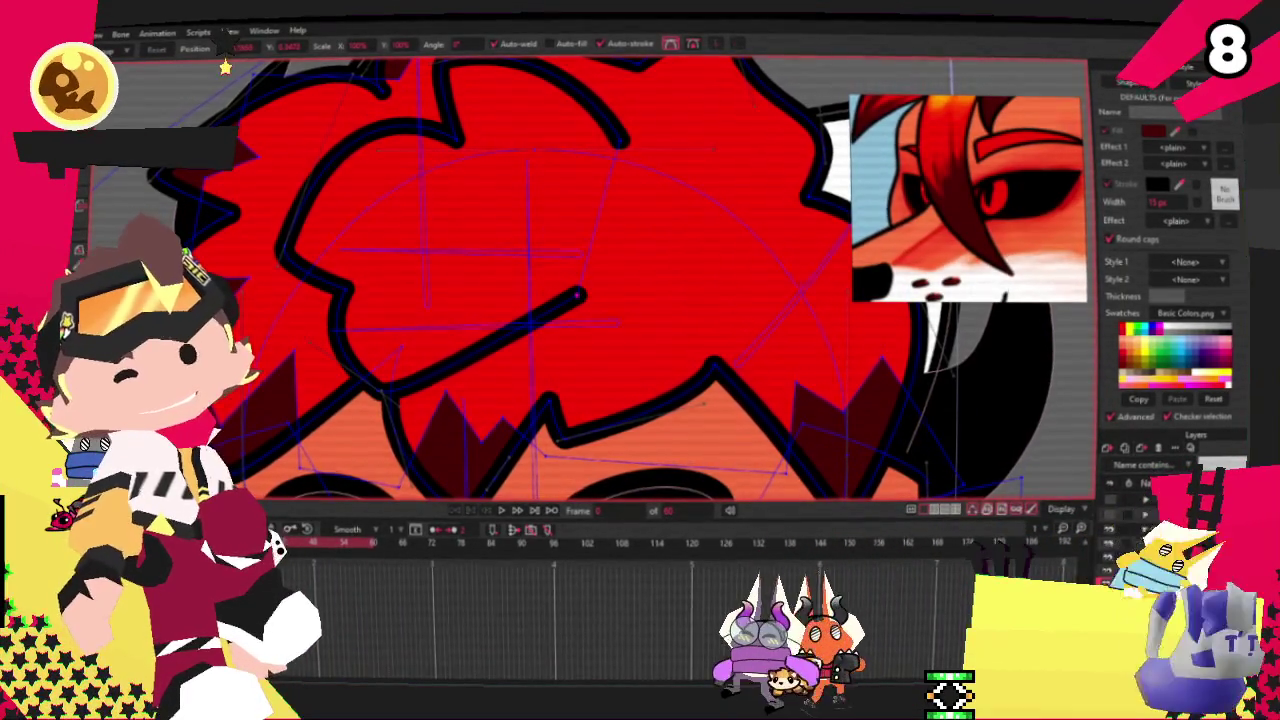
left_click_drag(493, 337, 520, 308)
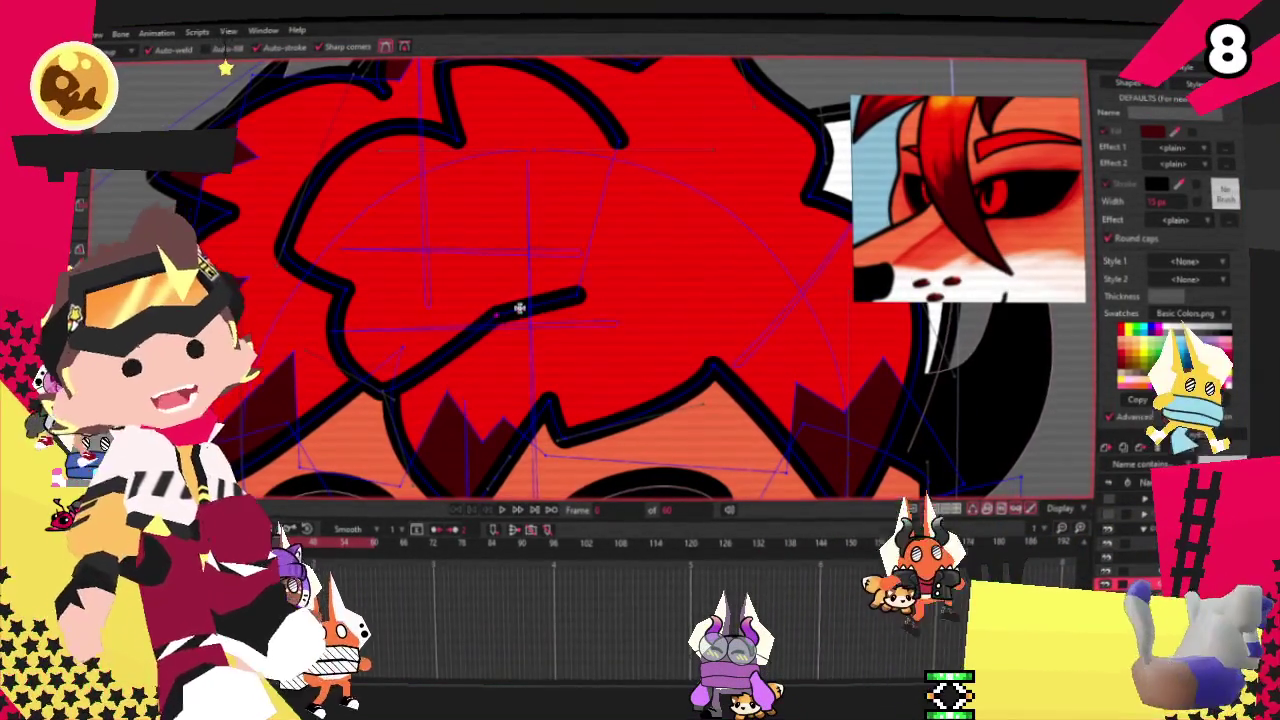
Step: Round the zigzag hair line into a smooth curve with the Curvature tool
scroll(489, 327, "down", 1)
key("c")
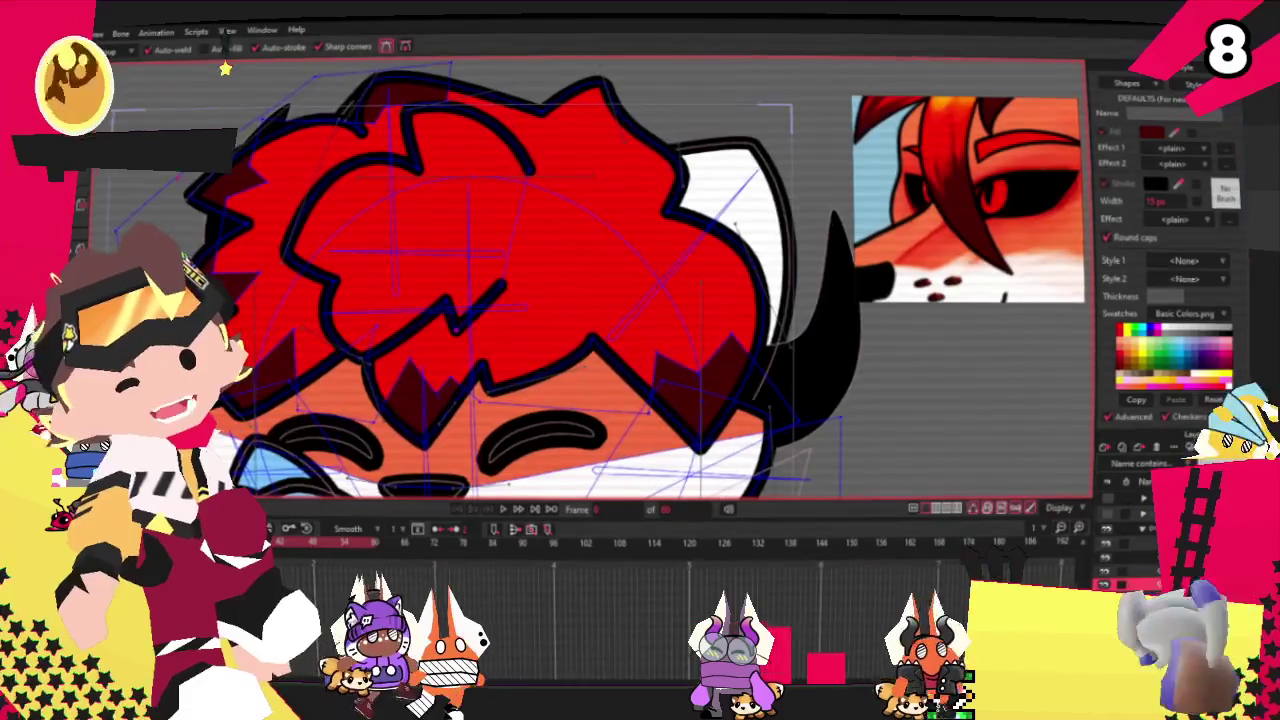
left_click_drag(406, 296, 309, 242)
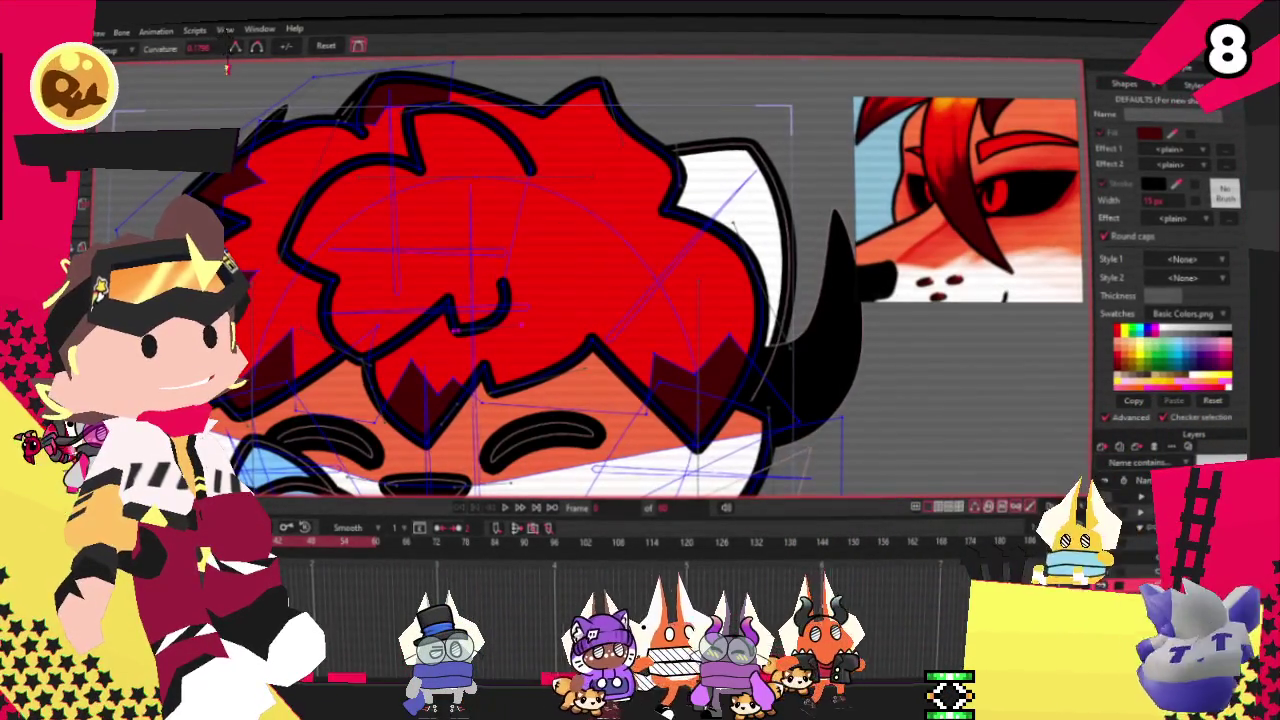
key("t")
scroll(520, 275, "up", 2)
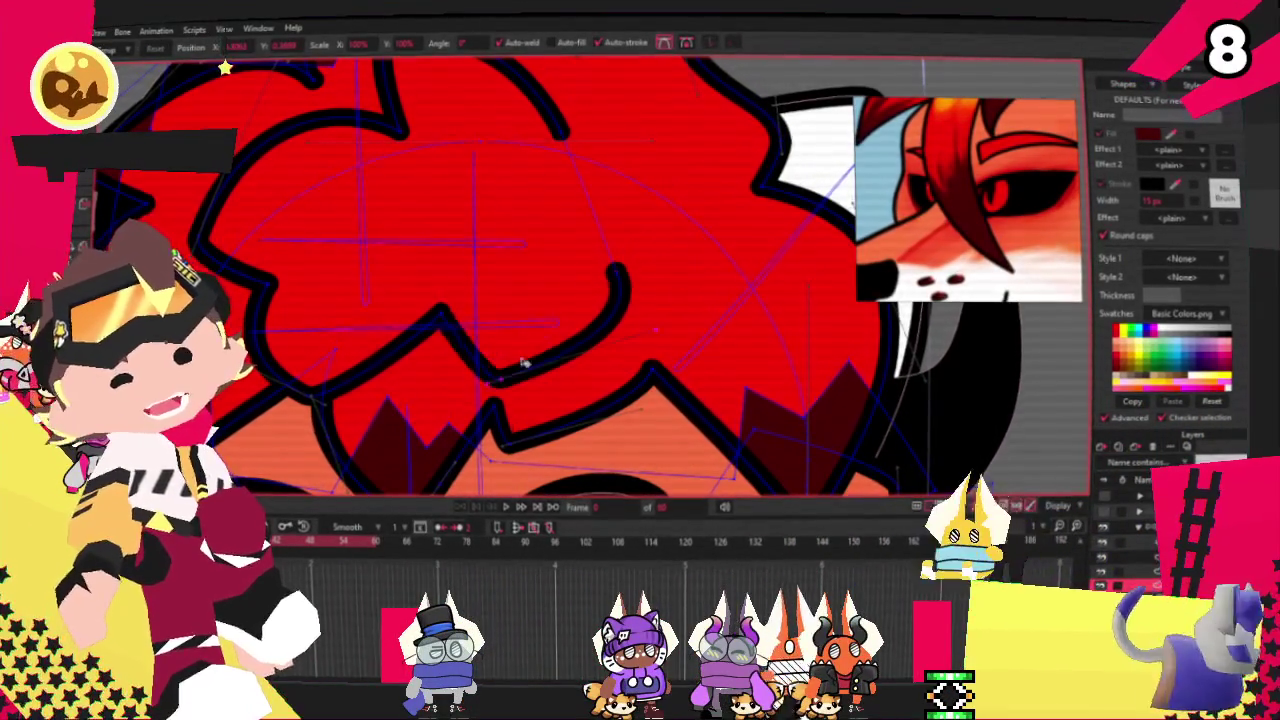
scroll(502, 360, "down", 3)
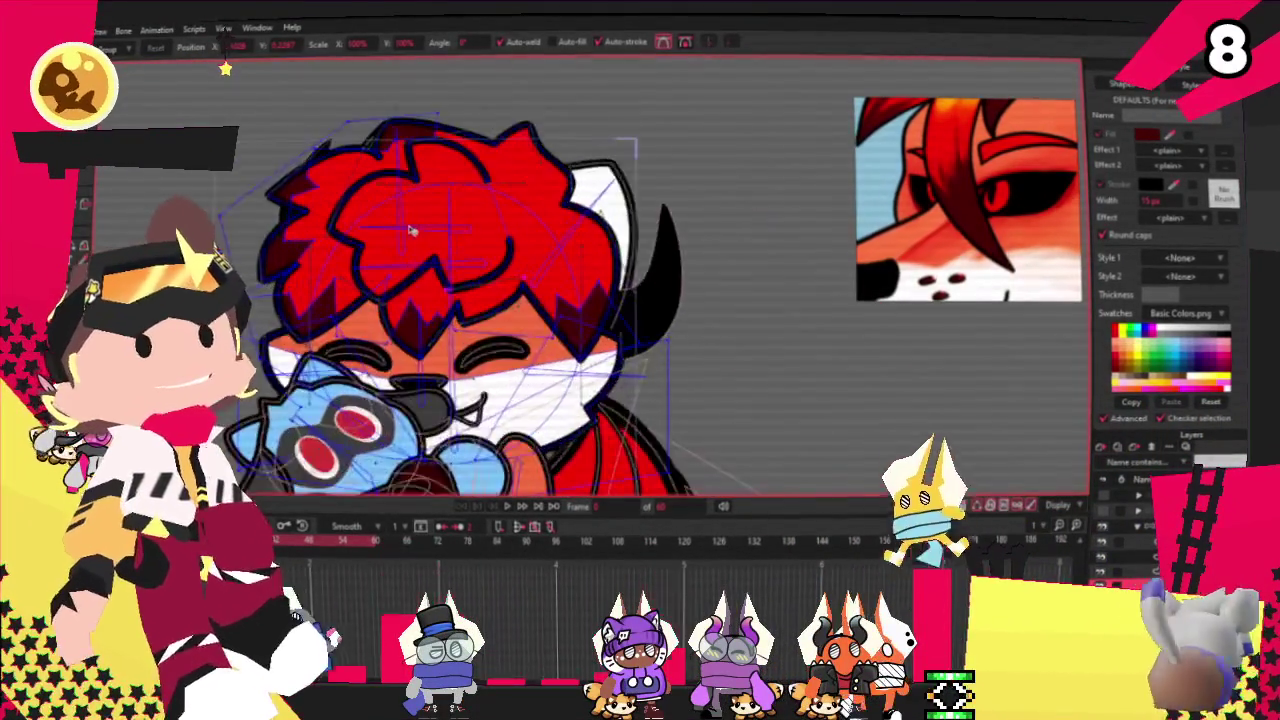
Step: Draw a dark rectangle on the left of the hair and blend it into the shading
scroll(502, 360, "up", 3)
key("r")
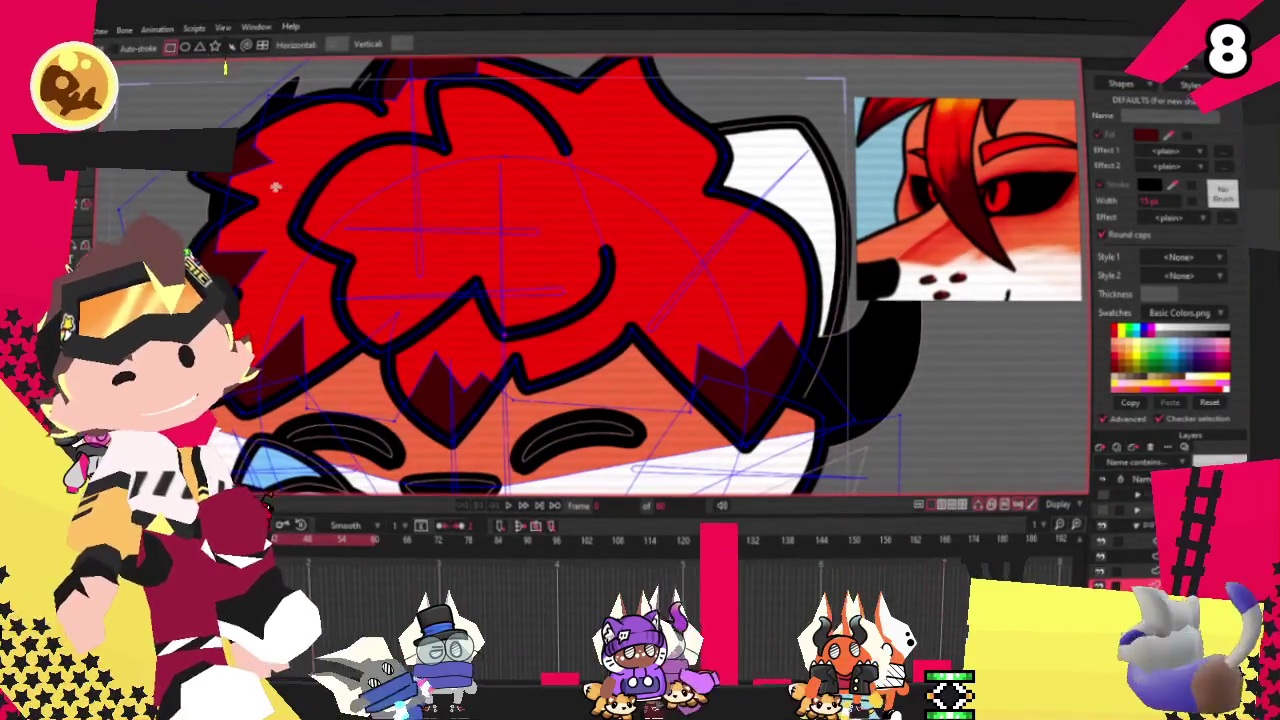
key("g")
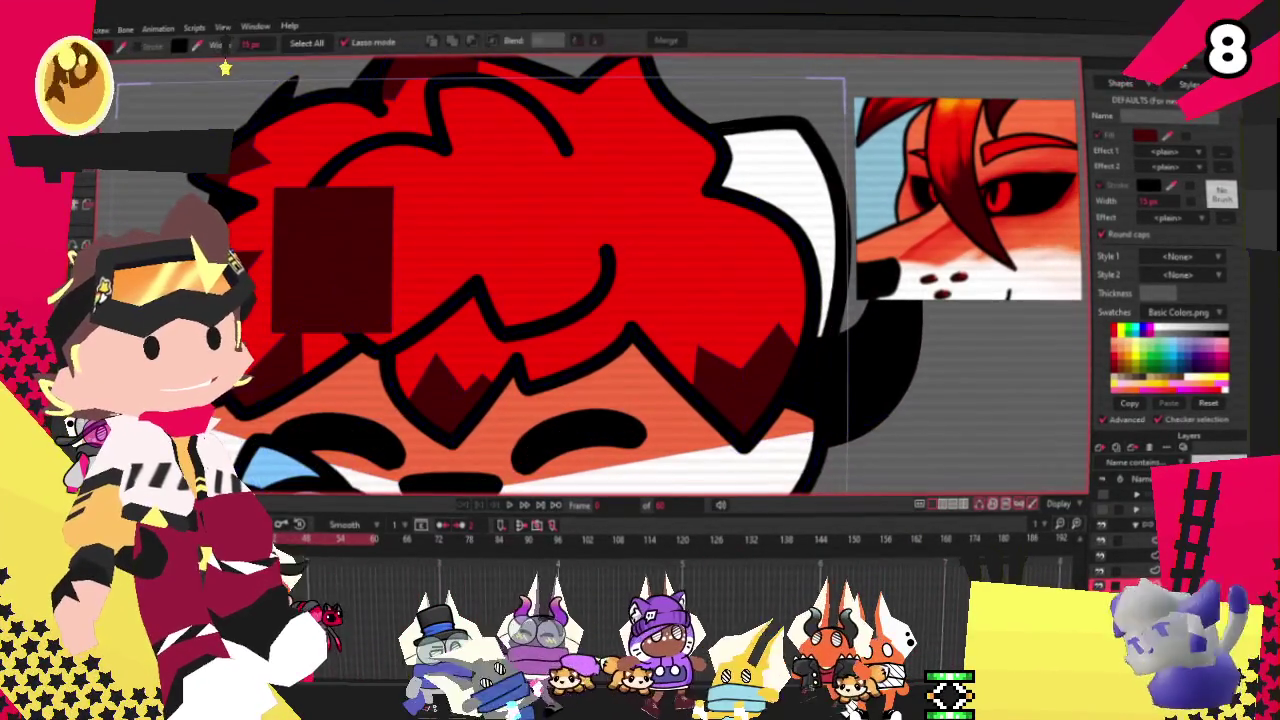
left_click(343, 237)
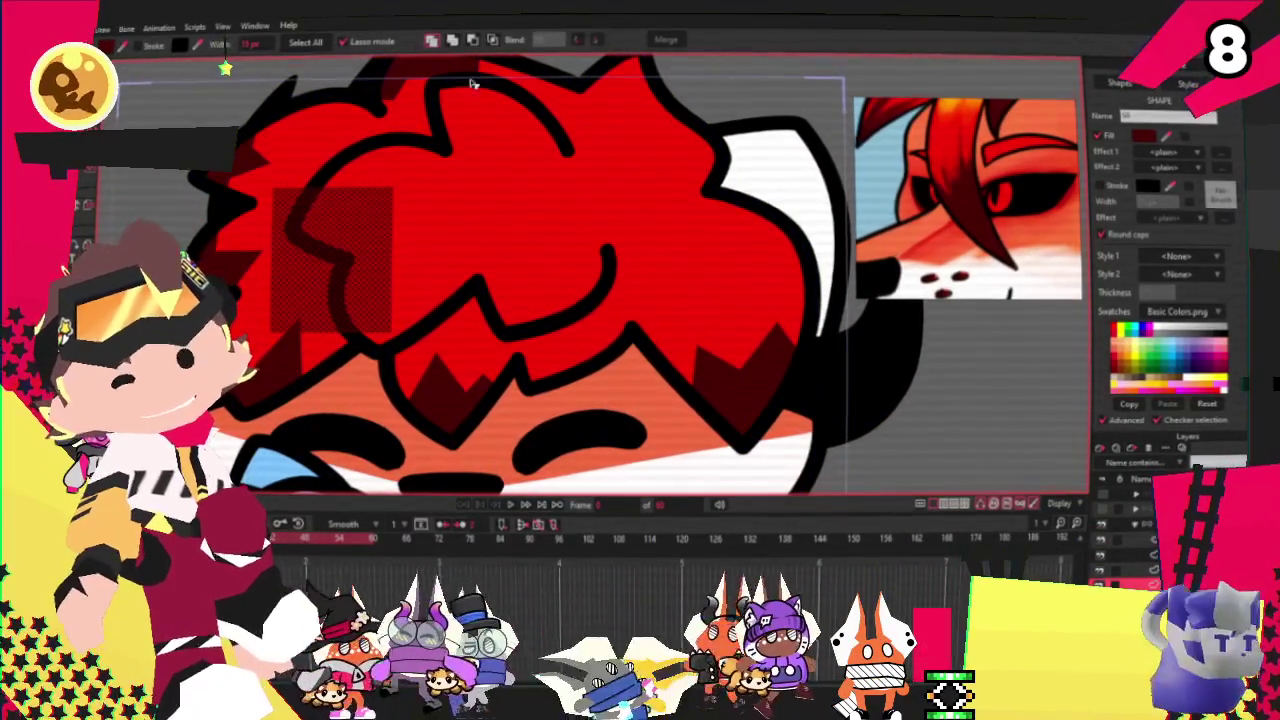
left_click(493, 40)
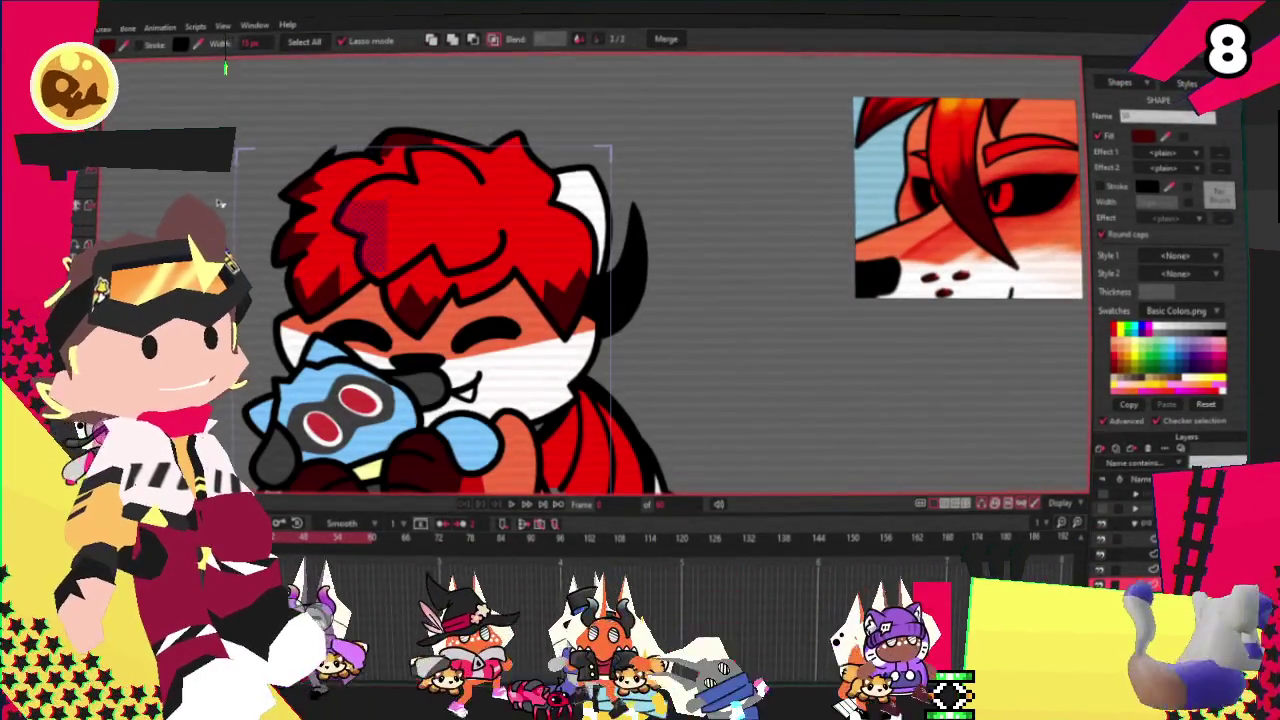
Step: Add points to reshape the dark rectangle into spiky triangular shading
key("a")
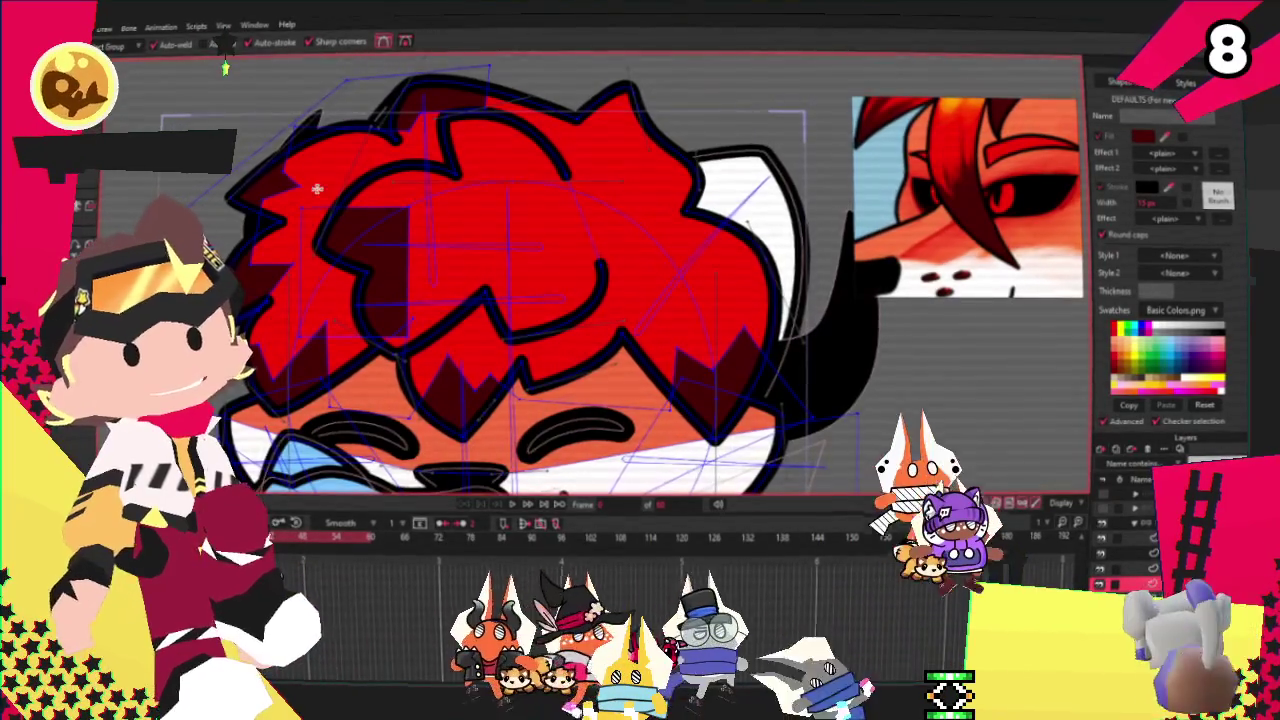
scroll(317, 188, "up", 1)
scroll(335, 190, "up", 1)
scroll(350, 192, "up", 1)
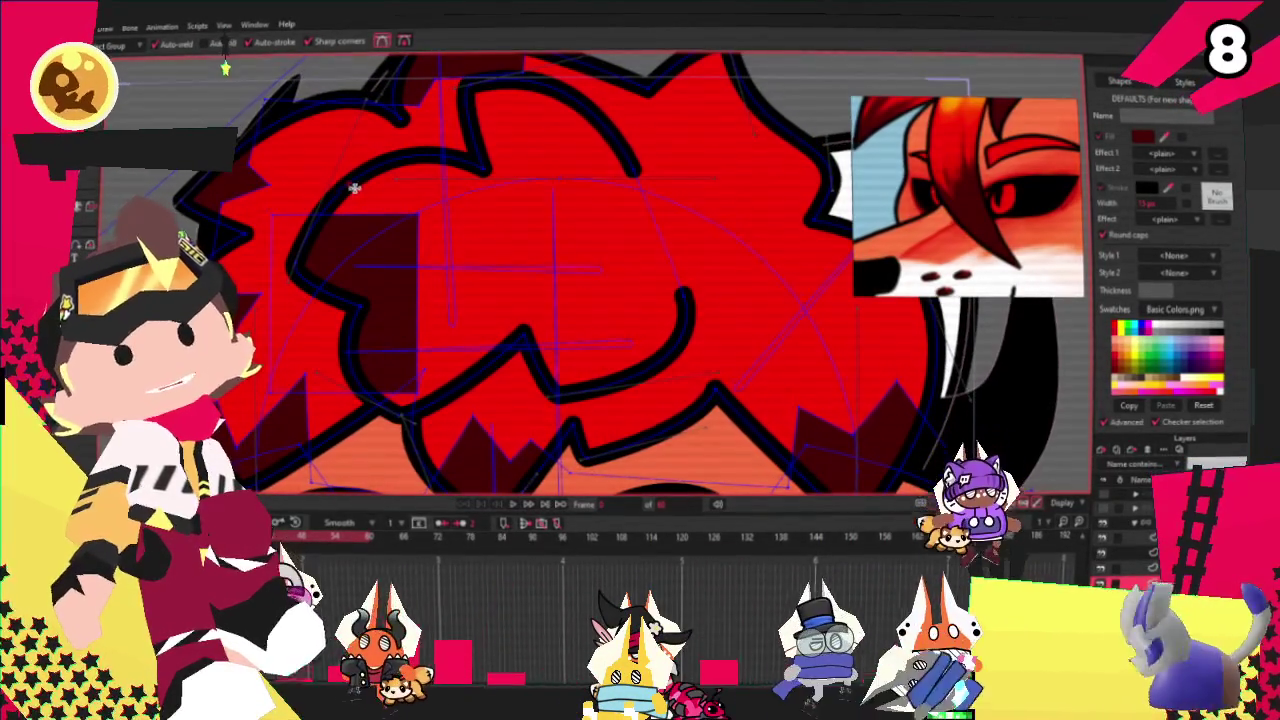
scroll(401, 167, "up", 1)
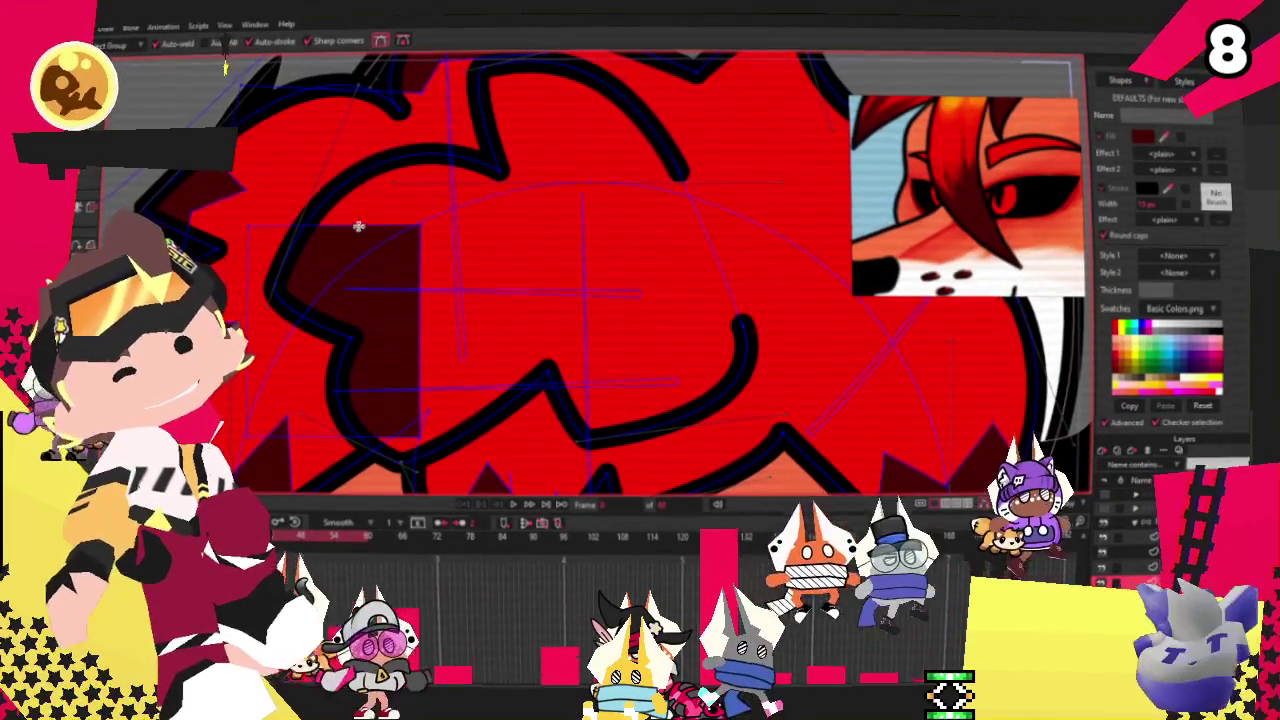
mouse_move(414, 266)
left_mouse_down()
mouse_move(365, 299)
mouse_move(412, 330)
left_mouse_up()
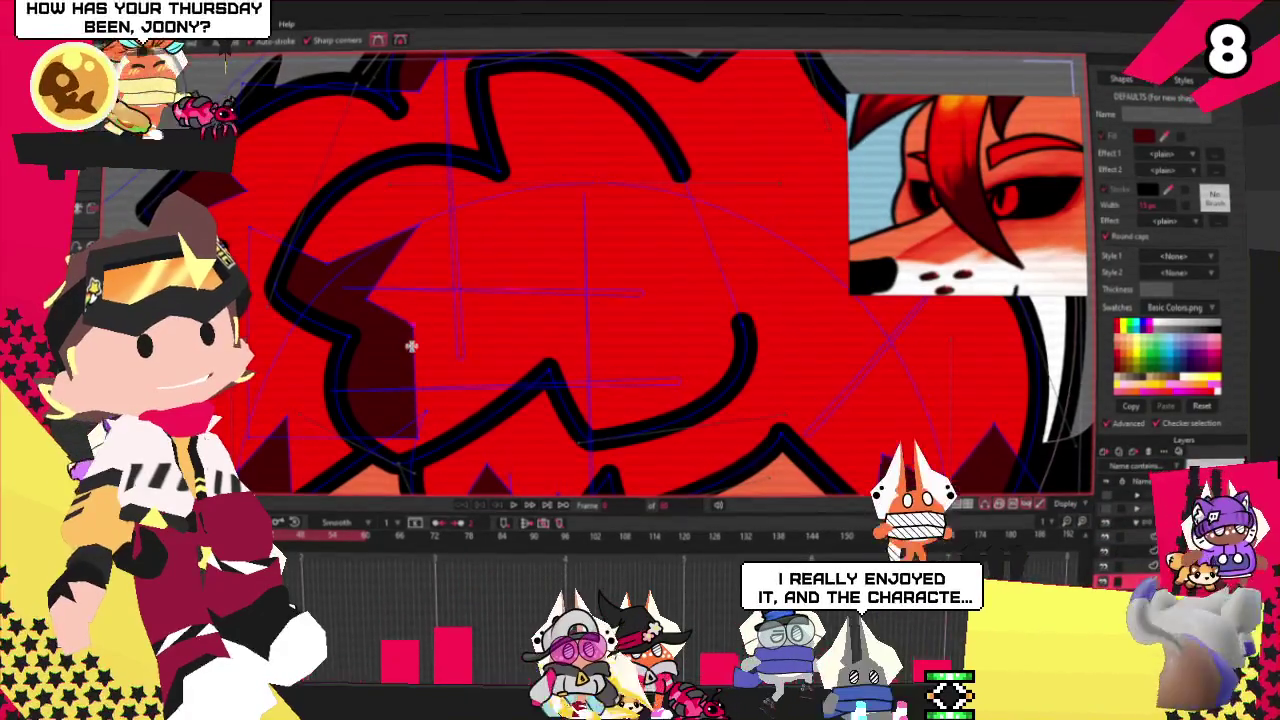
mouse_move(360, 433)
left_mouse_down()
mouse_move(440, 357)
mouse_move(477, 455)
left_mouse_up()
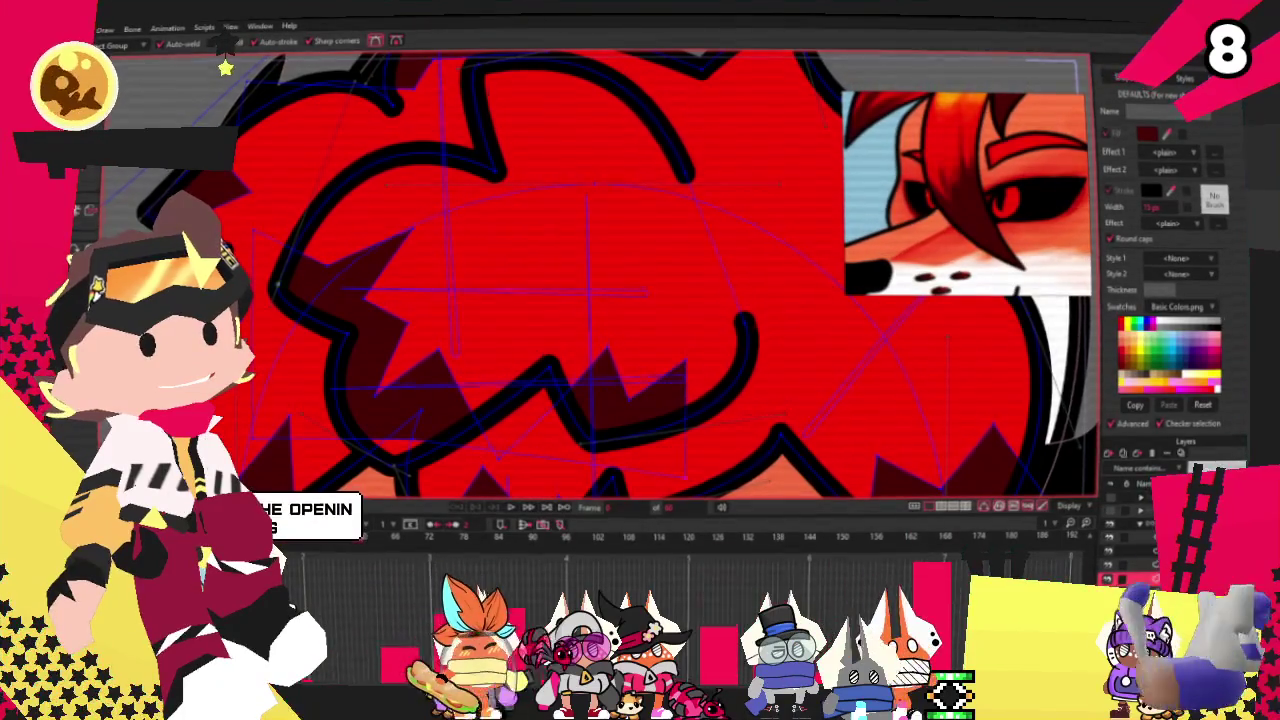
key("t")
scroll(268, 283, "down", 2)
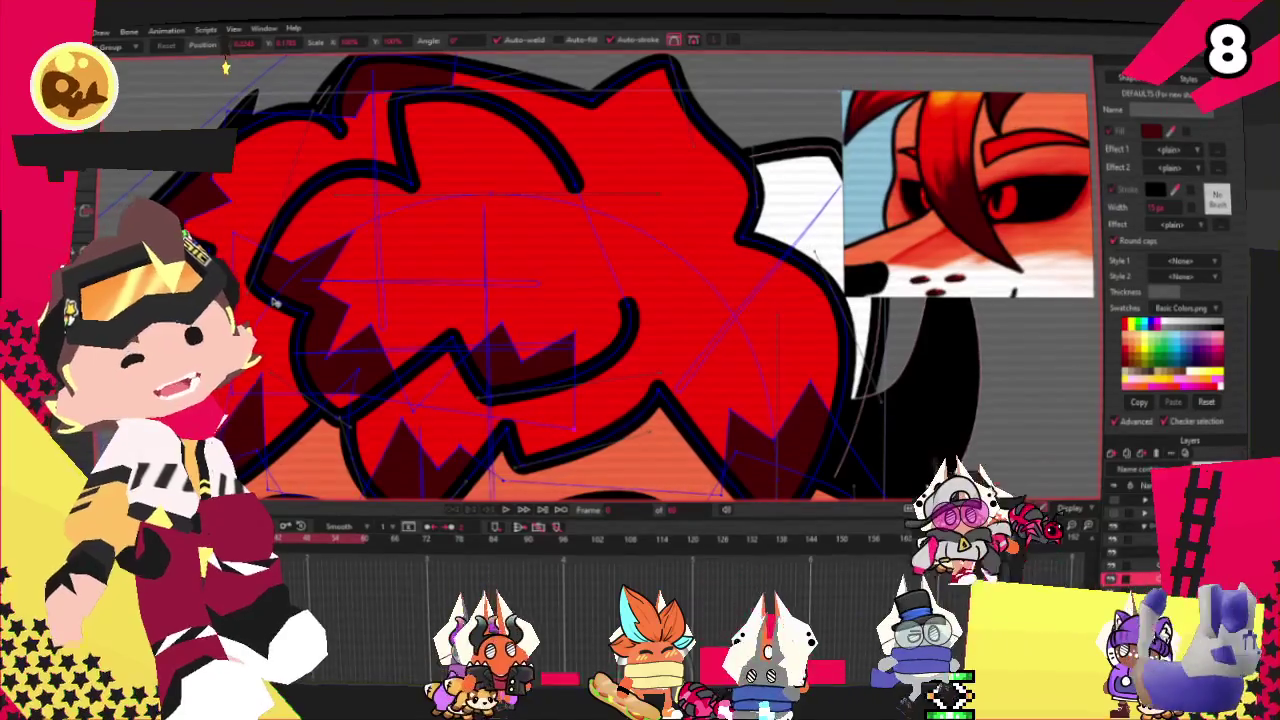
scroll(380, 328, "down", 2)
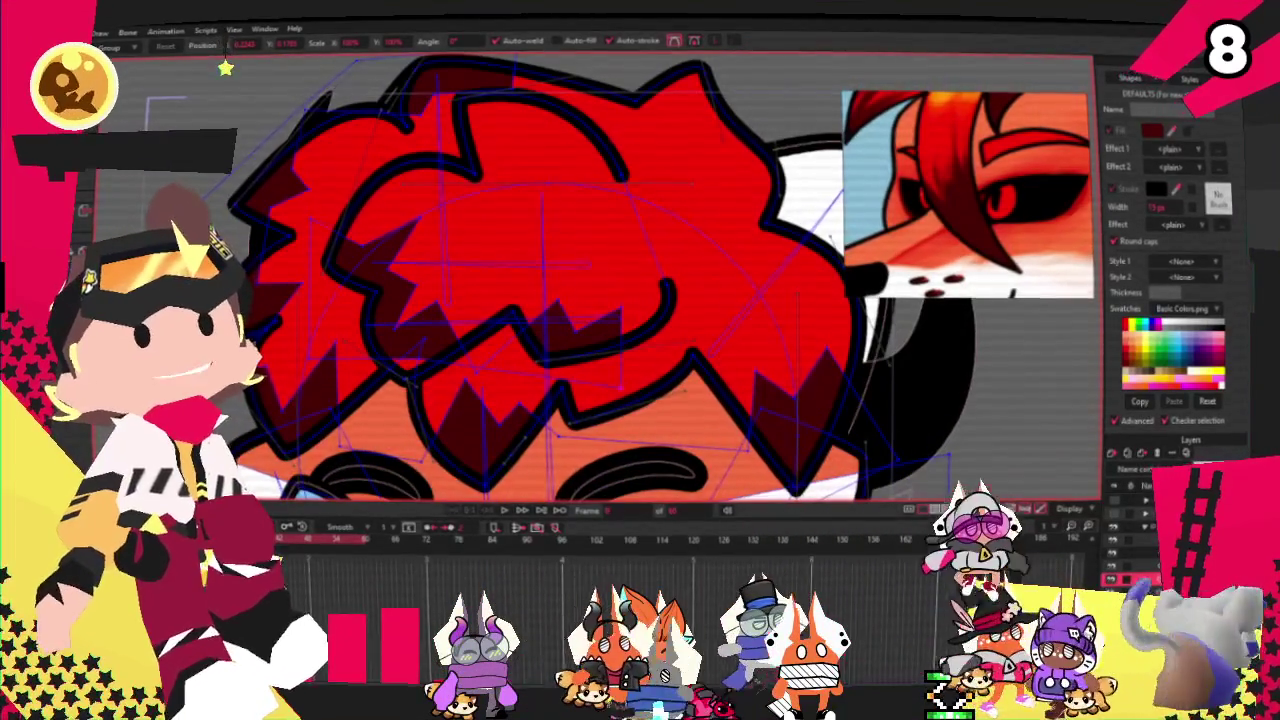
scroll(405, 280, "up", 2)
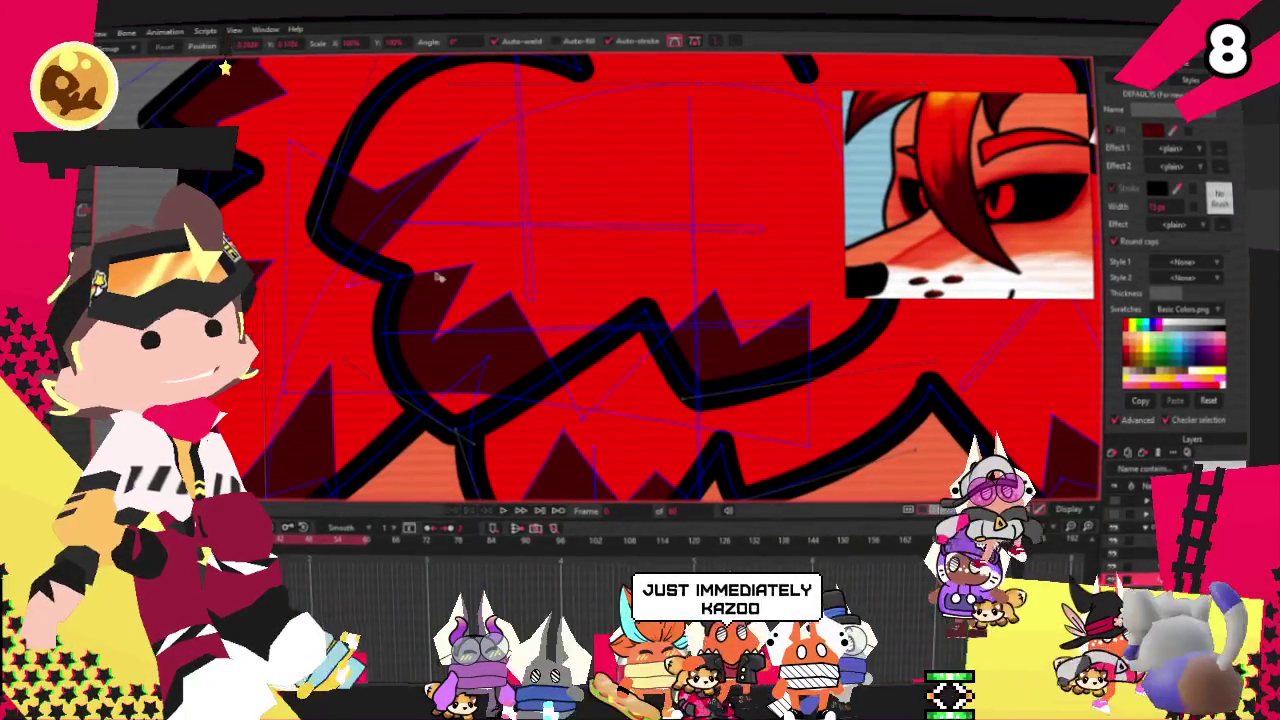
left_click_drag(534, 306, 567, 341)
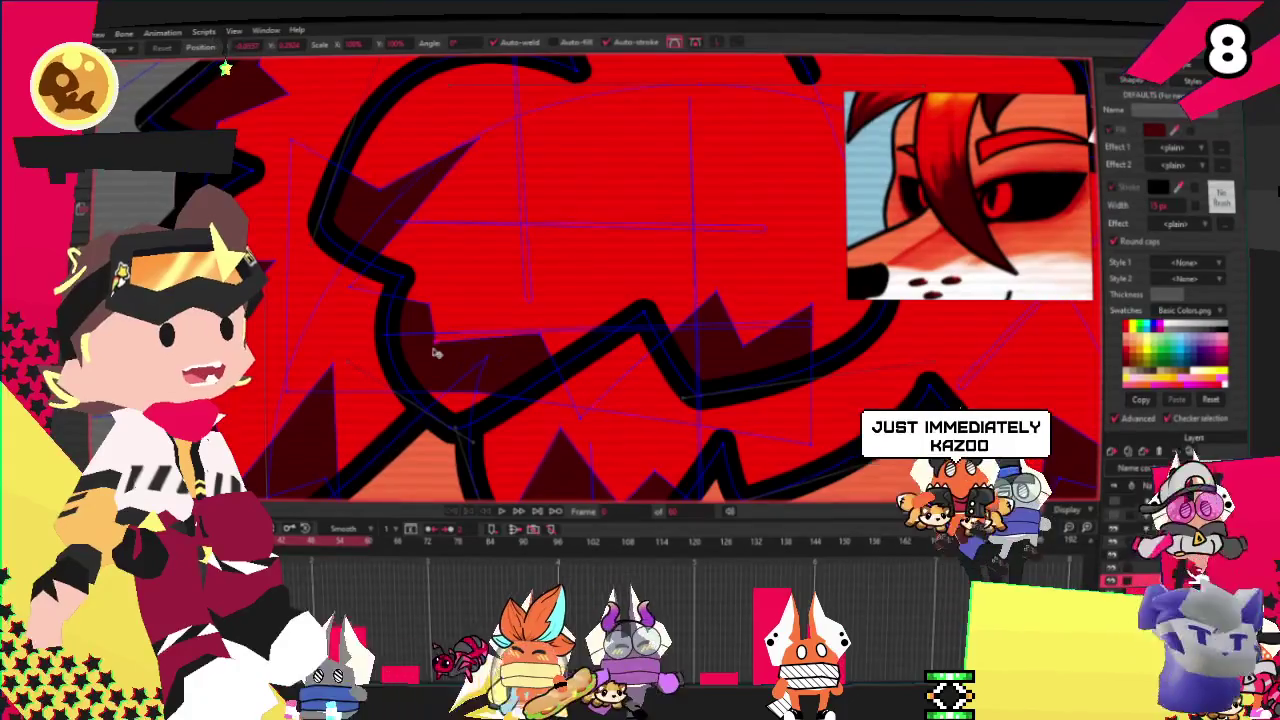
left_click_drag(436, 352, 464, 318)
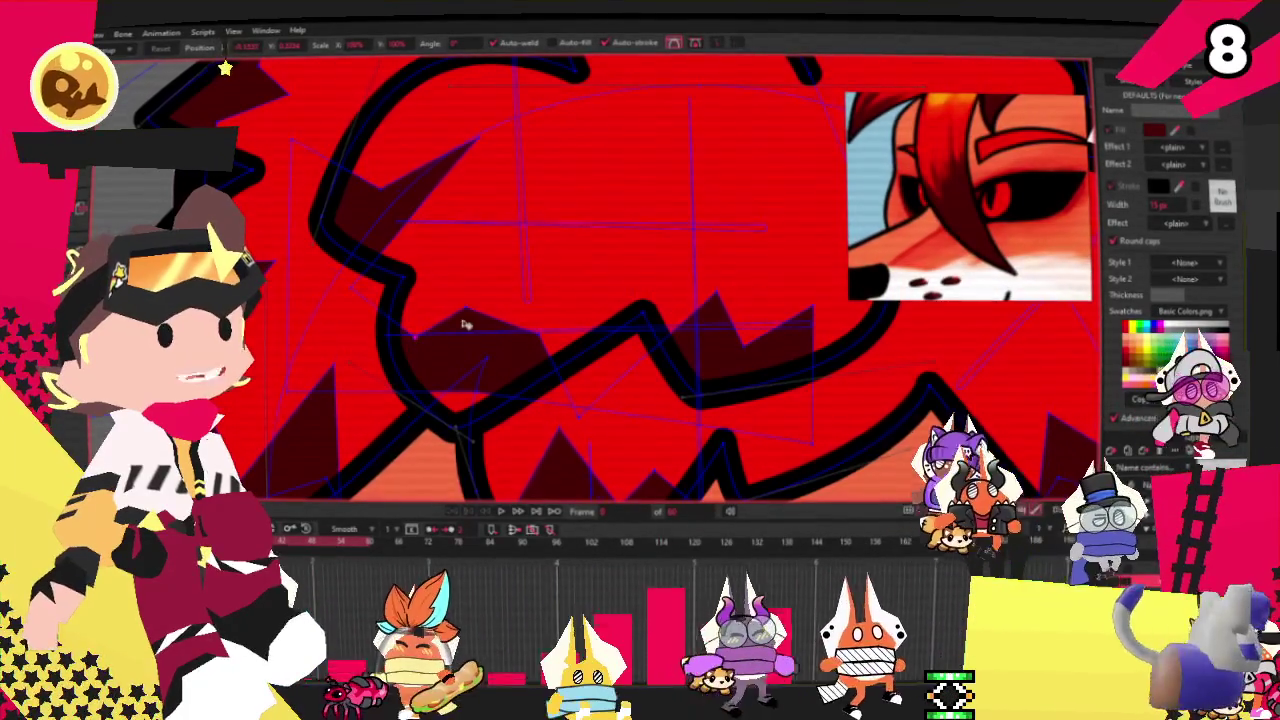
key("a")
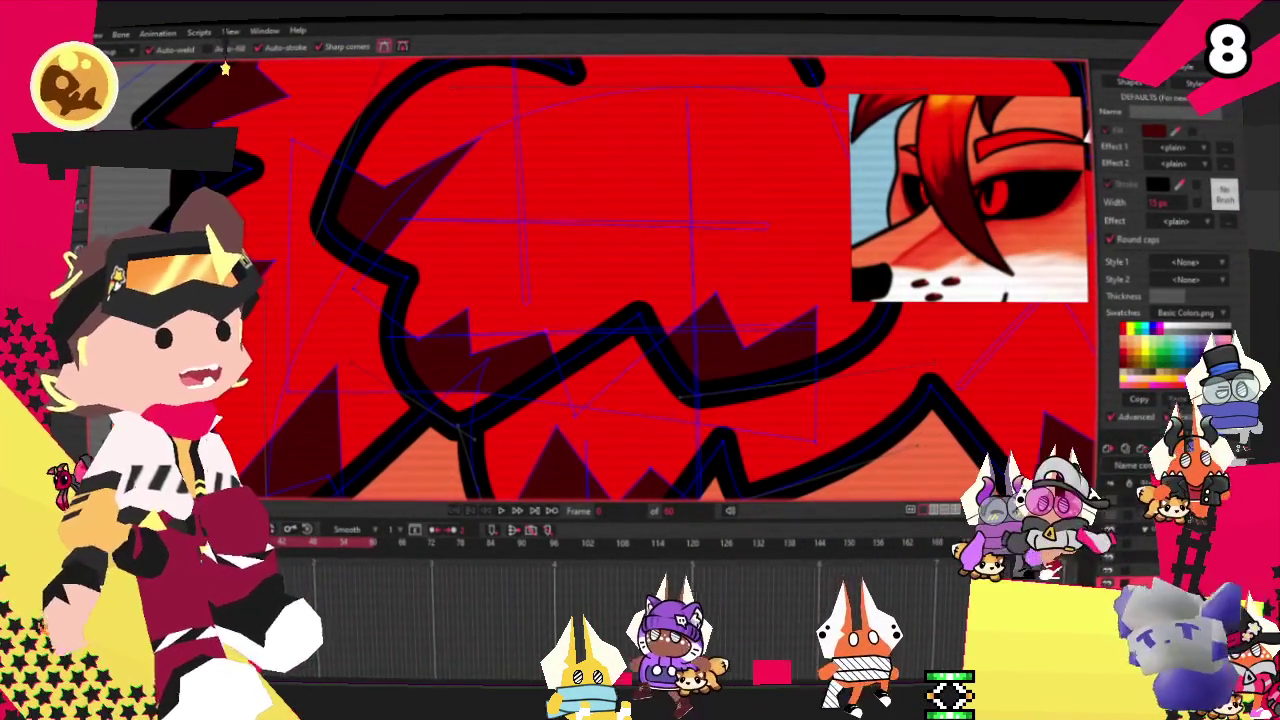
key("a")
scroll(460, 275, "up", 2)
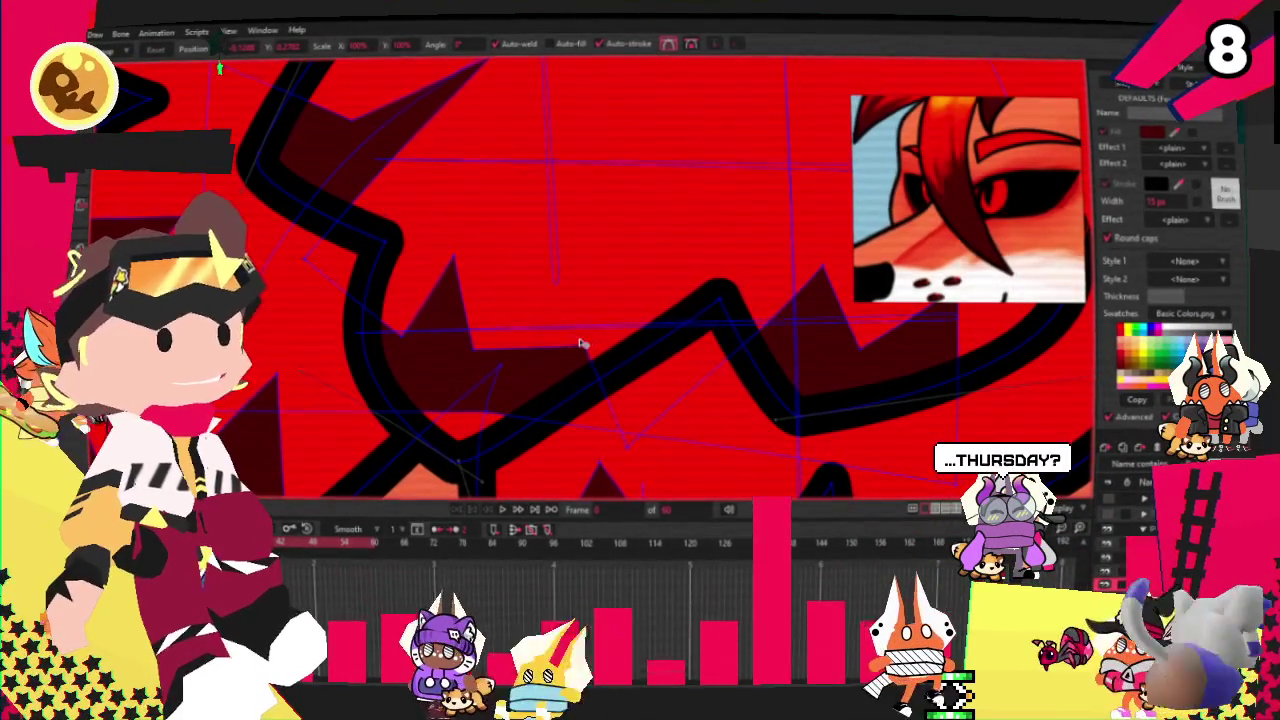
scroll(495, 340, "down", 2)
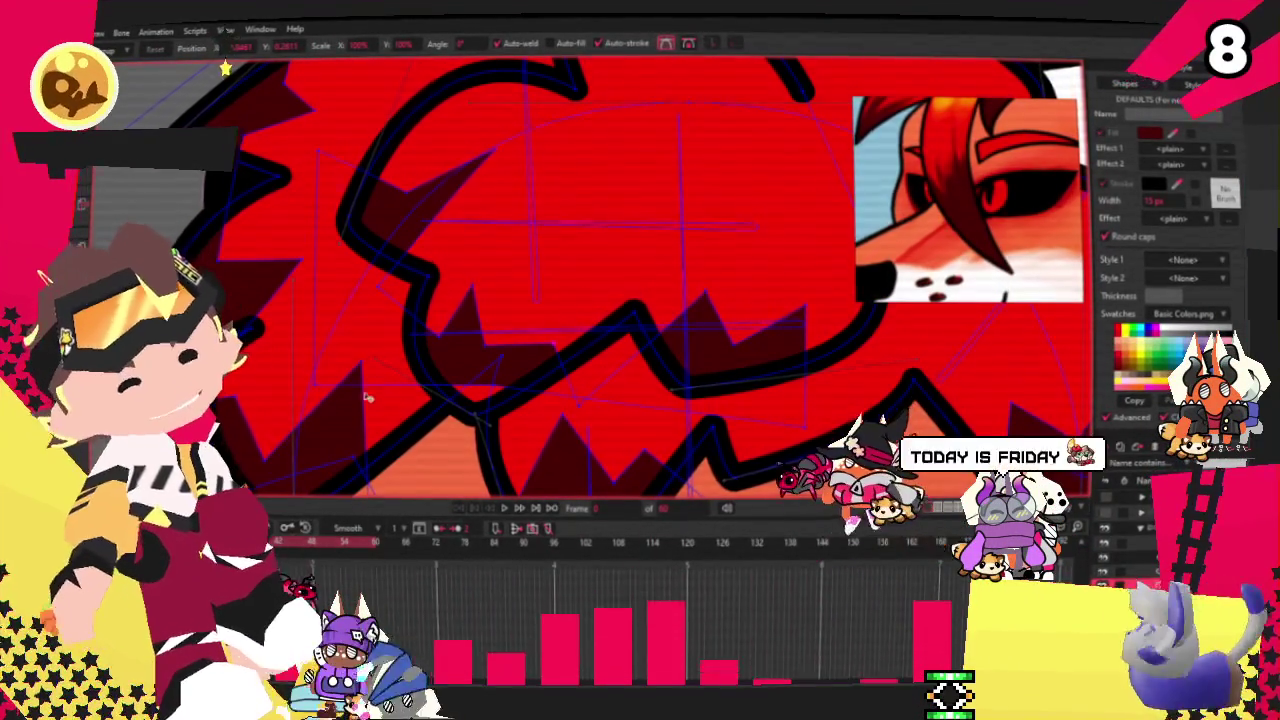
scroll(515, 386, "up", 2)
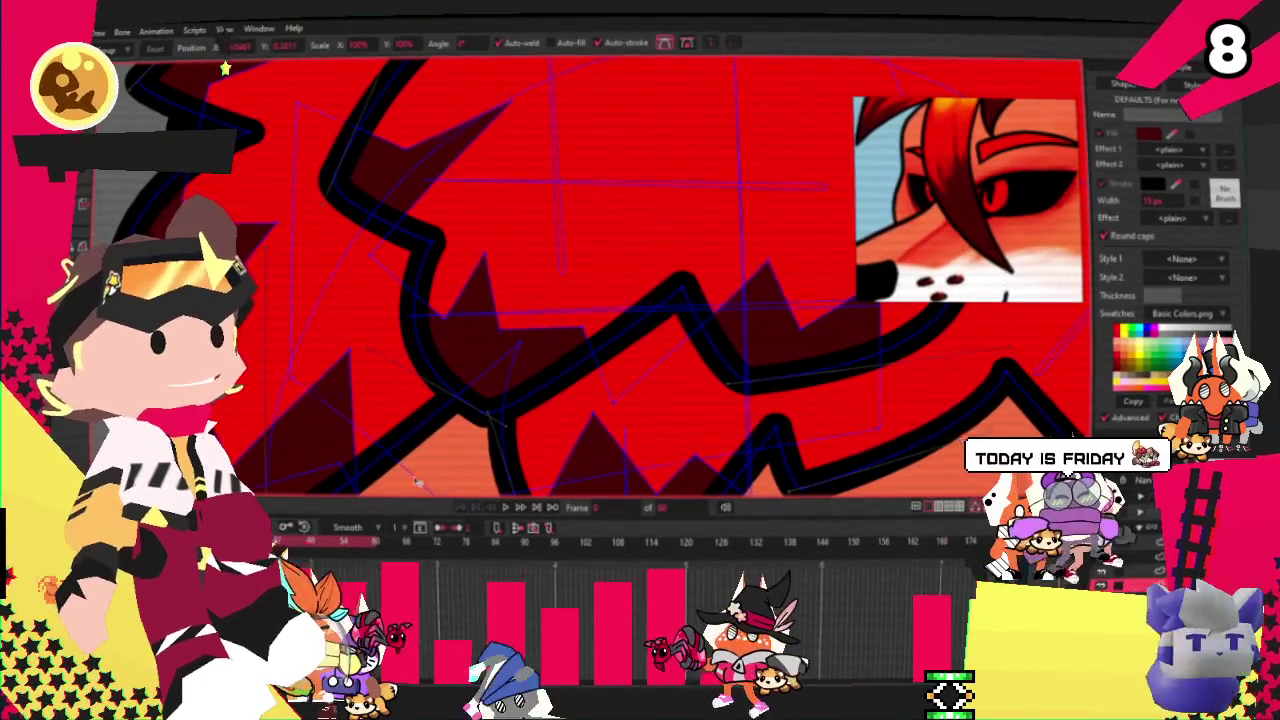
scroll(440, 400, "down", 3)
scroll(435, 304, "up", 3)
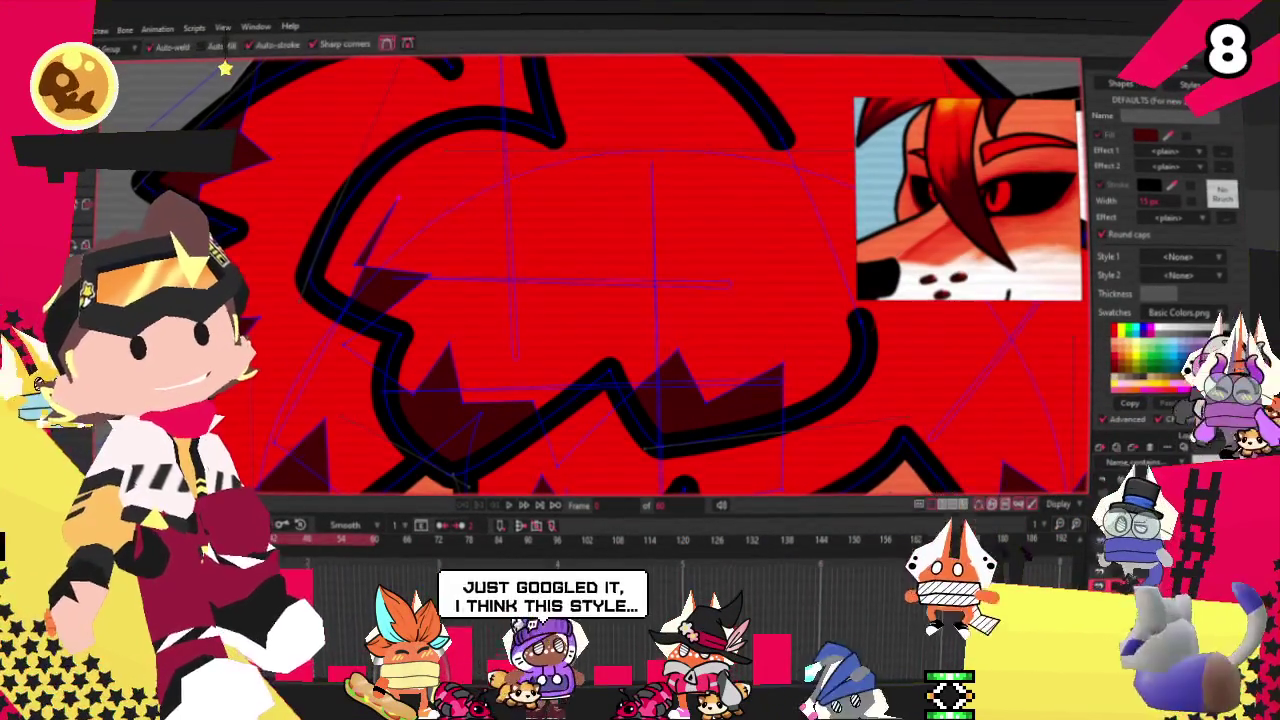
Step: Pull a point of the existing hair shading upward to reshape the shadow
key("a")
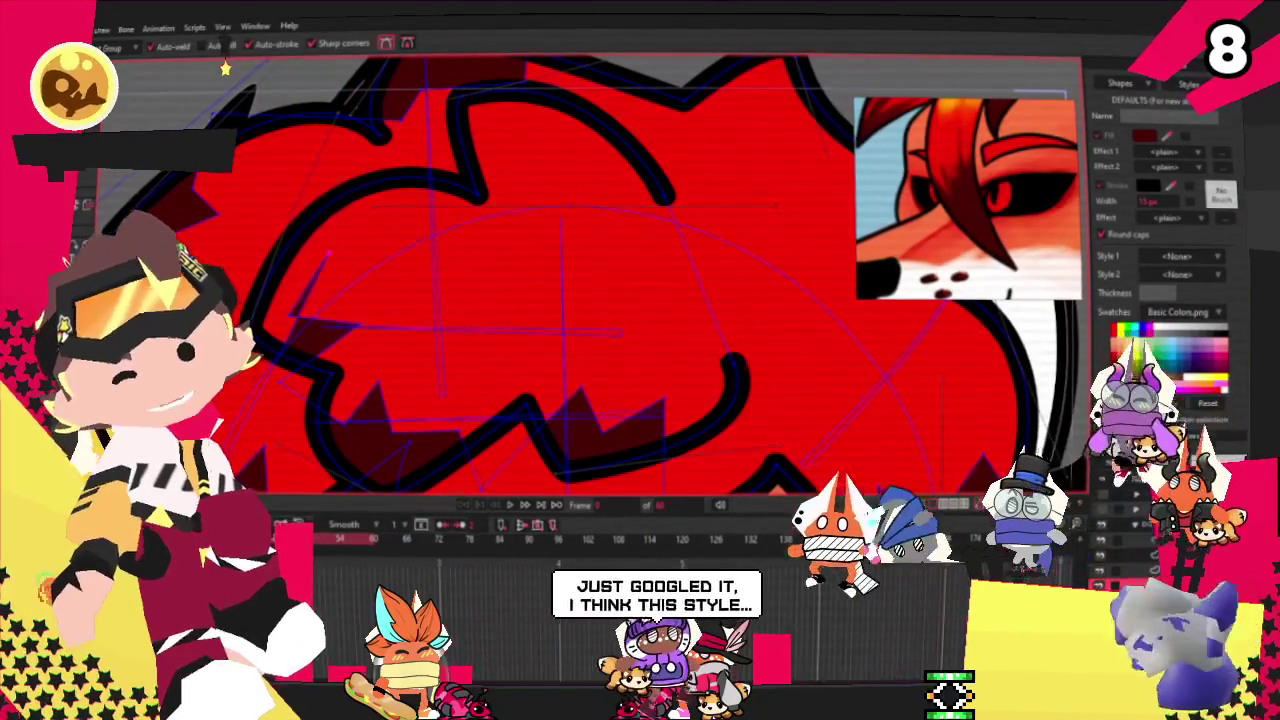
scroll(293, 320, "up", 2)
mouse_move(314, 306)
left_mouse_down()
mouse_move(275, 117)
mouse_move(614, 157)
left_mouse_up()
scroll(503, 195, "up", 1)
scroll(503, 195, "down", 2)
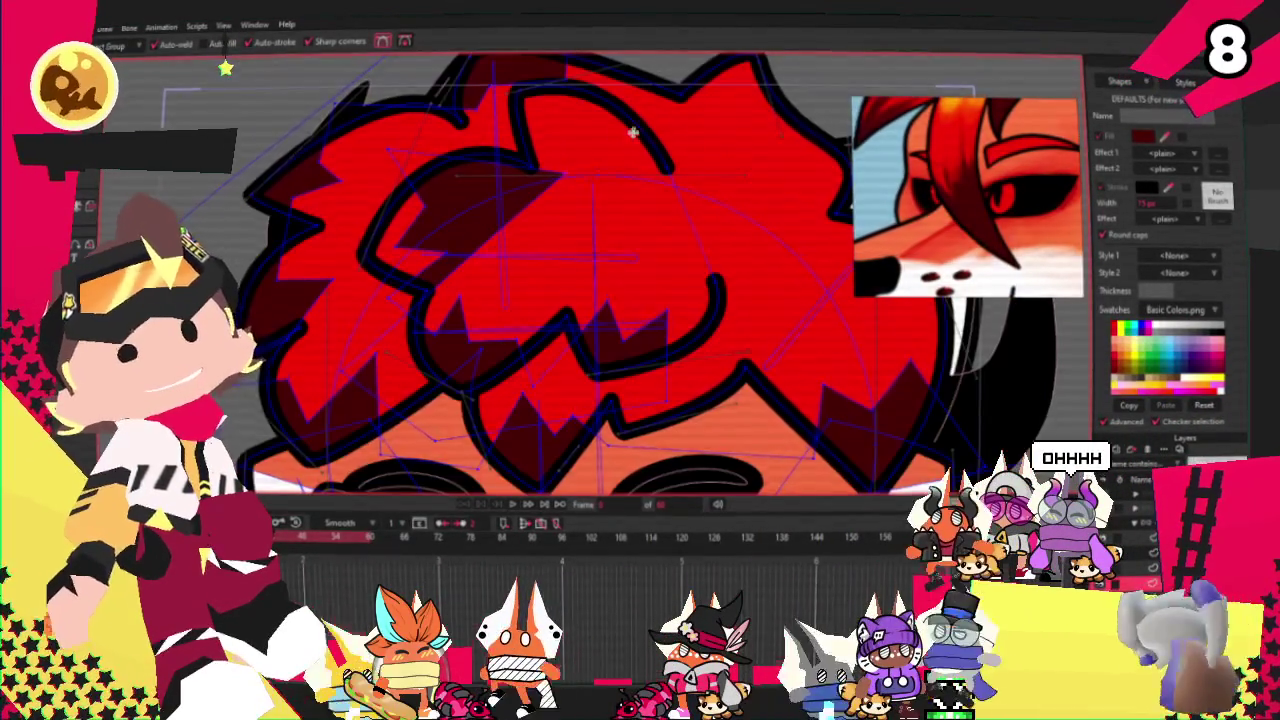
scroll(623, 126, "up", 1)
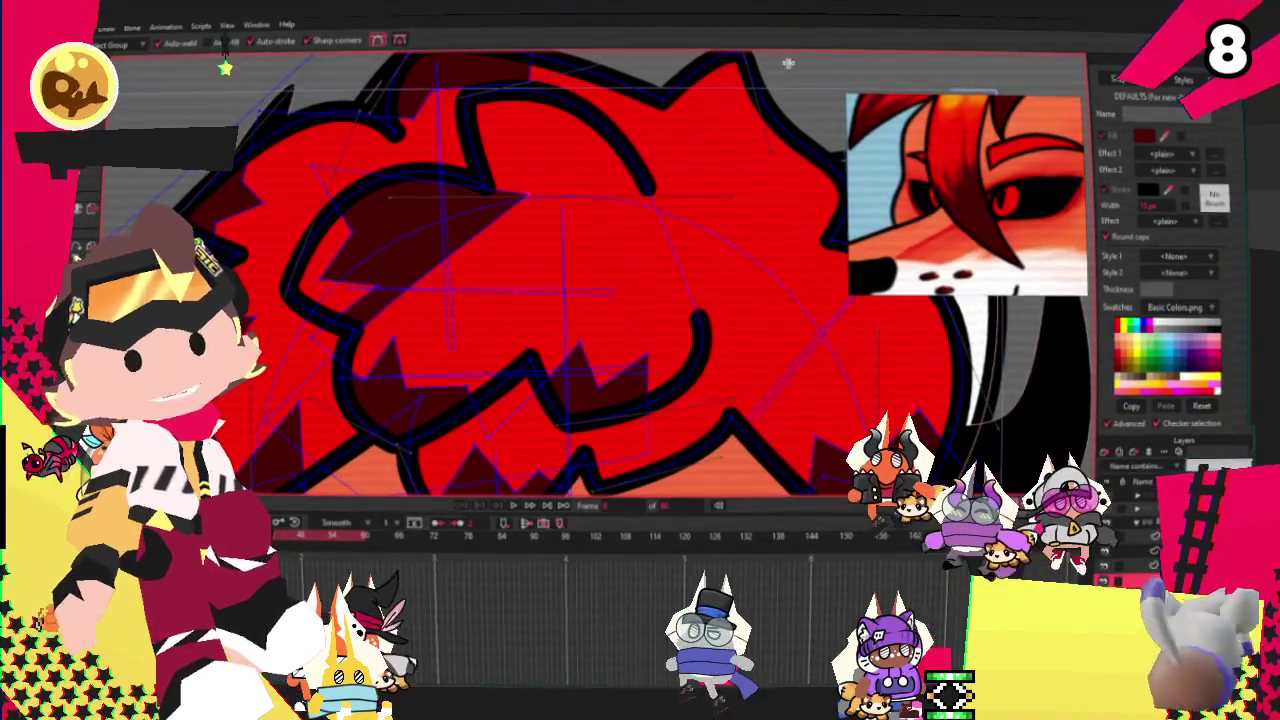
Step: Draw a new dark red triangle in the upper hair and stretch it into a larger shadow
scroll(674, 231, "down", 1)
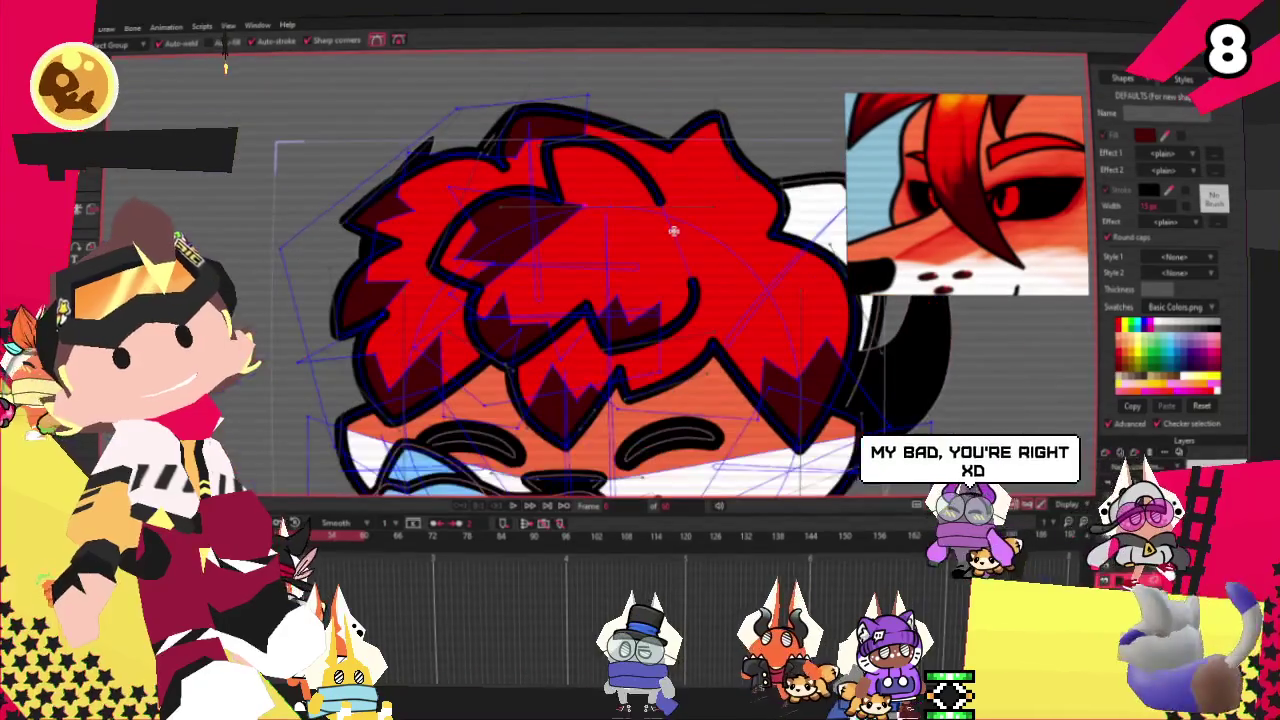
scroll(766, 185, "down", 1)
scroll(760, 180, "down", 1)
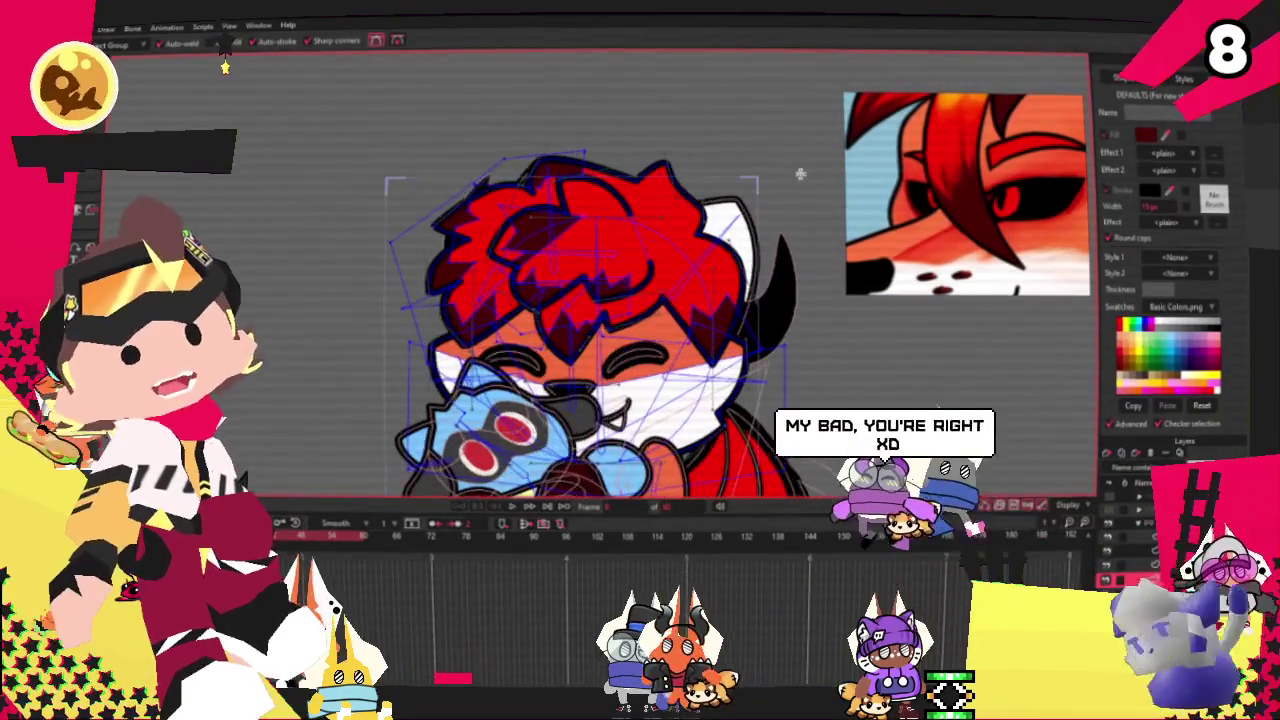
scroll(630, 240, "up", 2)
scroll(457, 273, "up", 2)
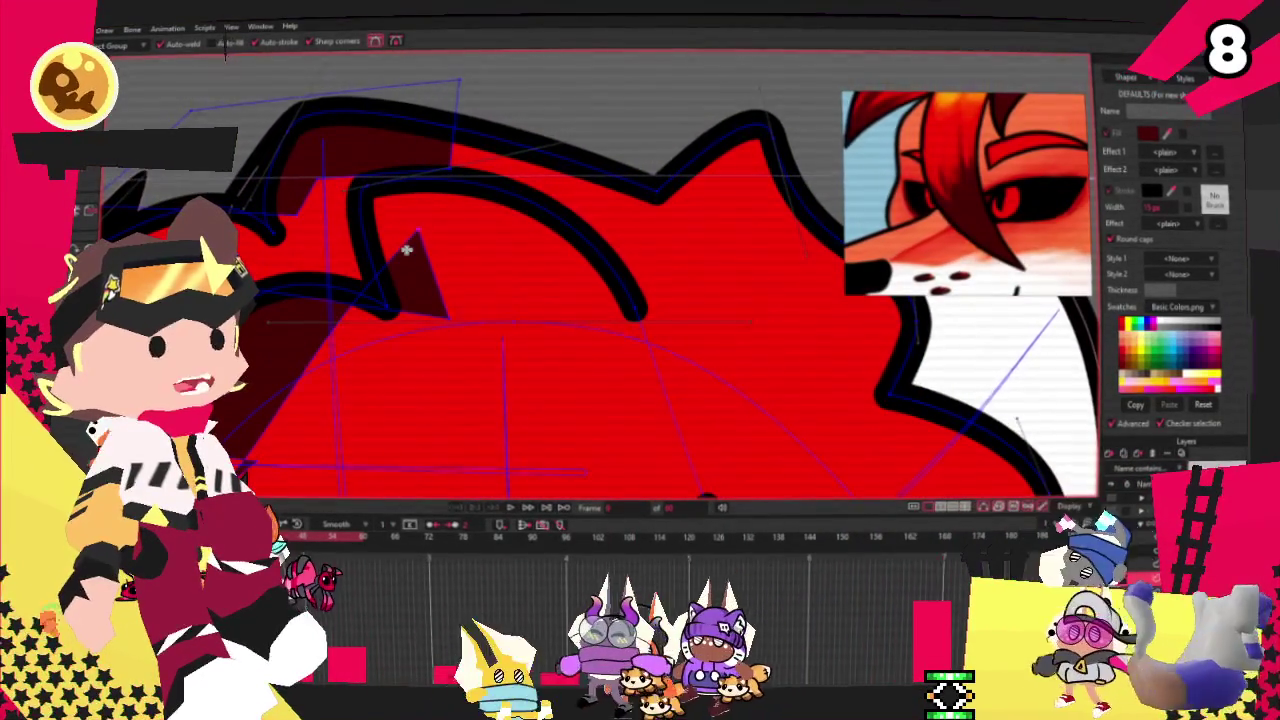
left_click_drag(420, 231, 556, 230)
mouse_move(459, 80)
left_mouse_down()
mouse_move(459, 52)
mouse_move(453, 65)
left_mouse_up()
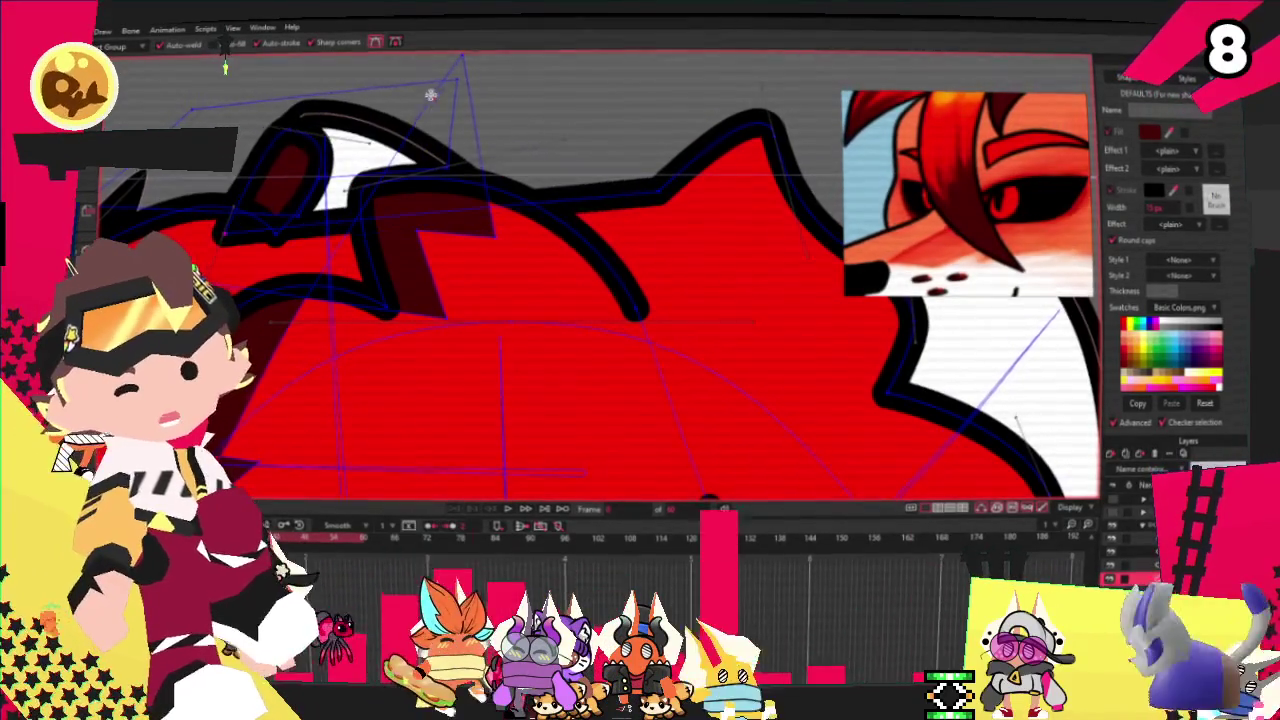
scroll(527, 156, "down", 5)
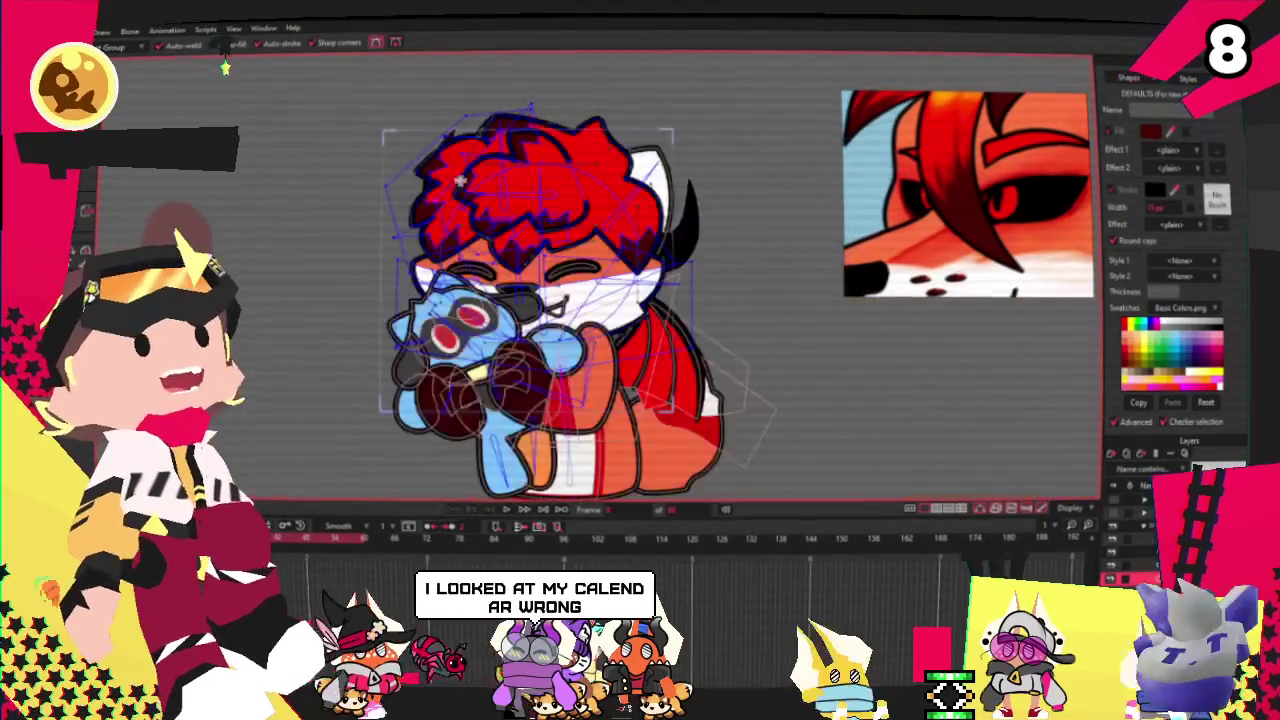
scroll(527, 156, "up", 3)
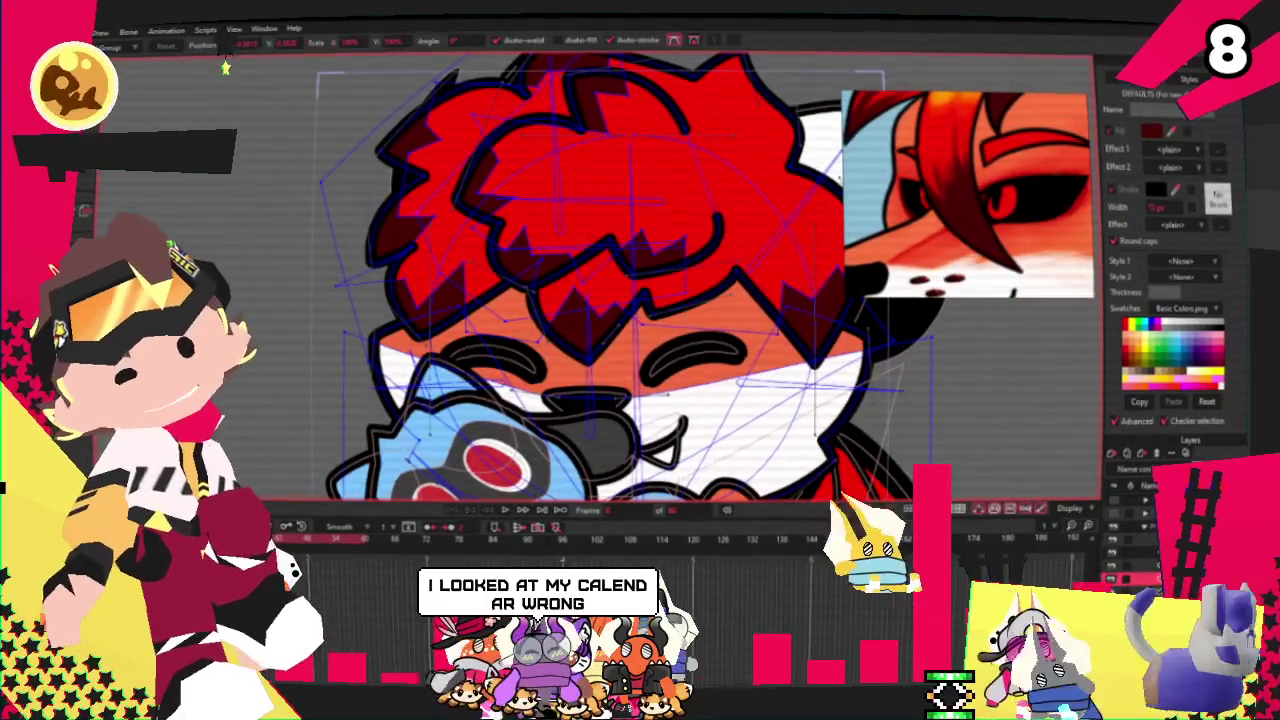
scroll(341, 125, "up", 2)
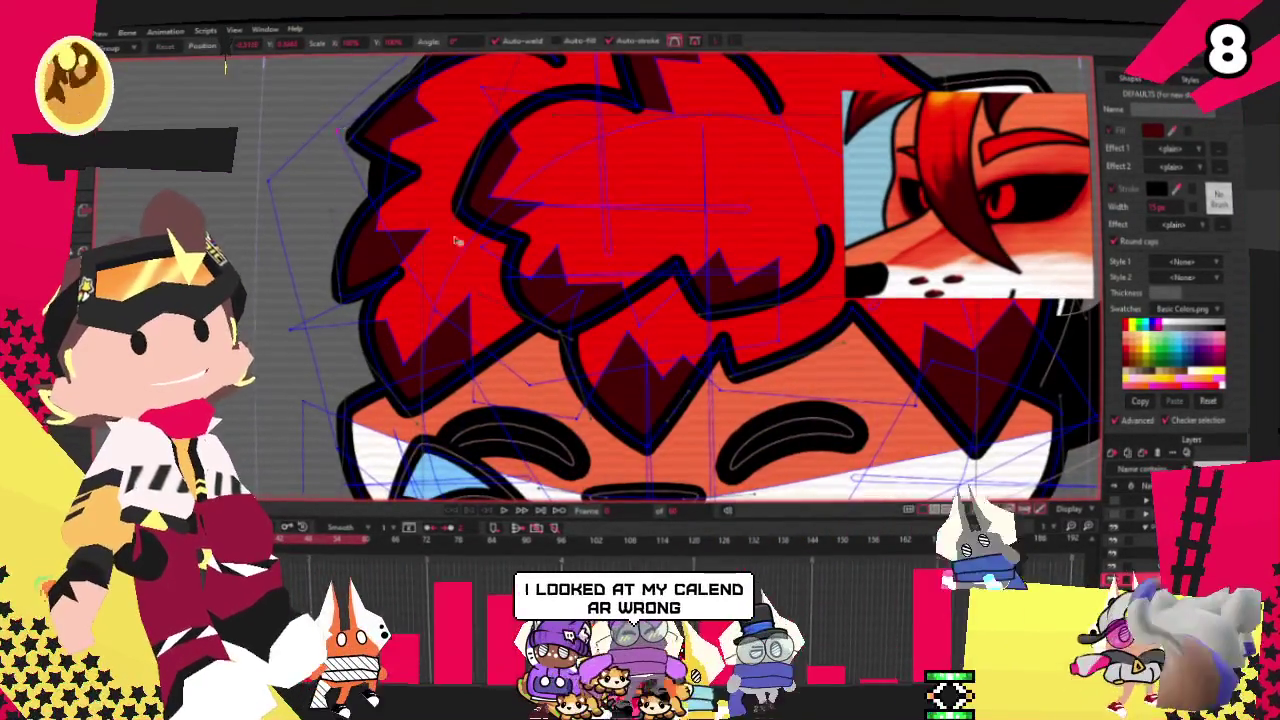
scroll(425, 205, "down", 2)
scroll(487, 322, "down", 3)
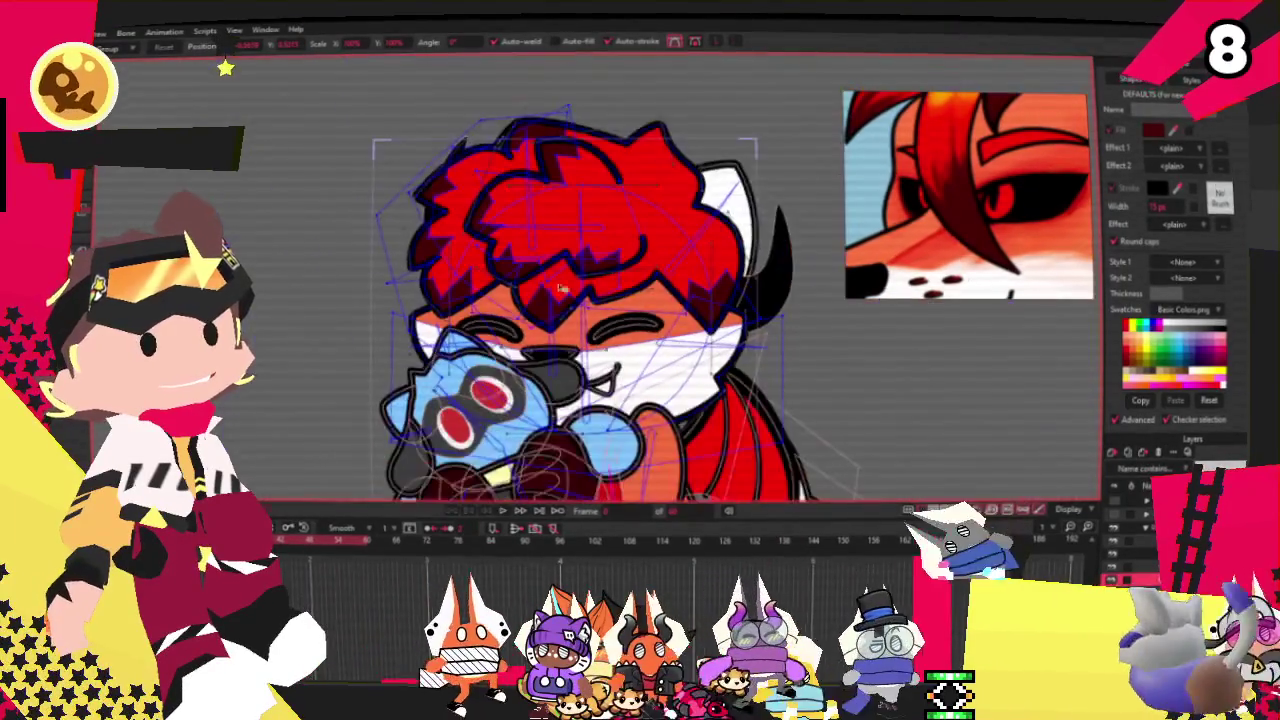
scroll(500, 290, "down", 2)
scroll(545, 230, "up", 3)
scroll(545, 230, "up", 2)
scroll(560, 220, "down", 2)
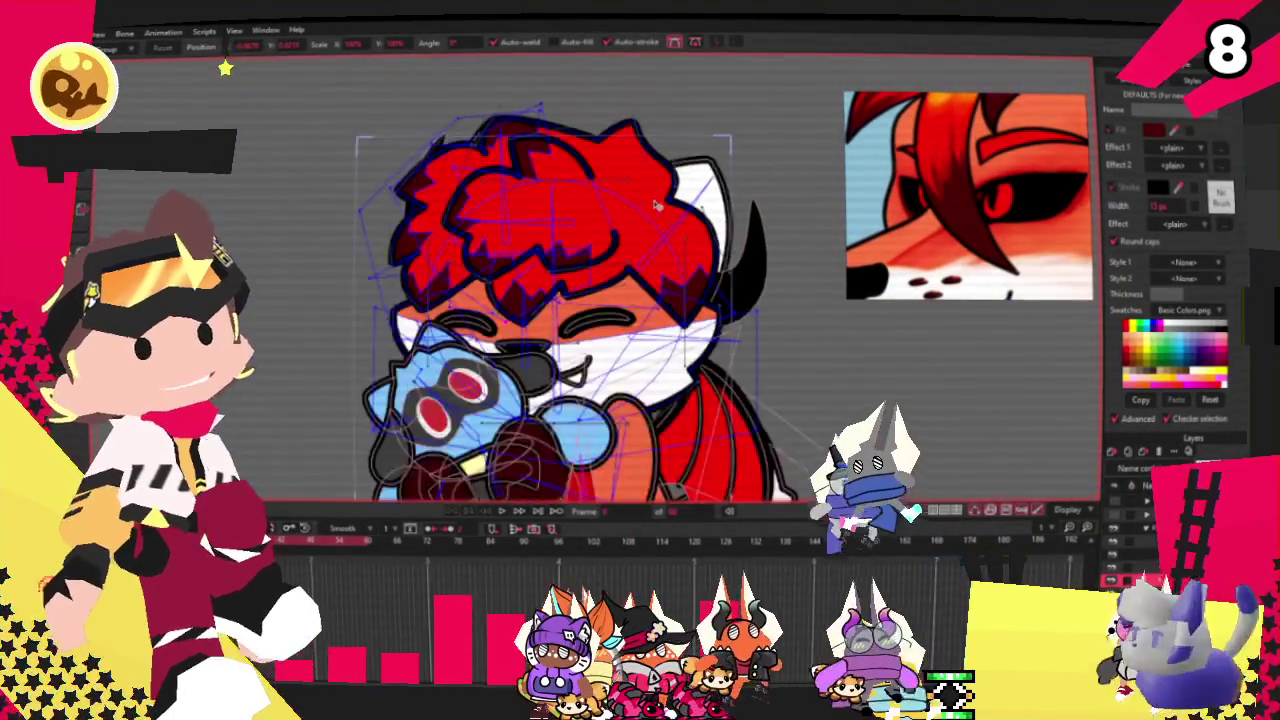
scroll(500, 215, "up", 2)
scroll(490, 224, "down", 2)
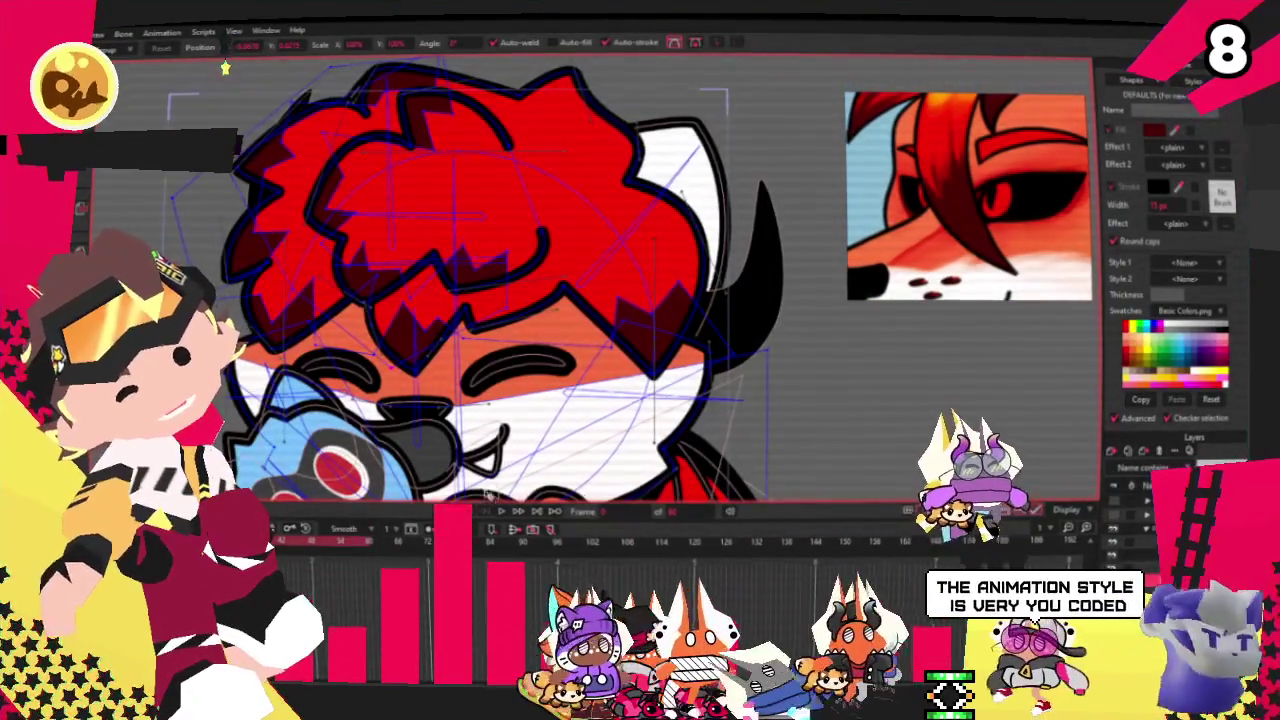
scroll(504, 333, "up", 3)
scroll(504, 333, "down", 3)
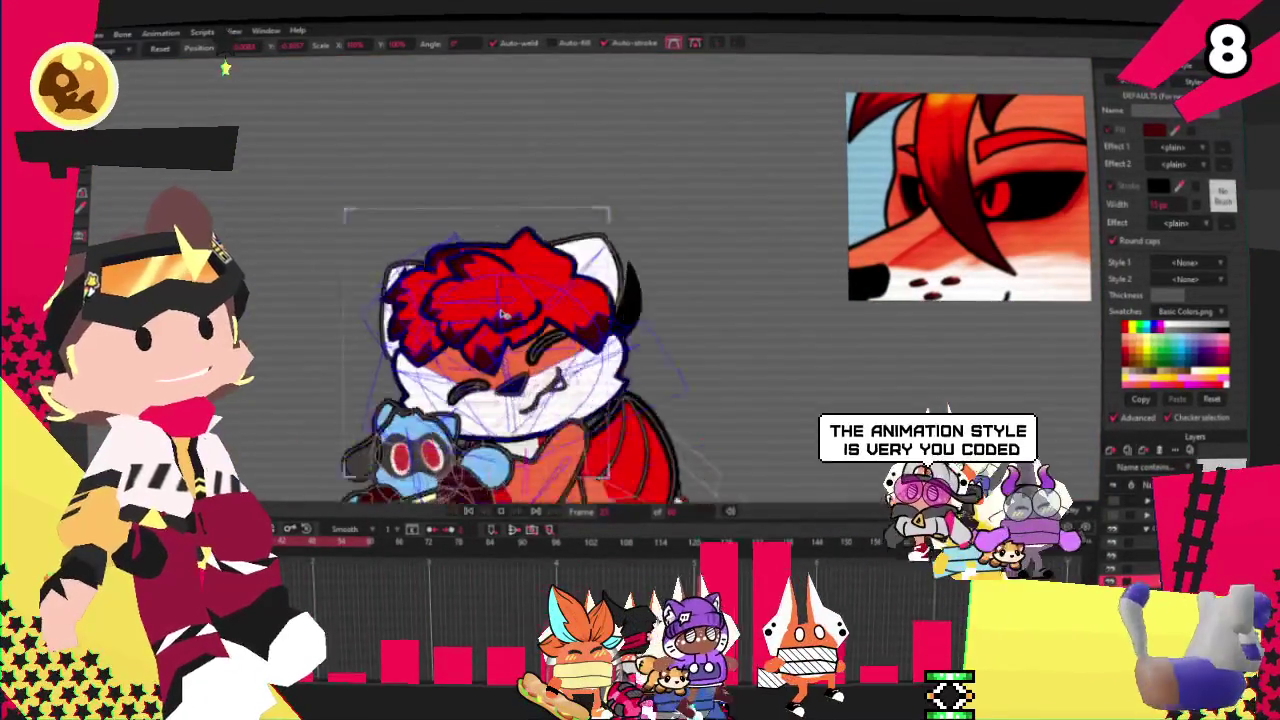
scroll(504, 314, "up", 2)
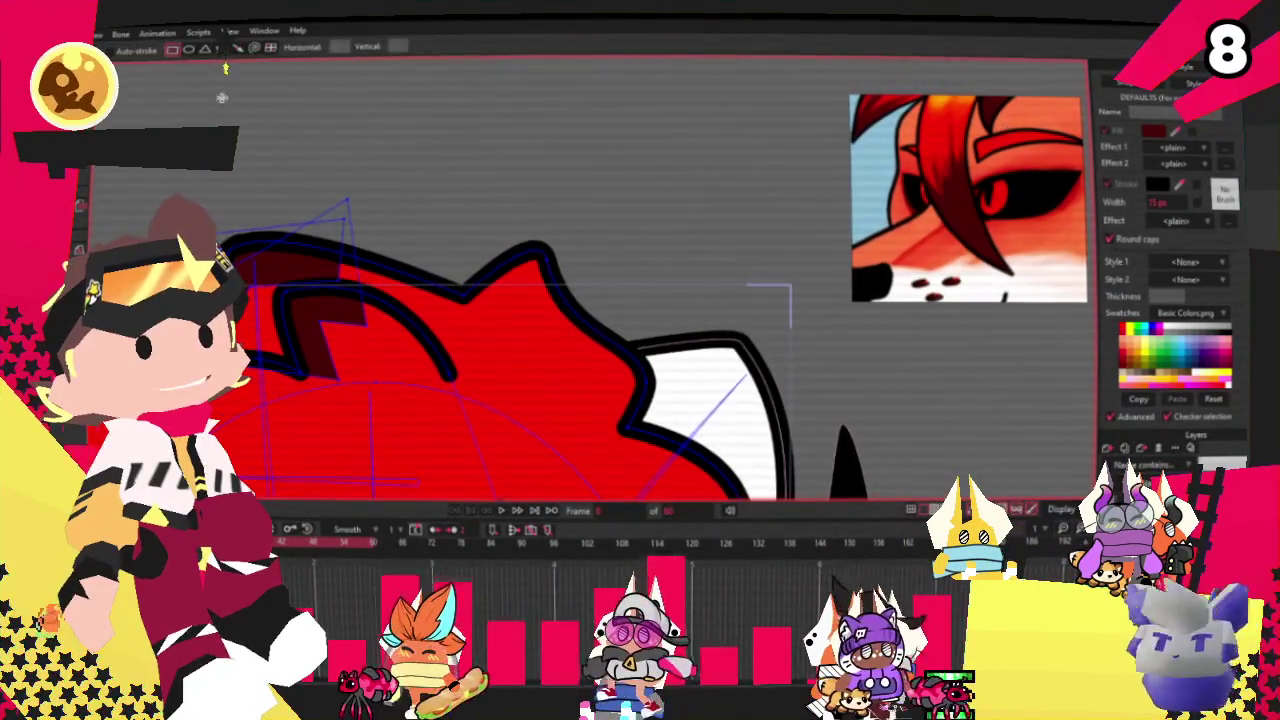
left_click_drag(465, 220, 562, 309)
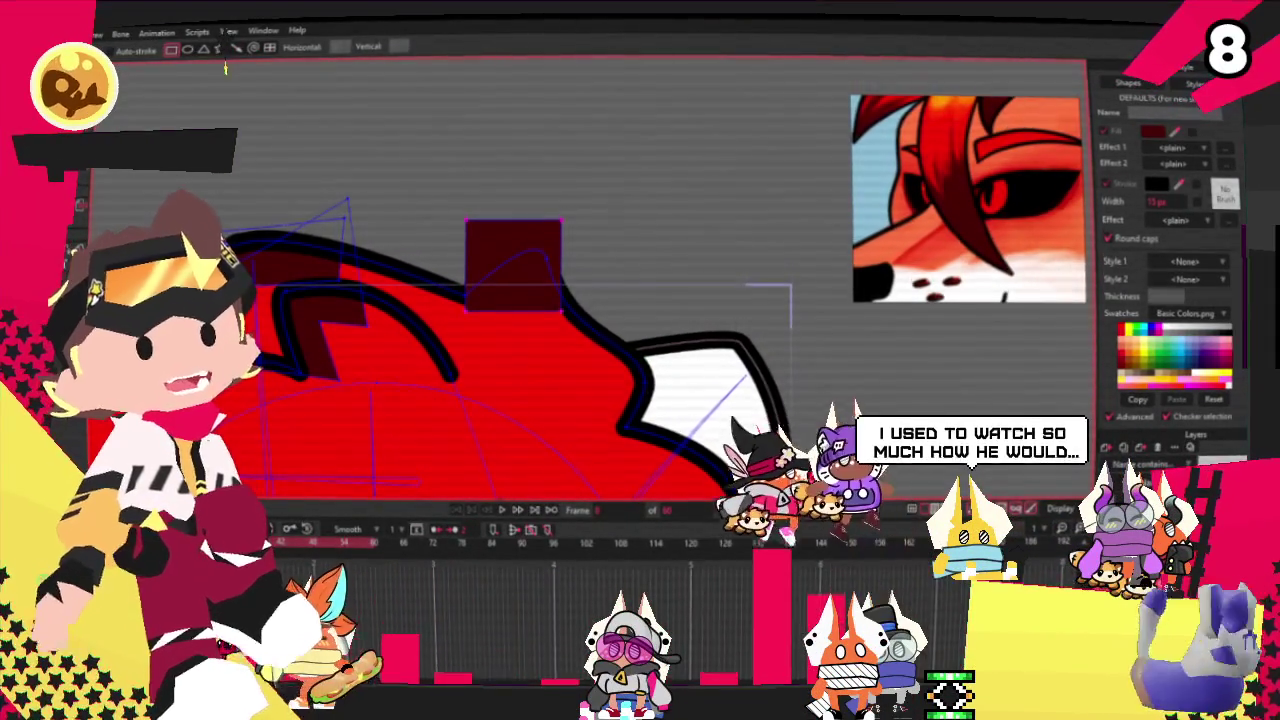
key("q")
left_click(514, 232)
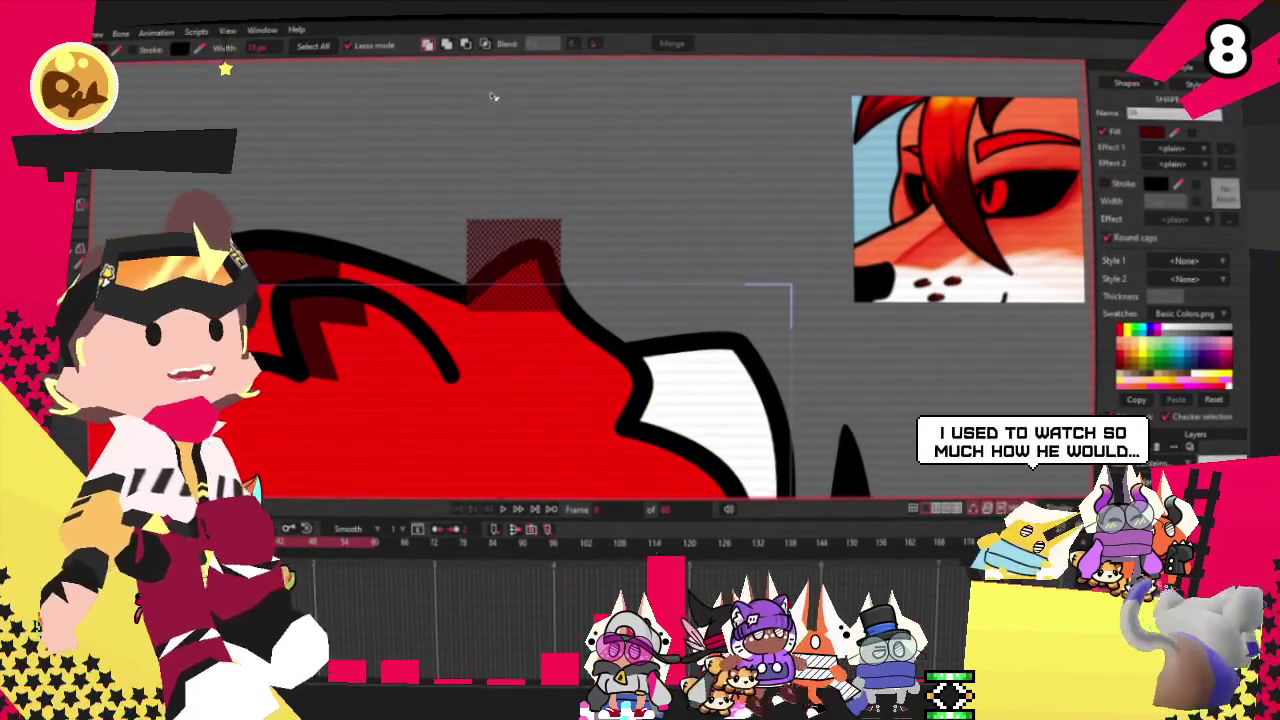
key("Delete")
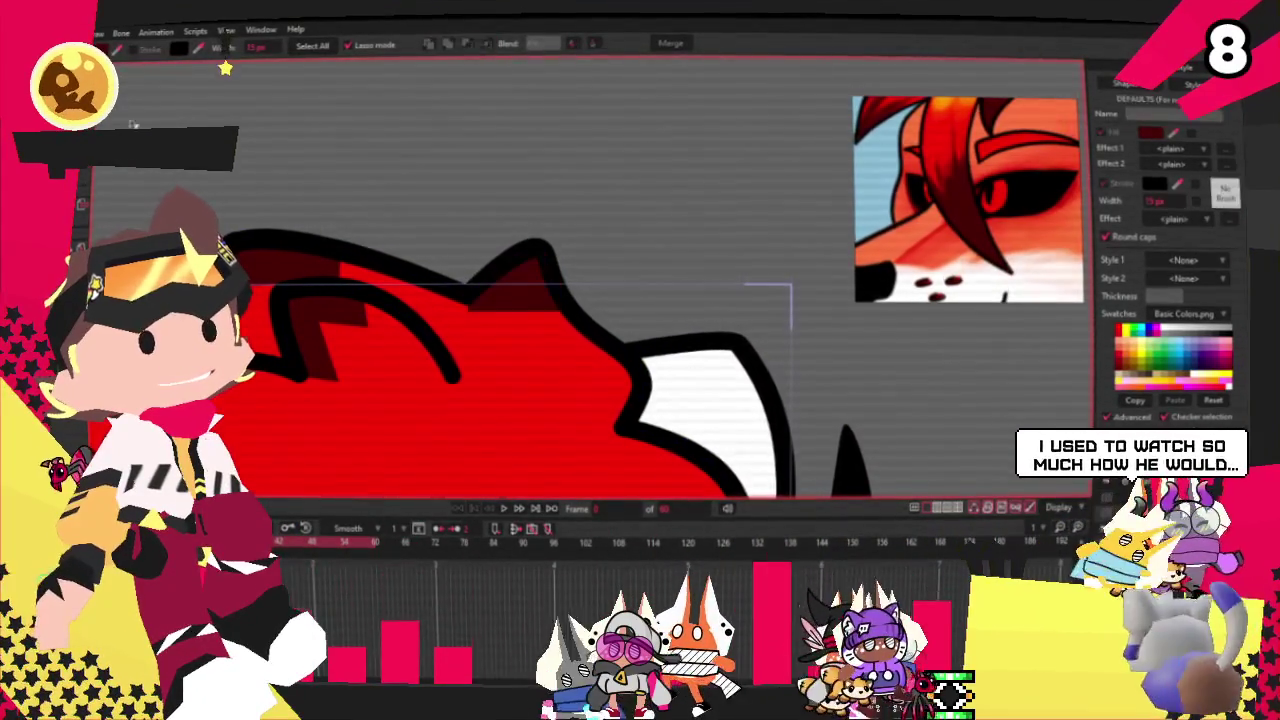
key("t")
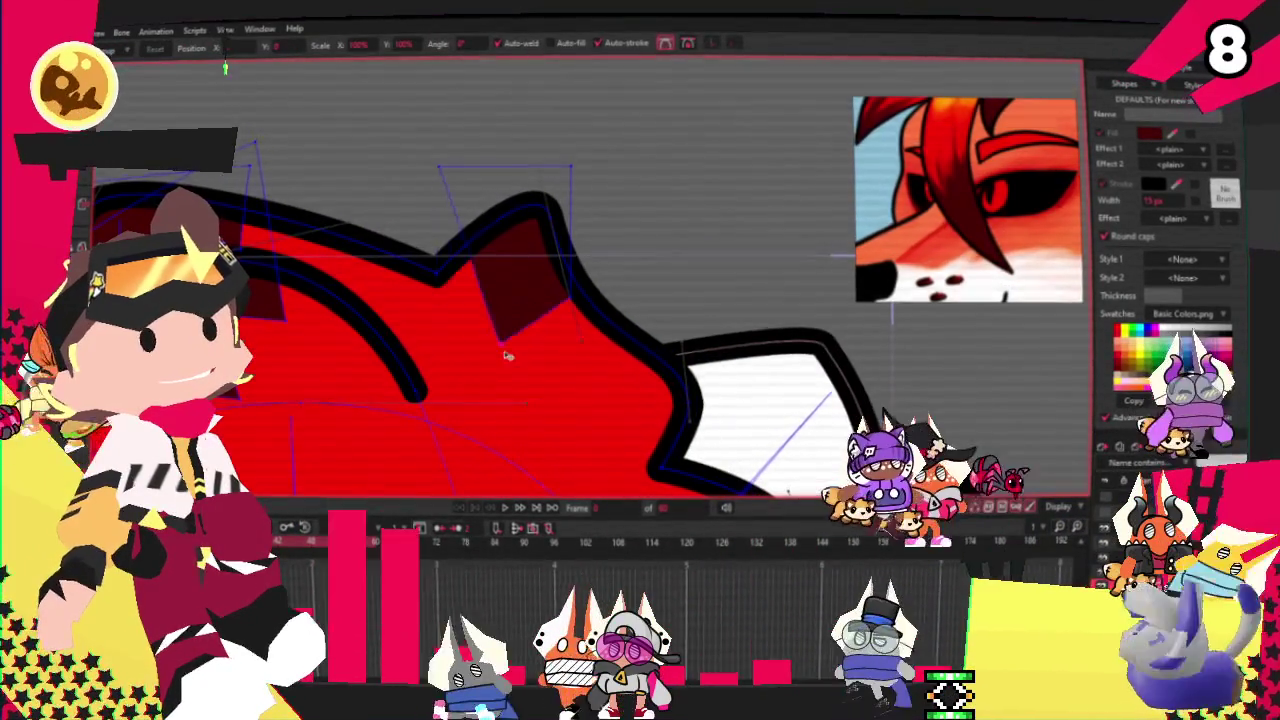
left_click_drag(440, 167, 405, 198)
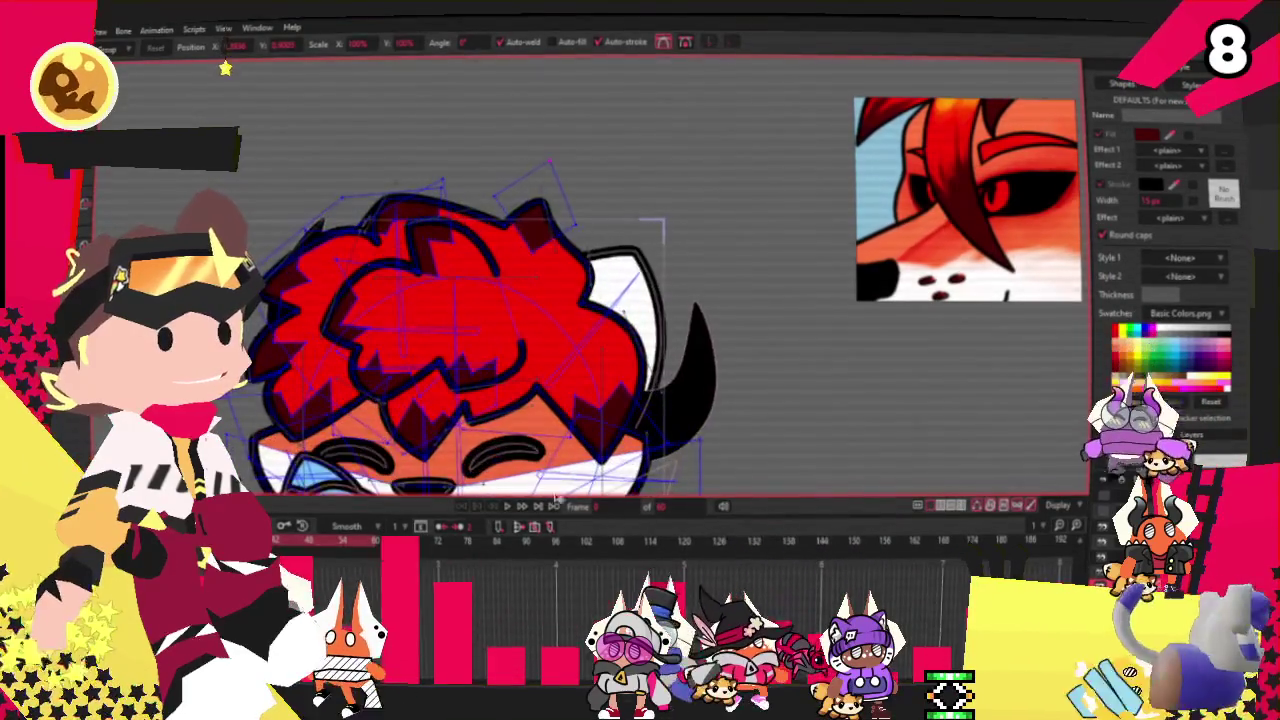
scroll(336, 159, "up", 3)
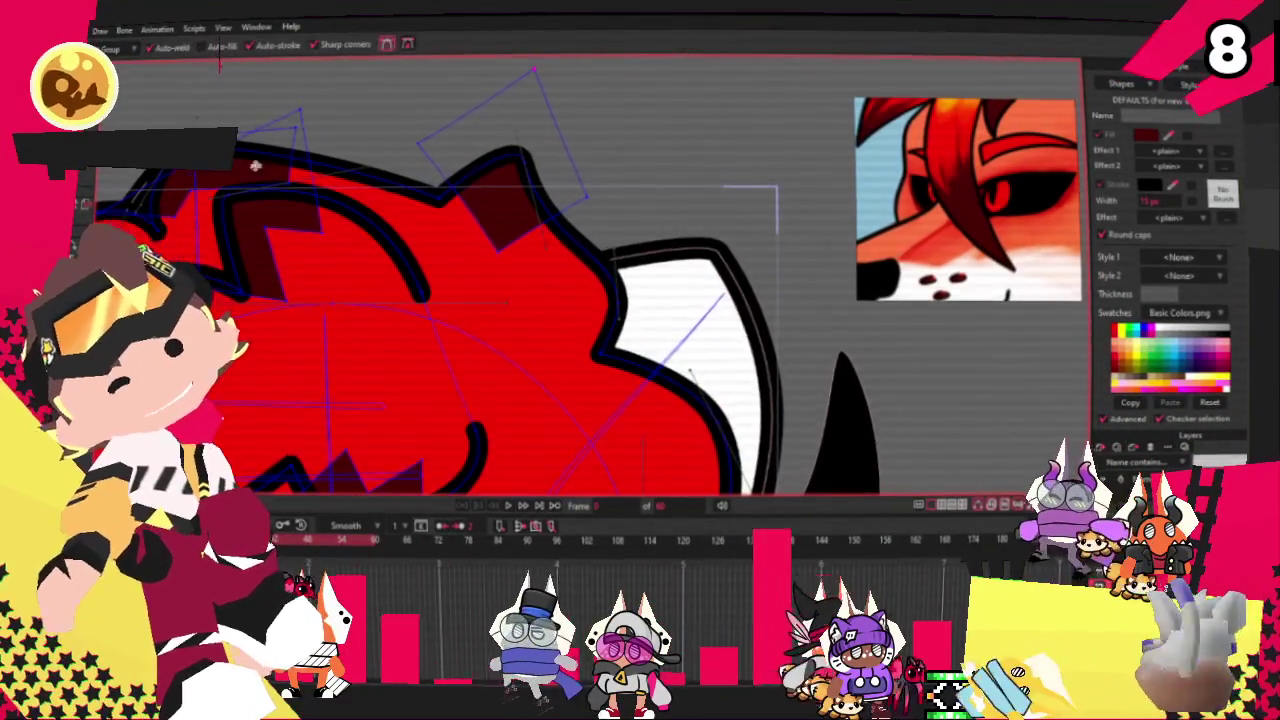
scroll(453, 143, "up", 2)
key("a")
key("t")
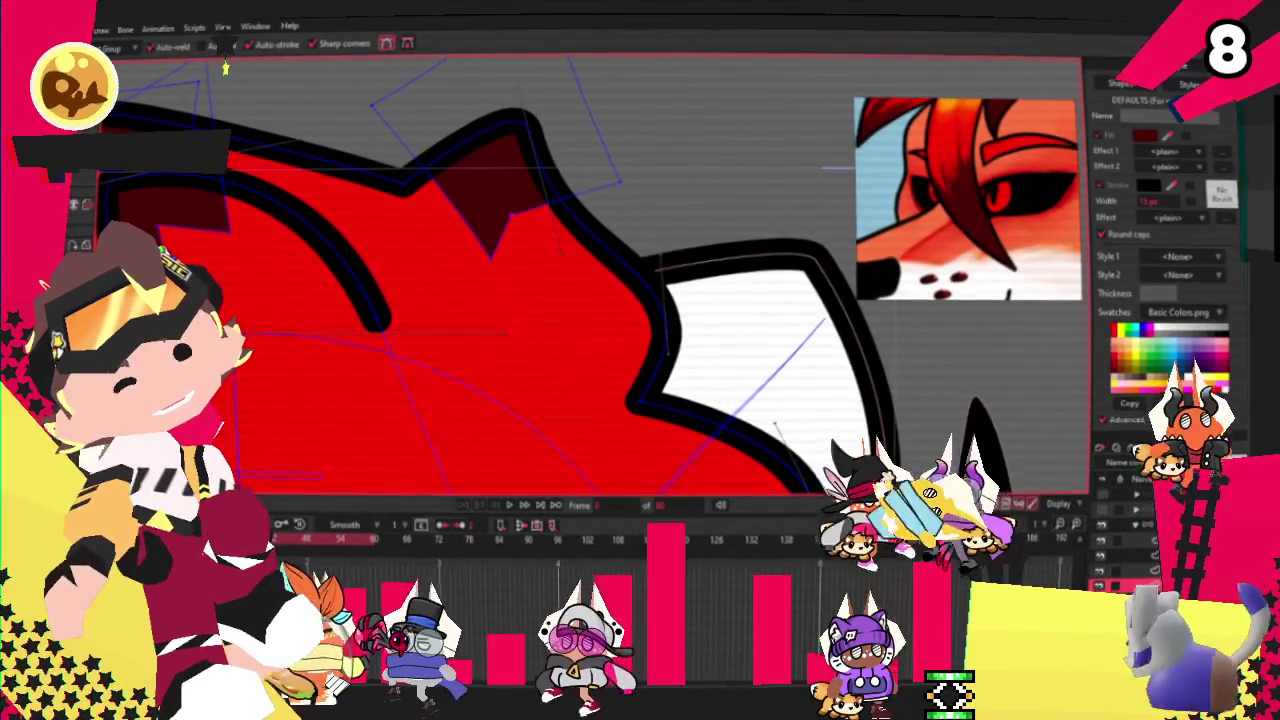
mouse_move(490, 254)
left_mouse_down()
mouse_move(456, 250)
mouse_move(486, 200)
left_mouse_up()
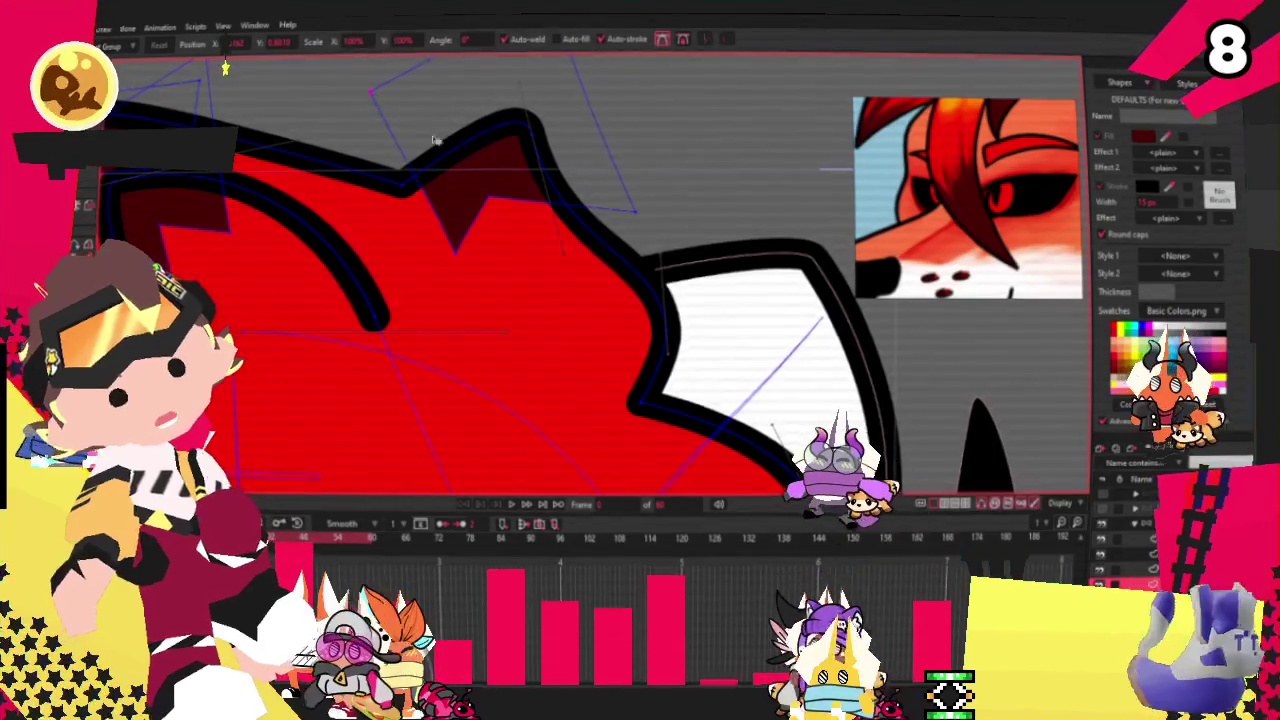
scroll(498, 114, "down", 2)
scroll(540, 120, "down", 2)
scroll(530, 250, "up", 2)
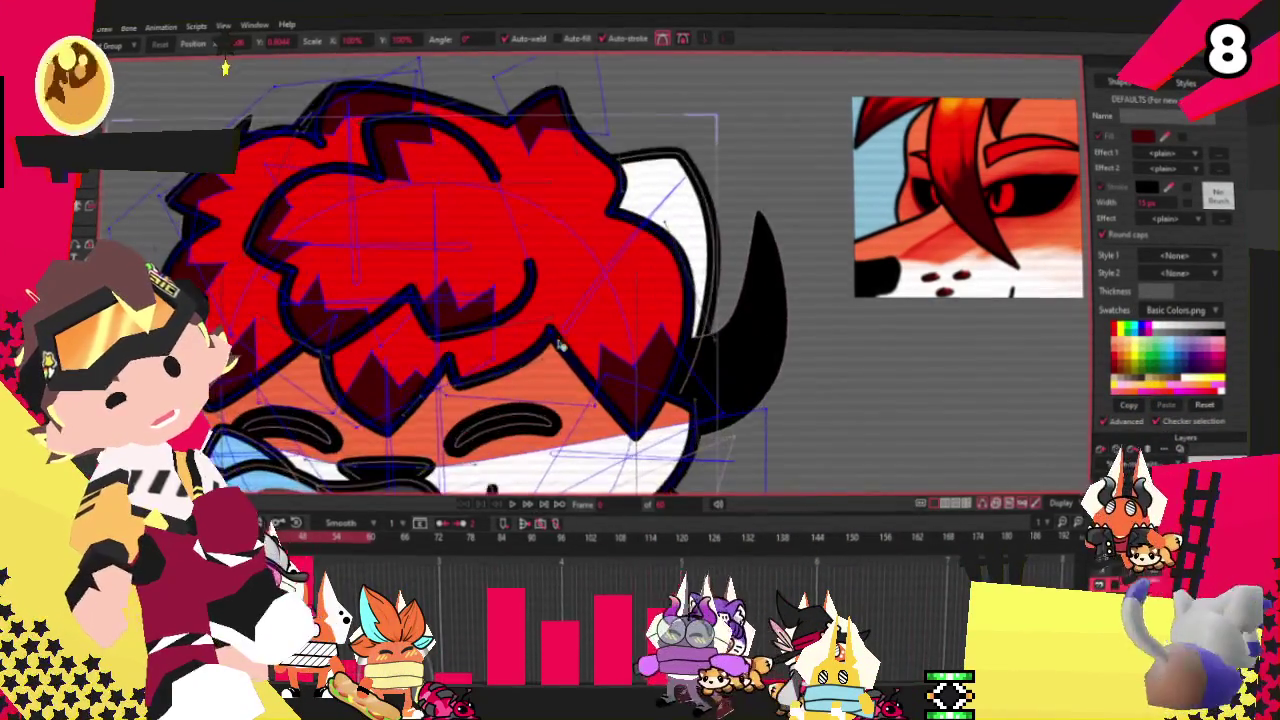
scroll(520, 350, "down", 2)
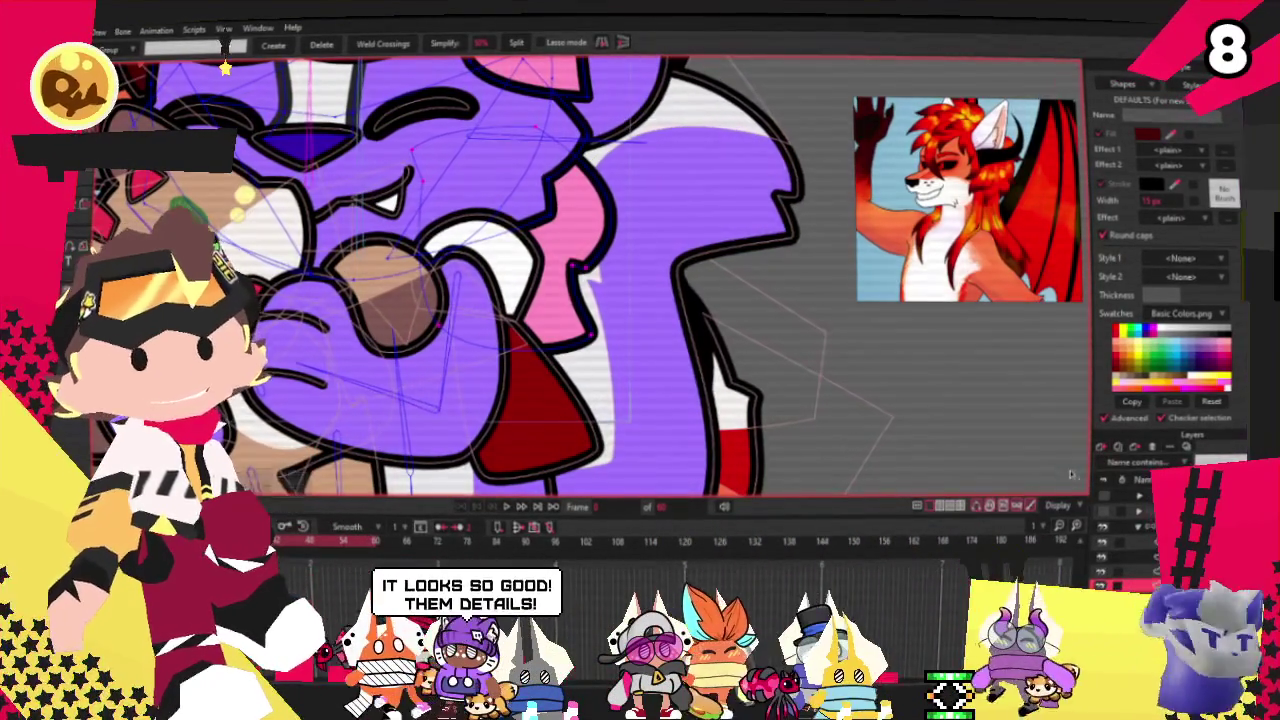
Step: Switch from the bone rig to the fox artwork layer, ready to edit its points
left_click(1100, 537)
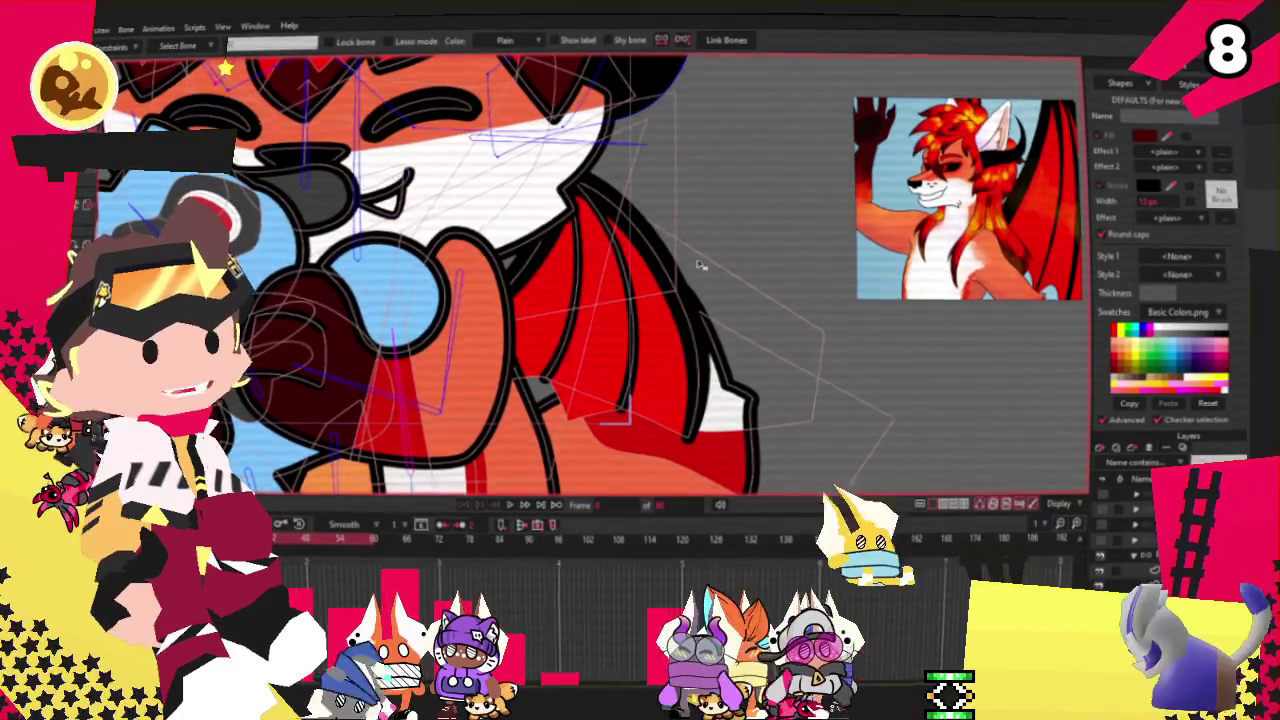
key("t")
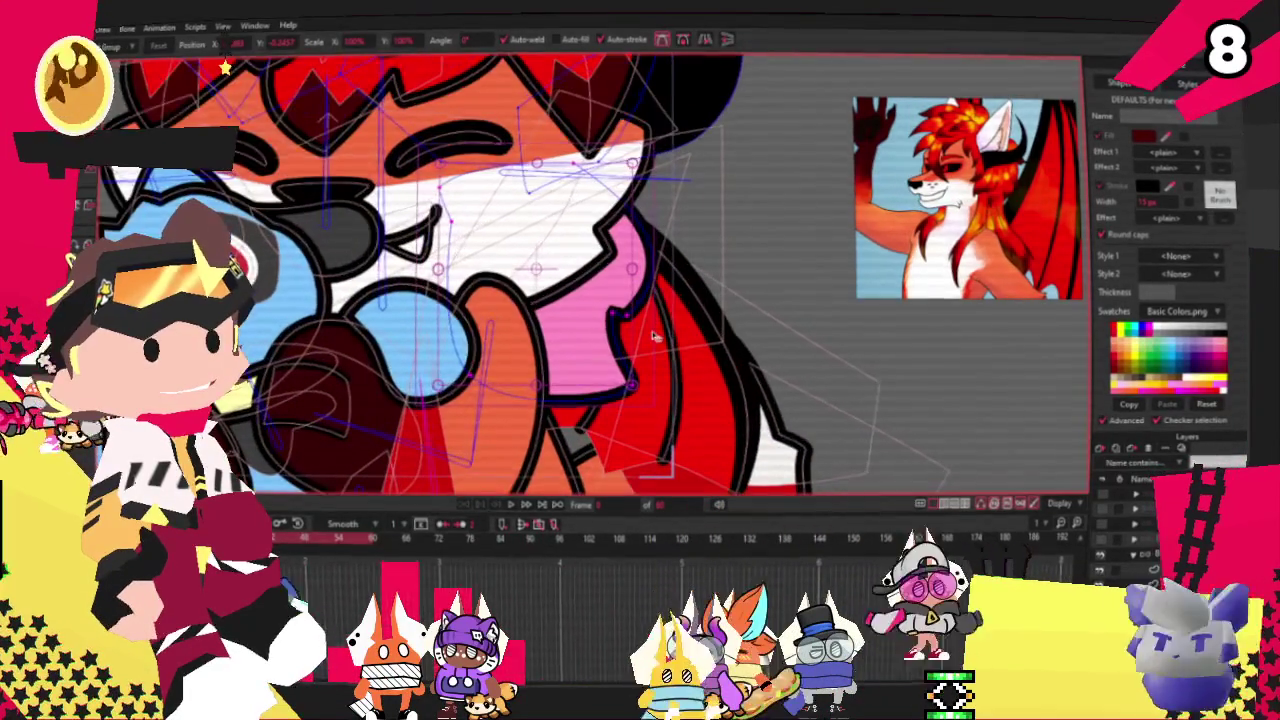
key("u")
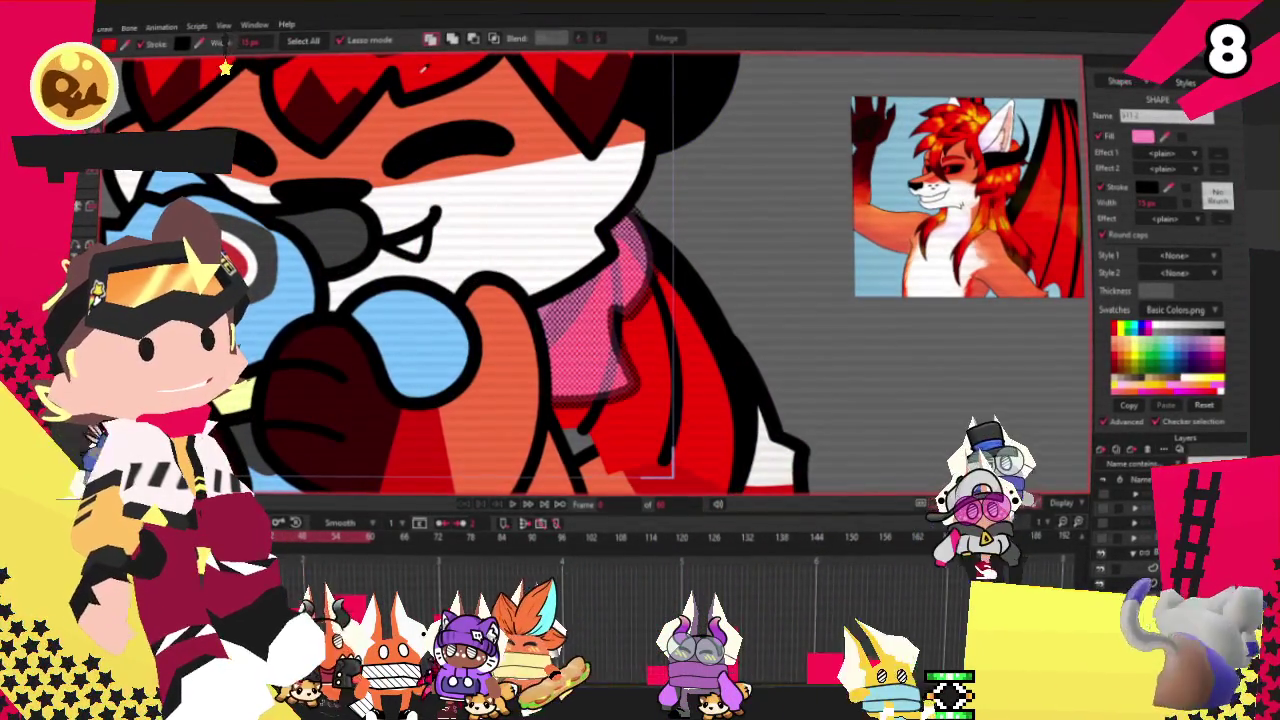
key("t")
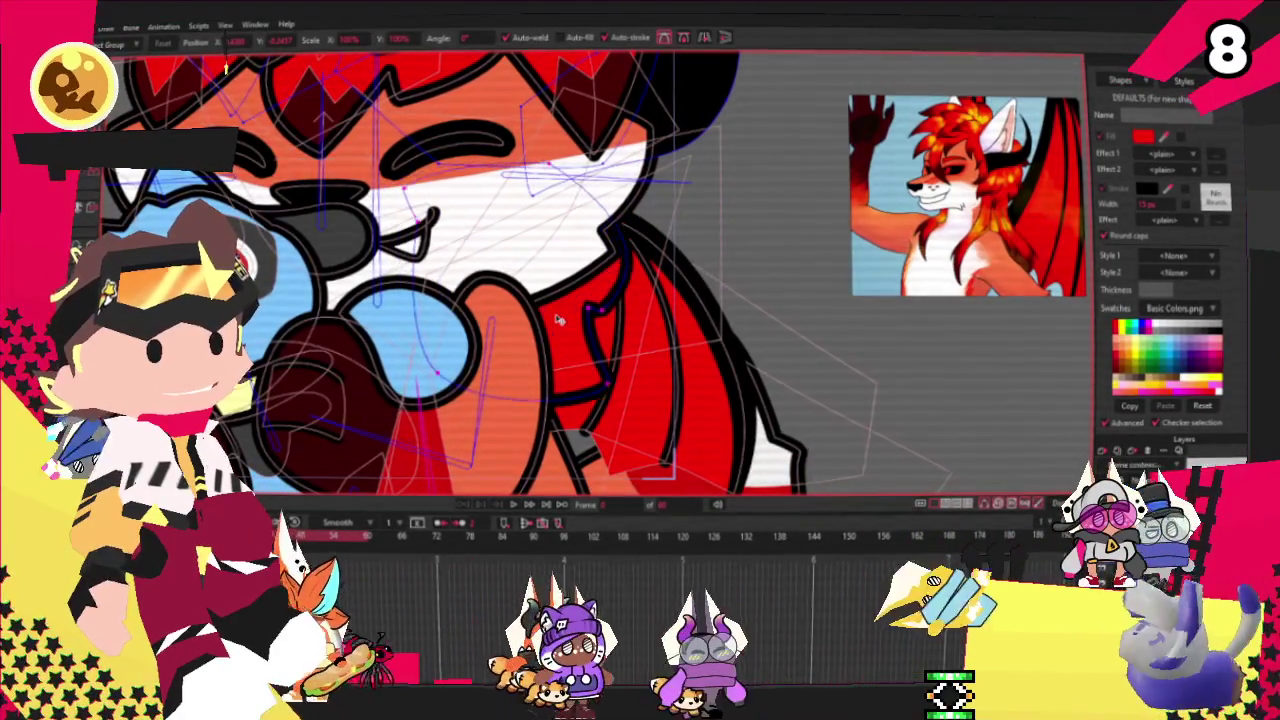
Step: Select all points on the fox layer and play the animation preview
key("ctrl+a")
left_click(519, 508)
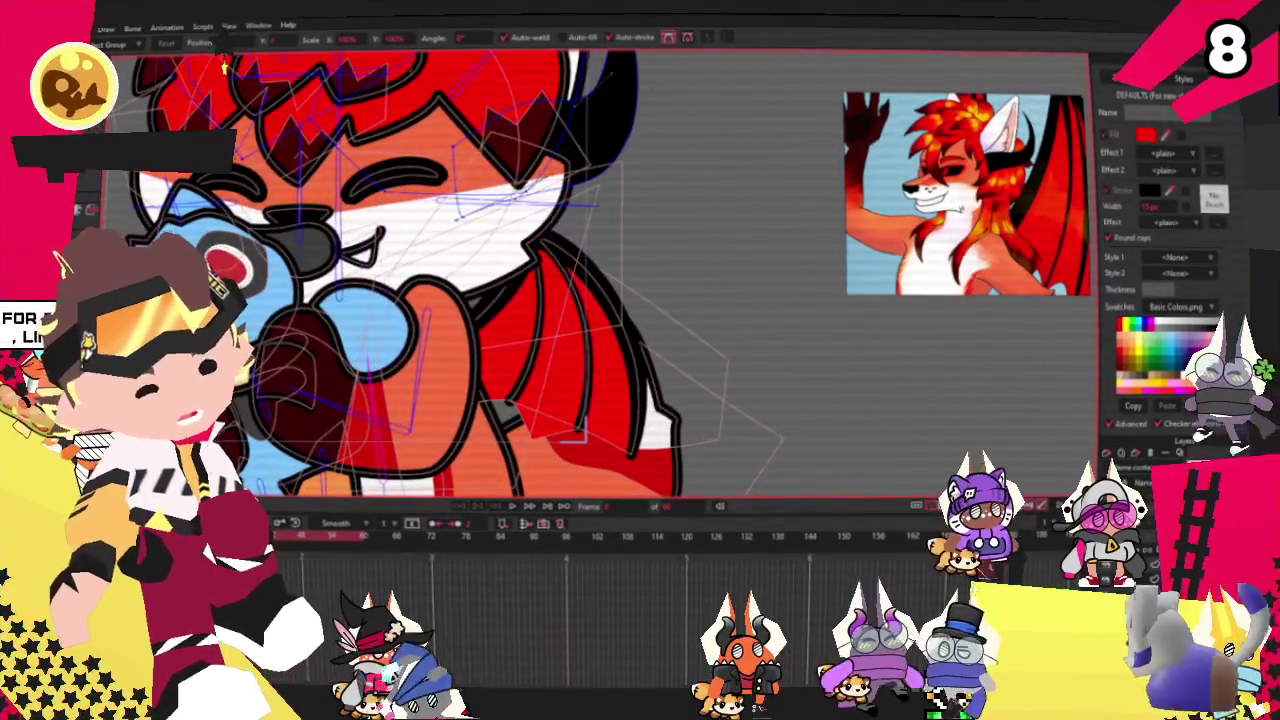
key("g")
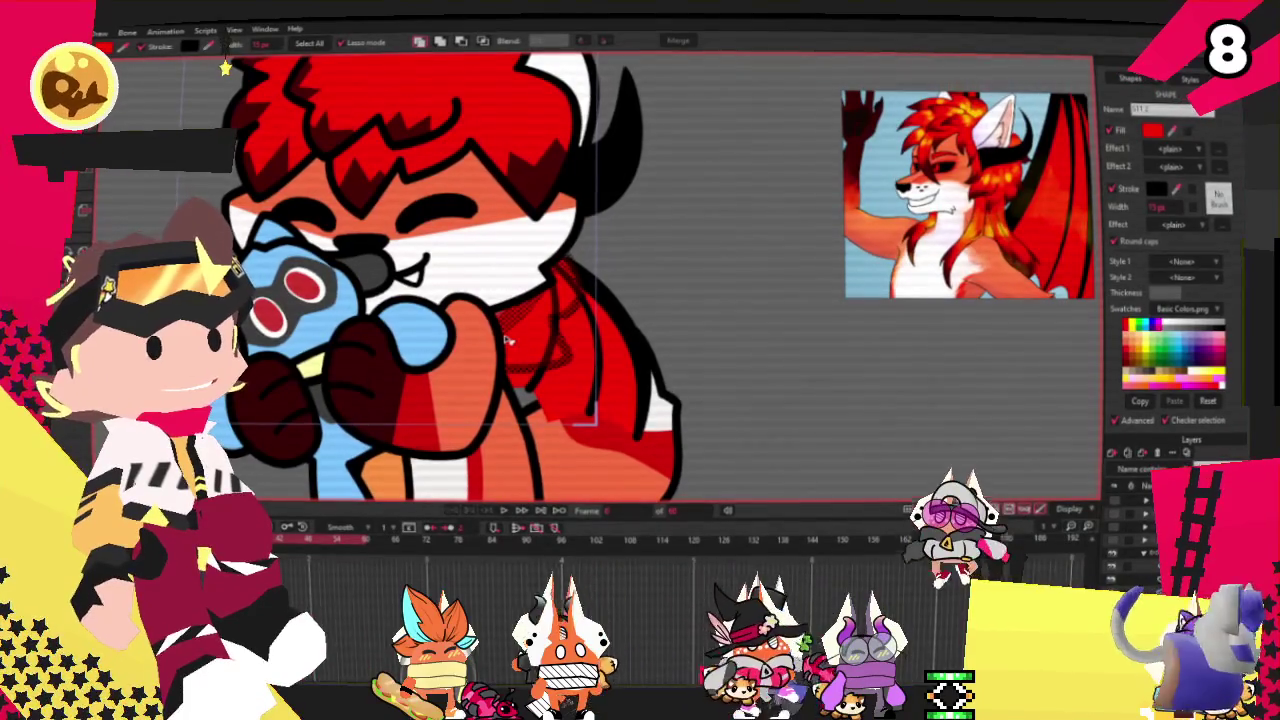
left_click(542, 346)
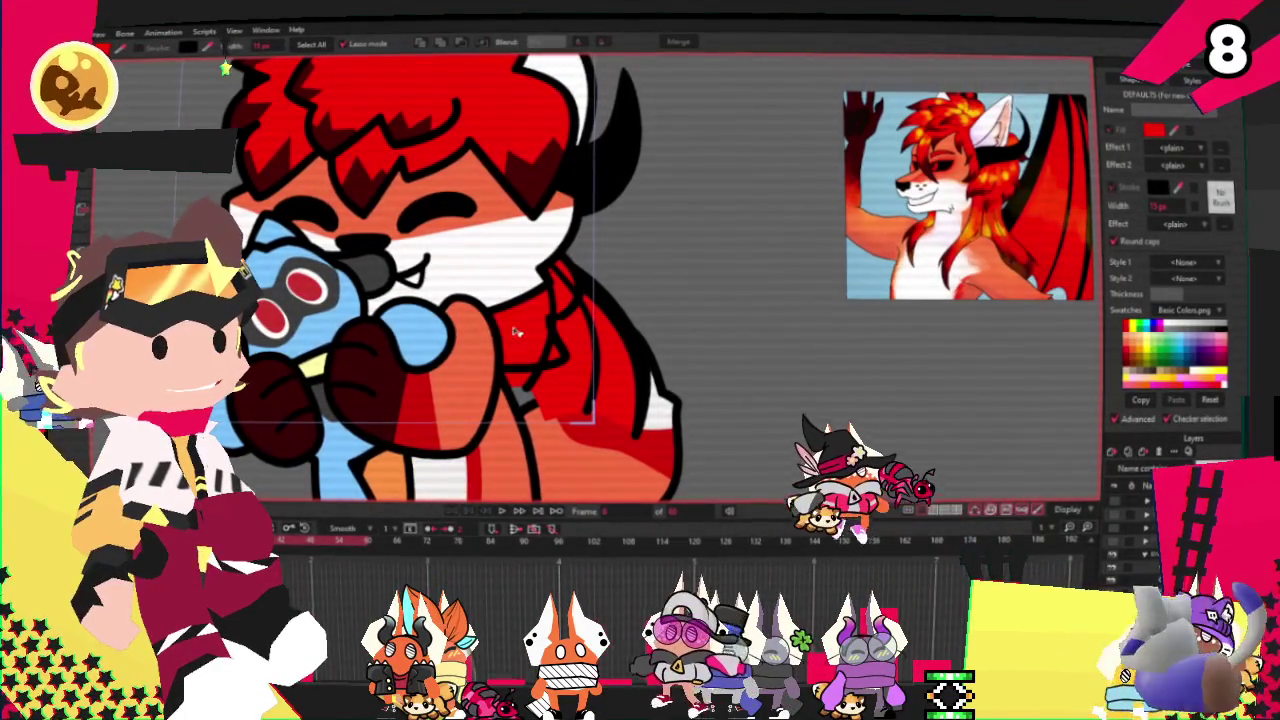
left_click(519, 332)
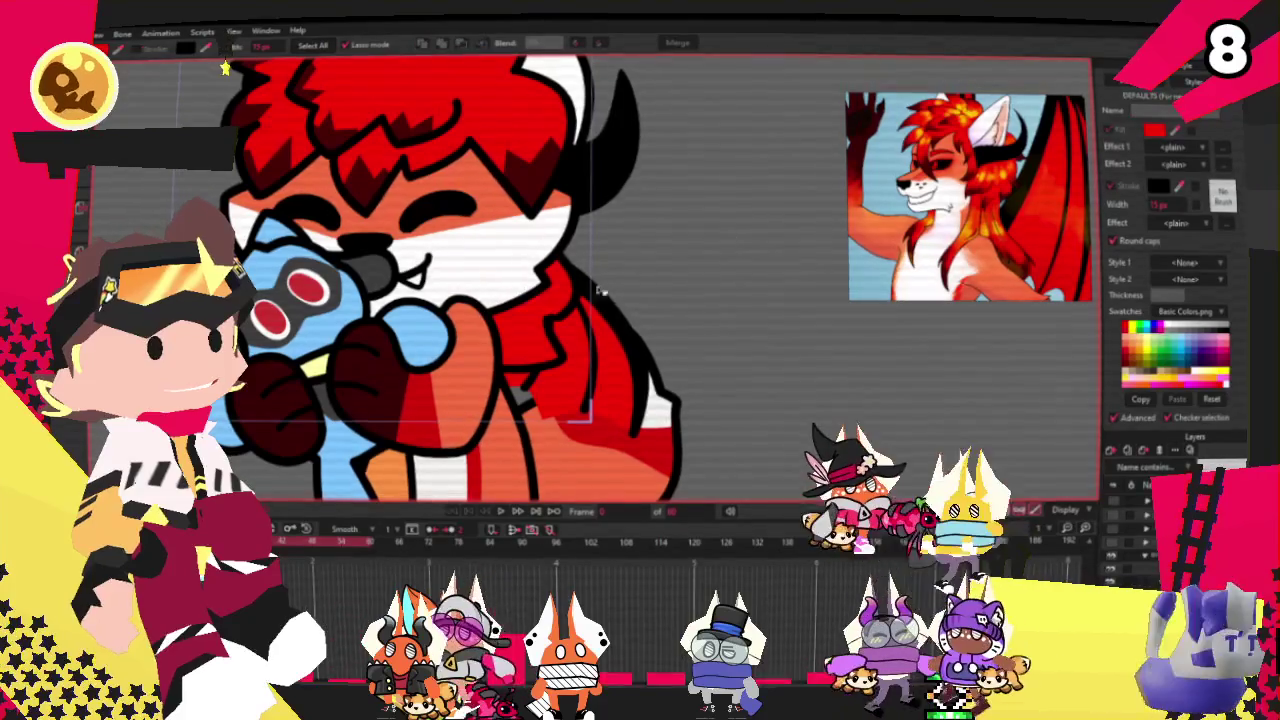
left_click(621, 331)
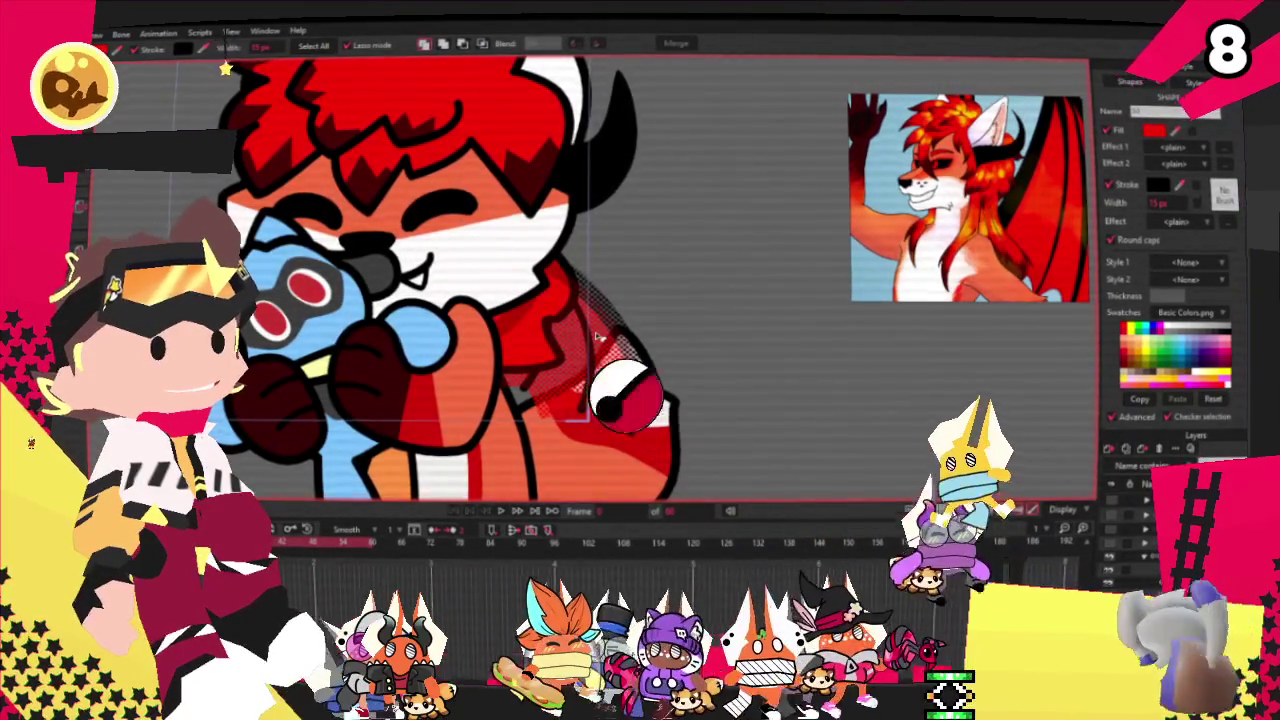
left_click(589, 340)
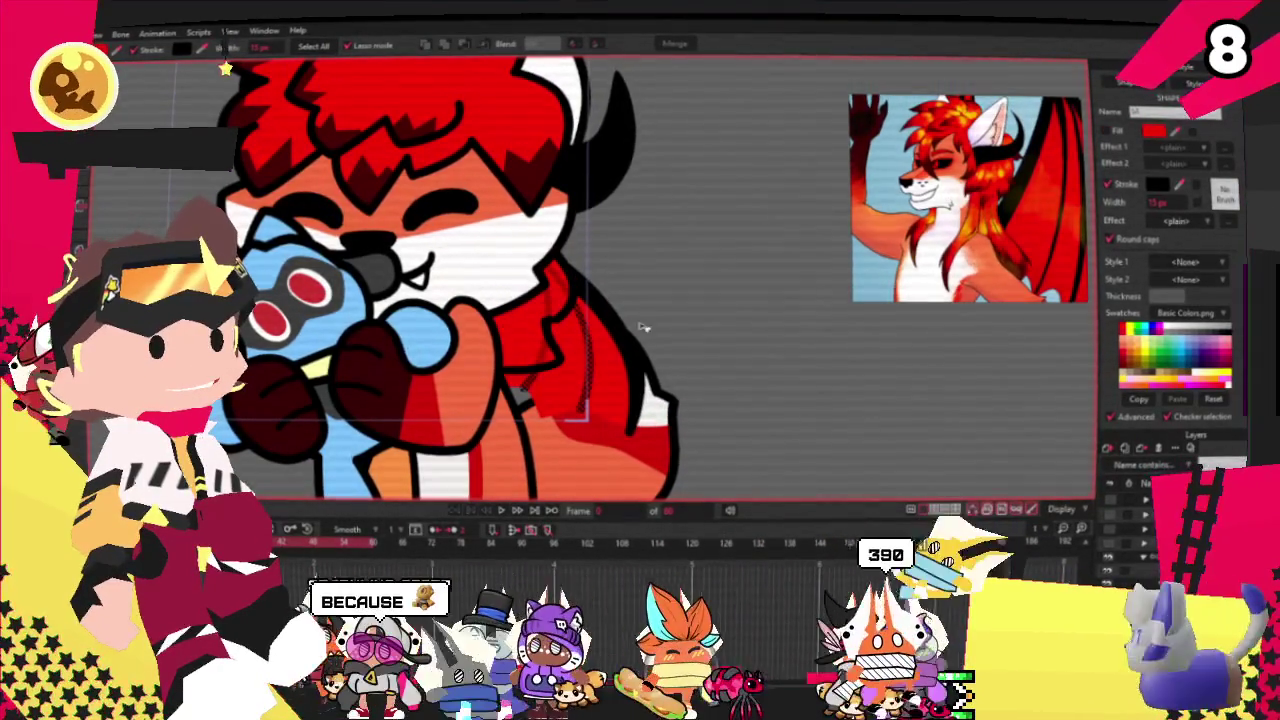
left_click(710, 309)
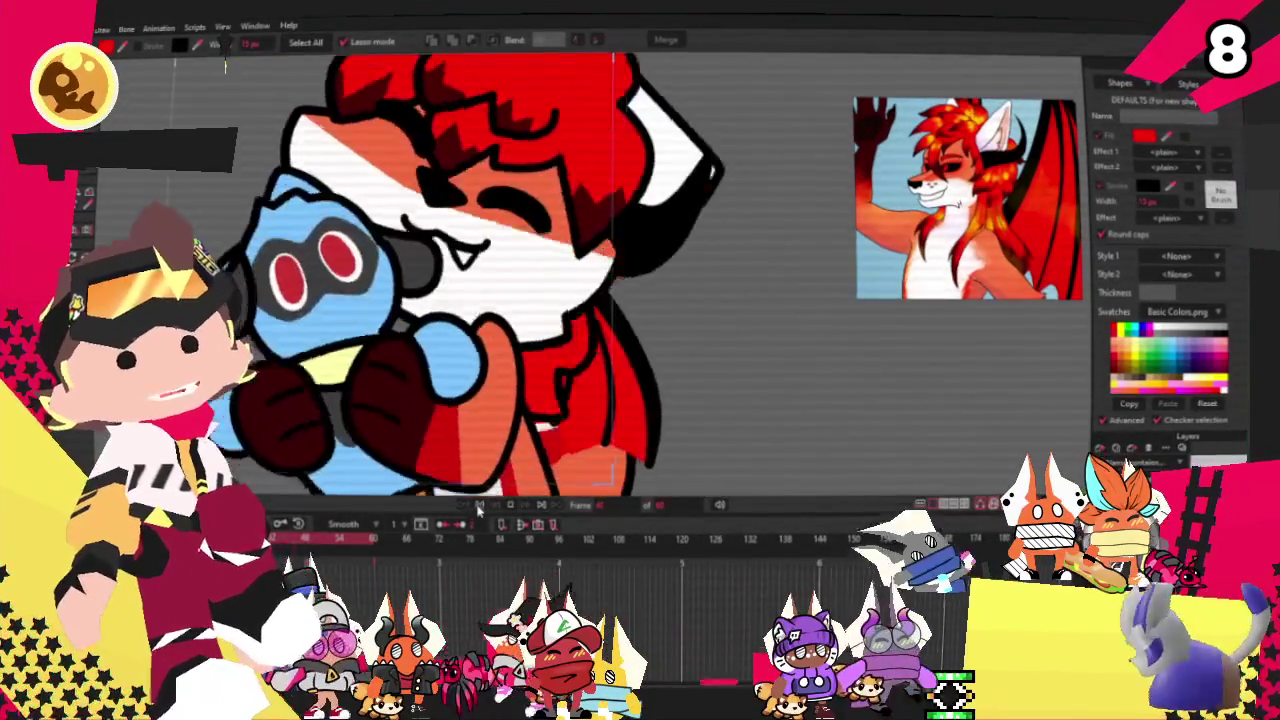
Step: Stop playback and lasso a dark-red shading shape onto the fox's red chest
key("space")
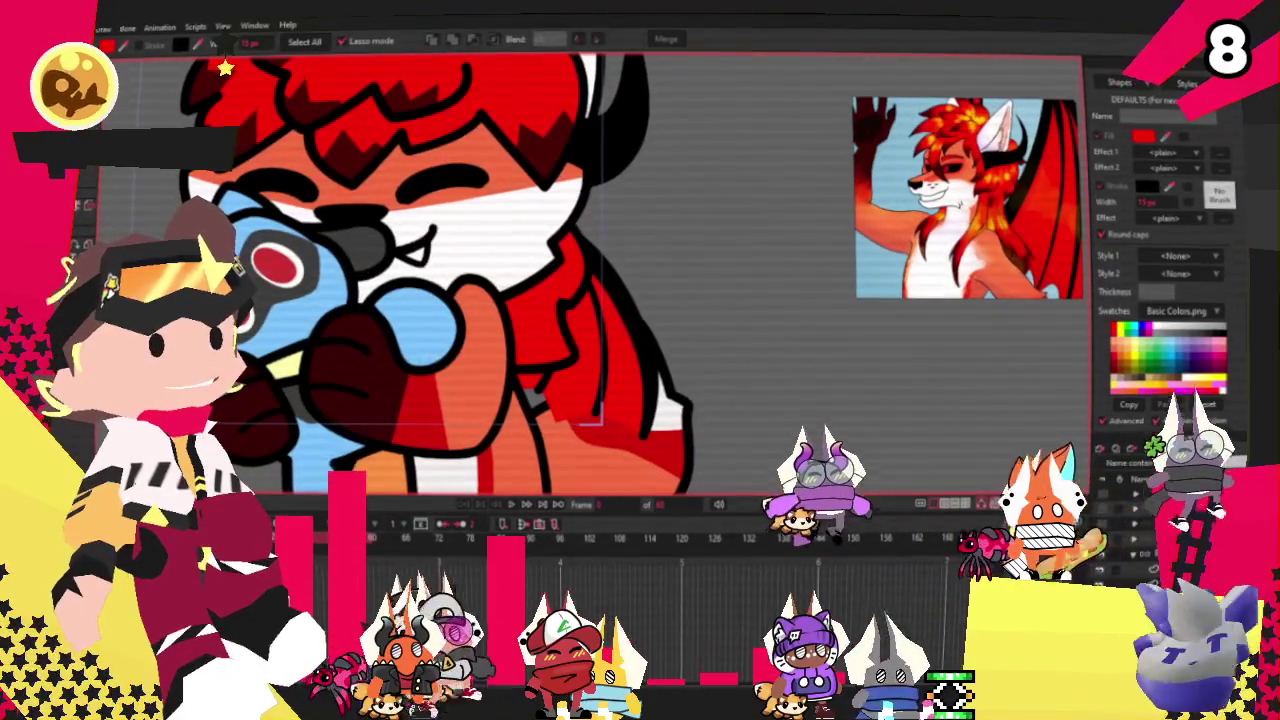
scroll(494, 340, "up", 2)
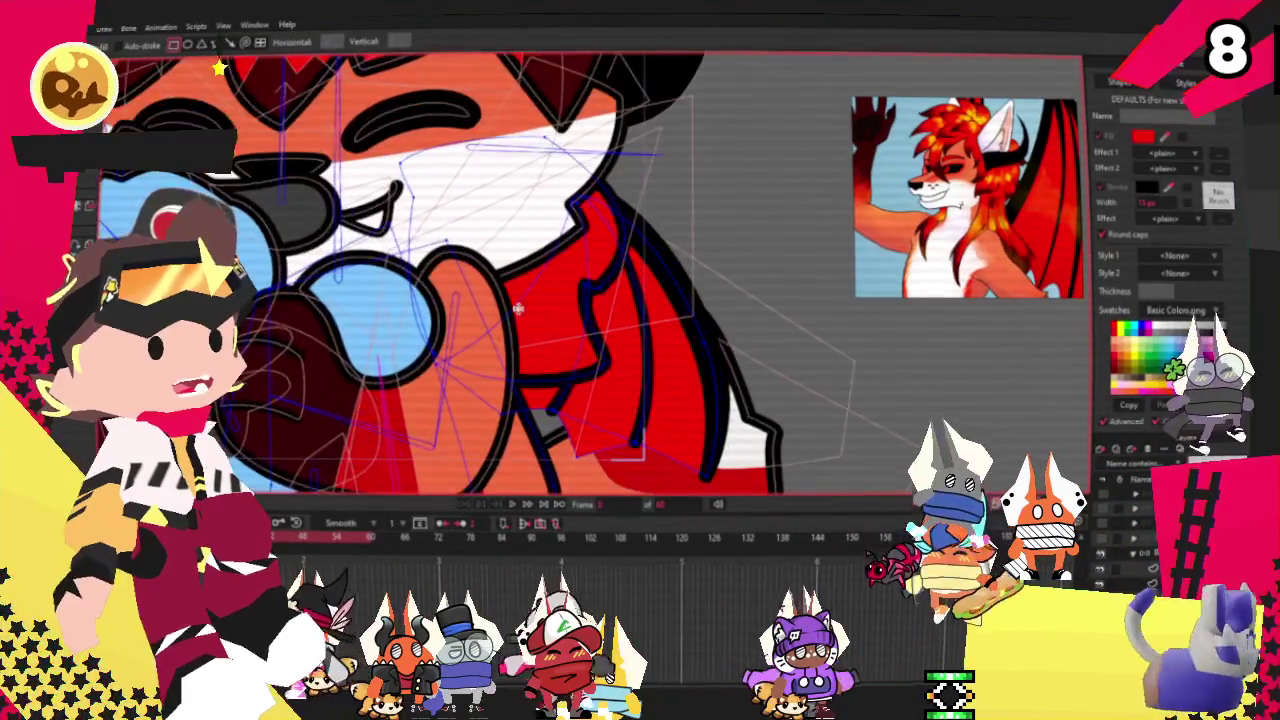
key("space")
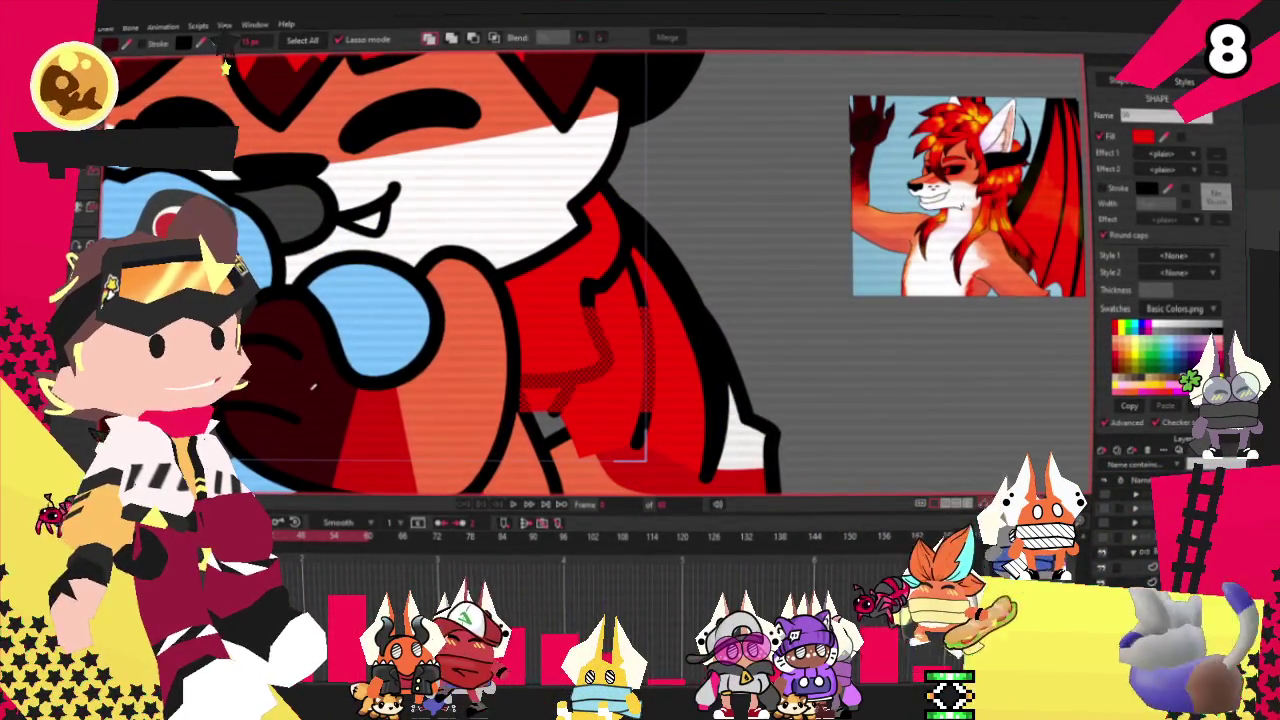
left_click(517, 77)
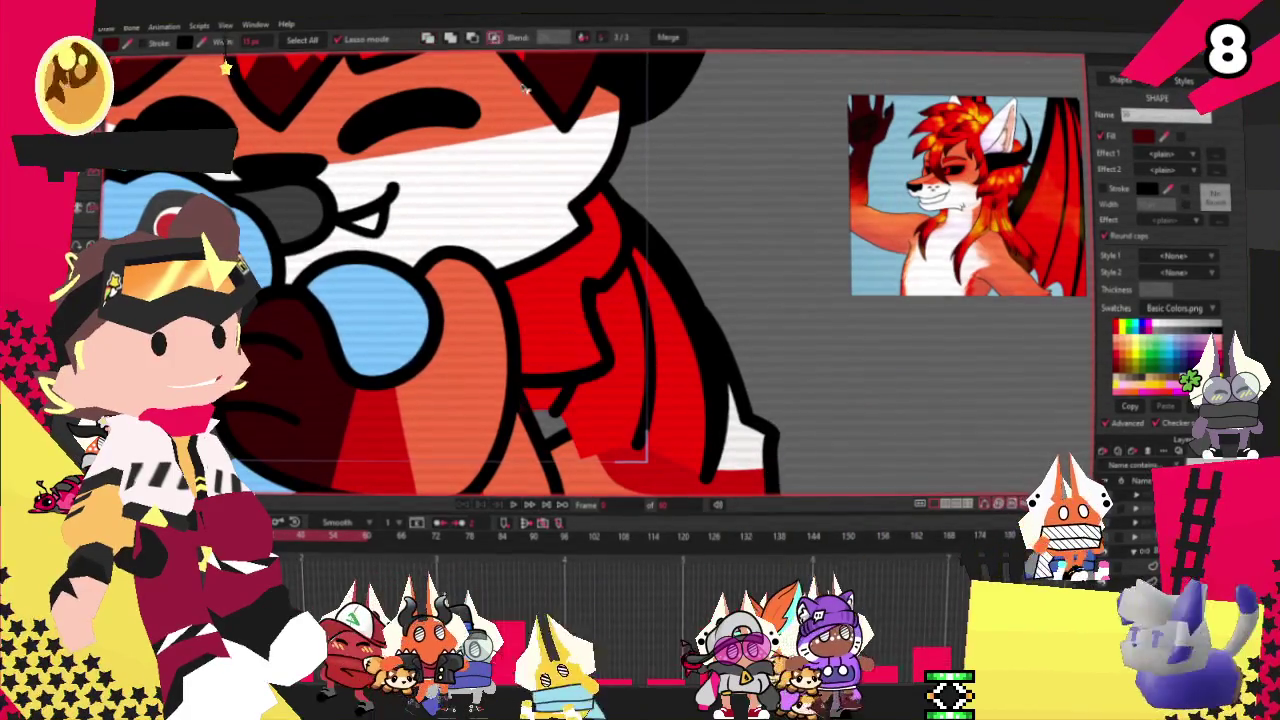
key("space")
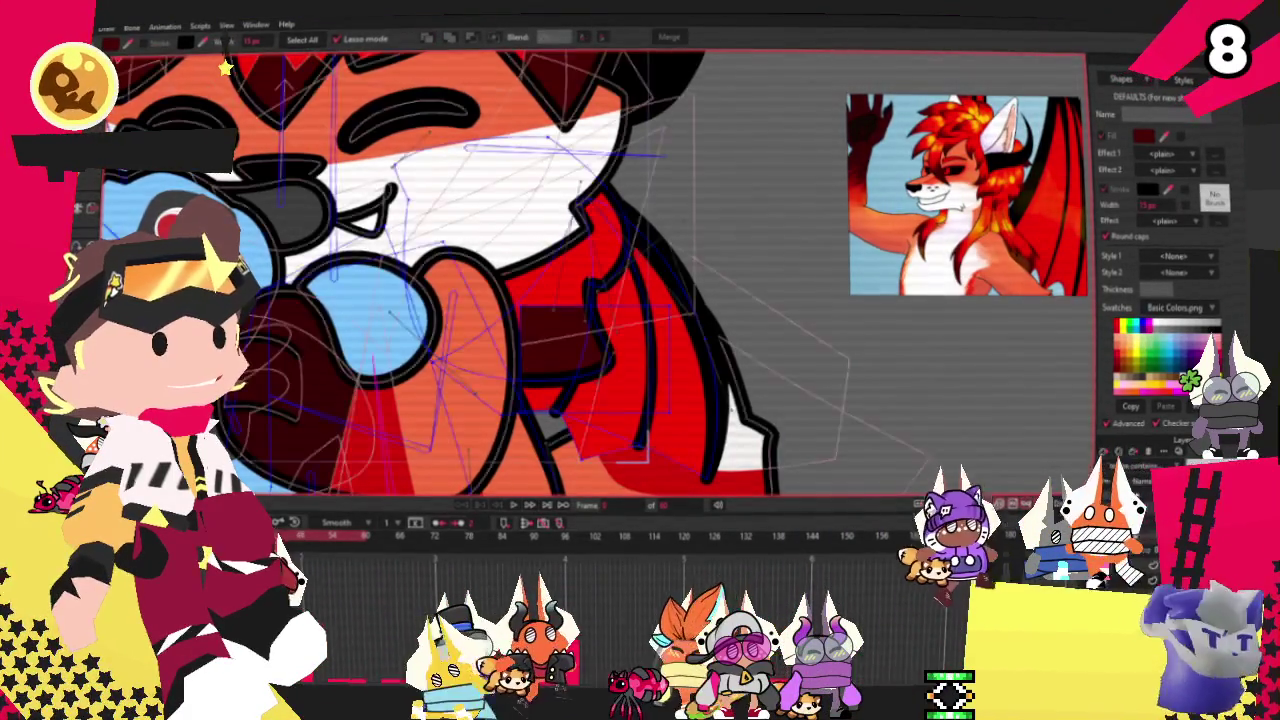
key("a")
scroll(528, 311, "up", 3)
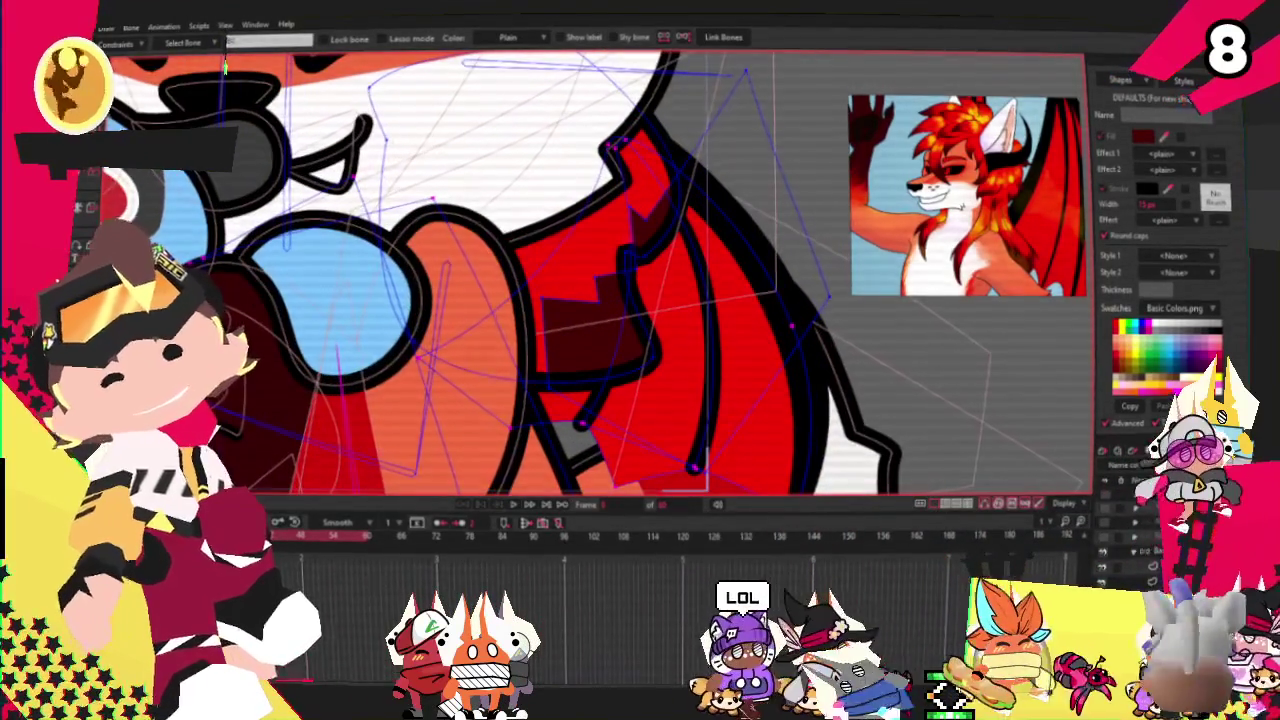
Step: Cycle through Select Points, Bind Points and Transform Points, then preview the animation
key("g")
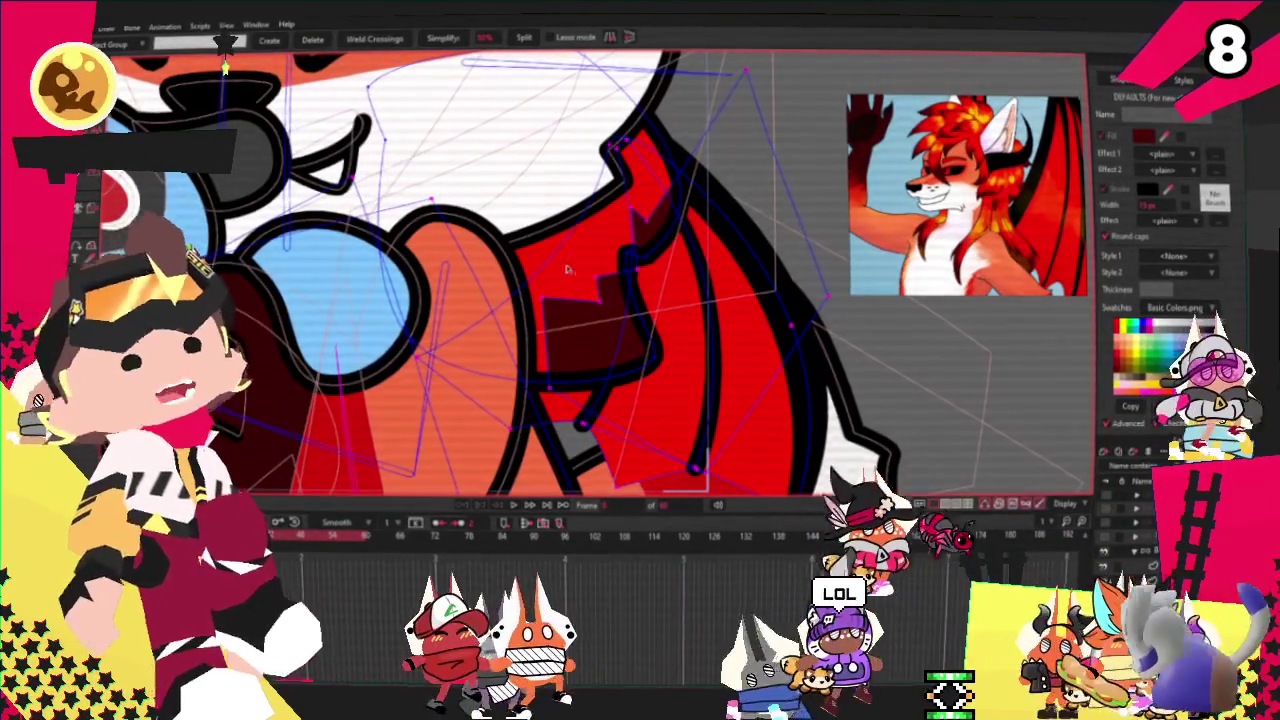
key("i")
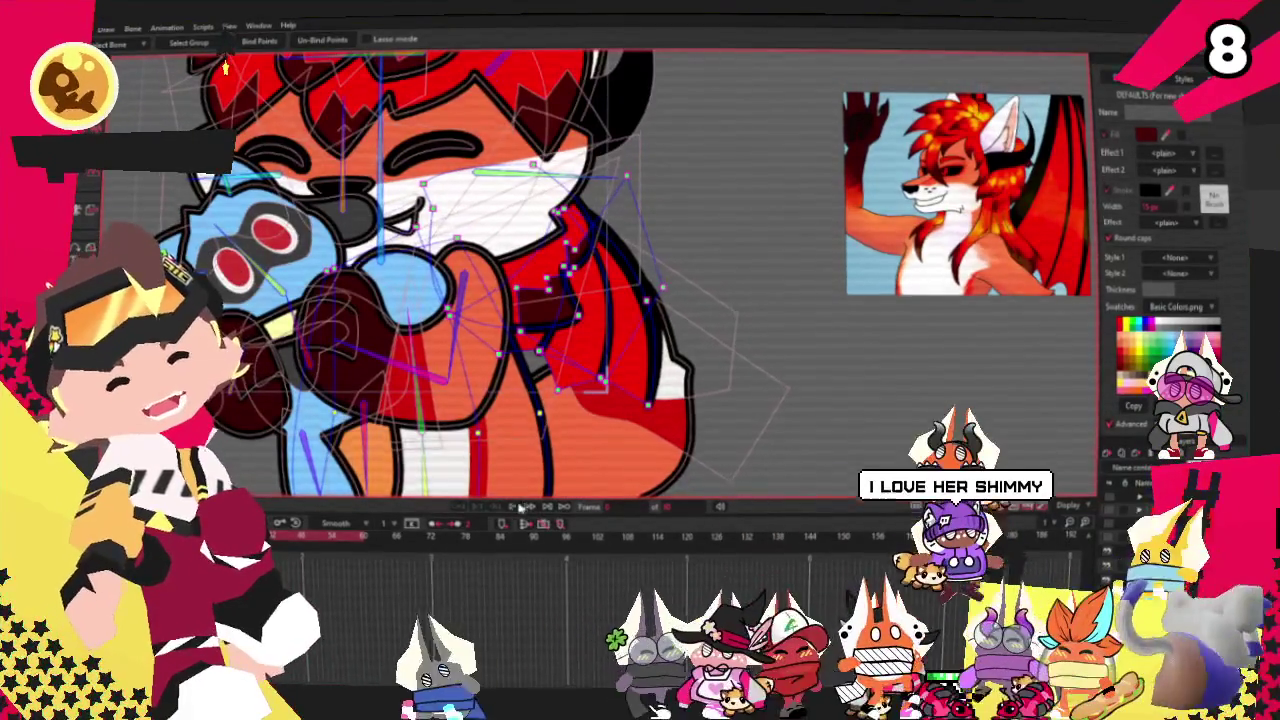
key("g")
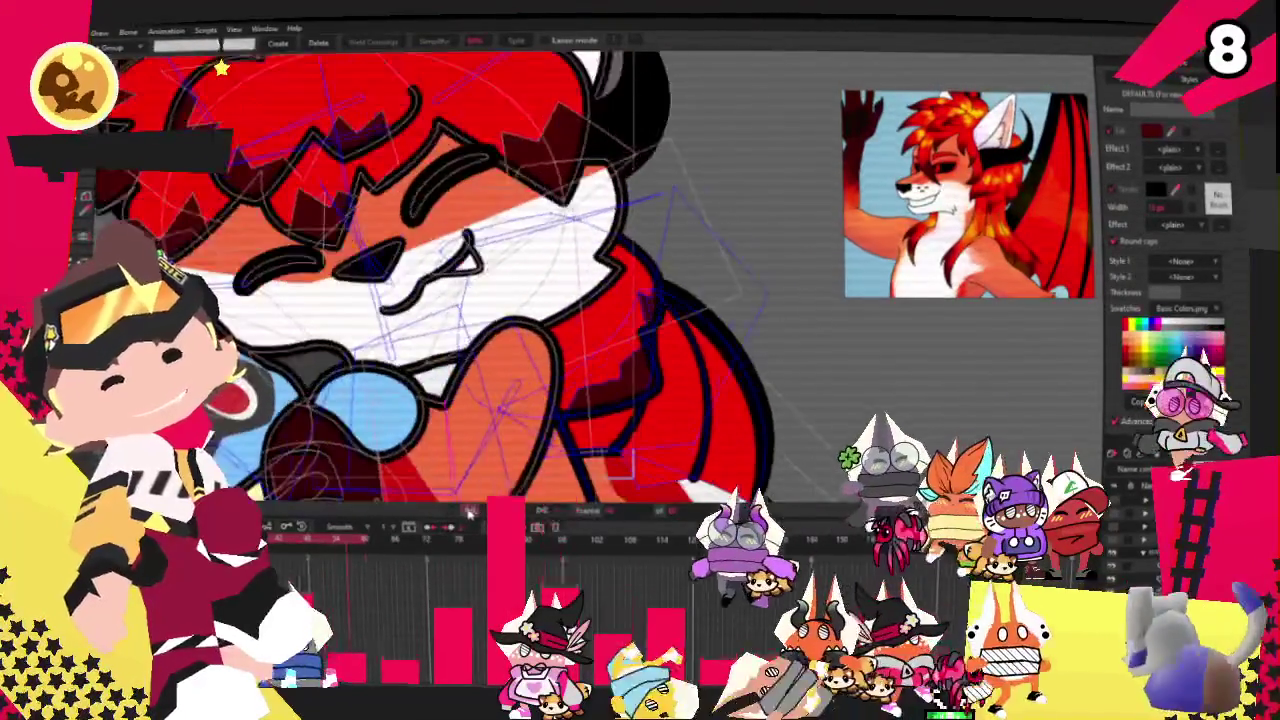
key("t")
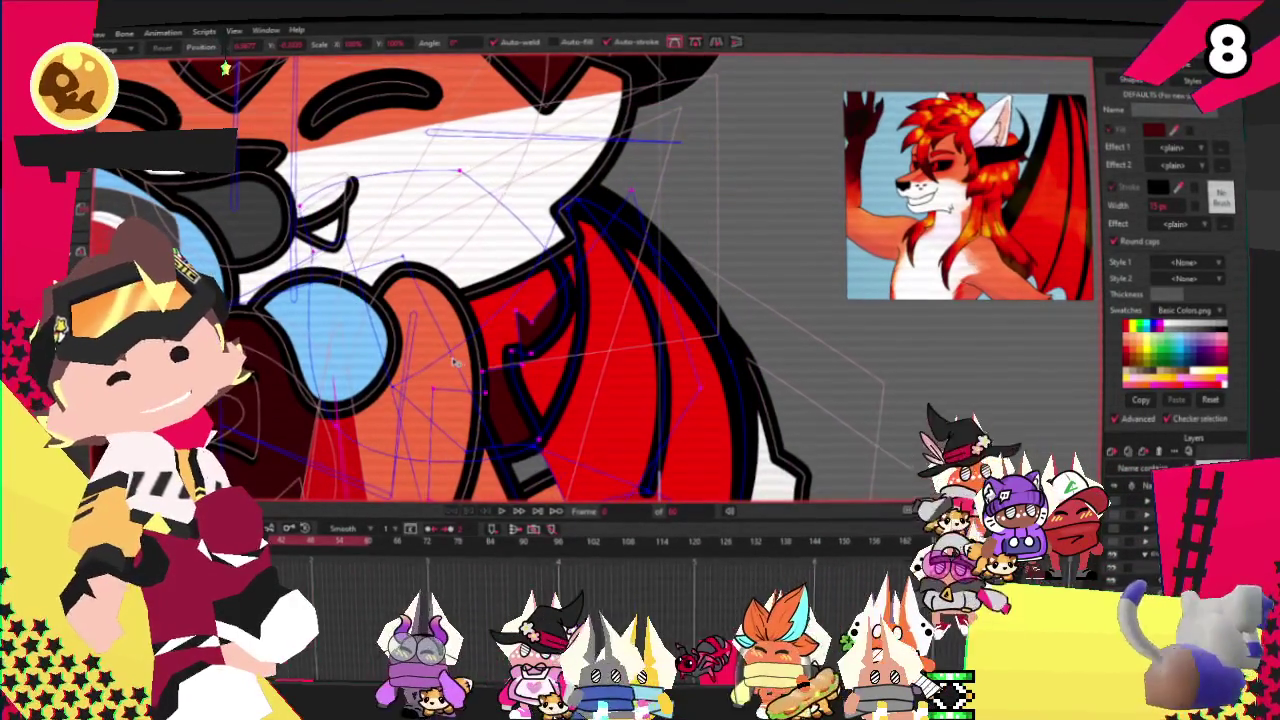
left_click(503, 512)
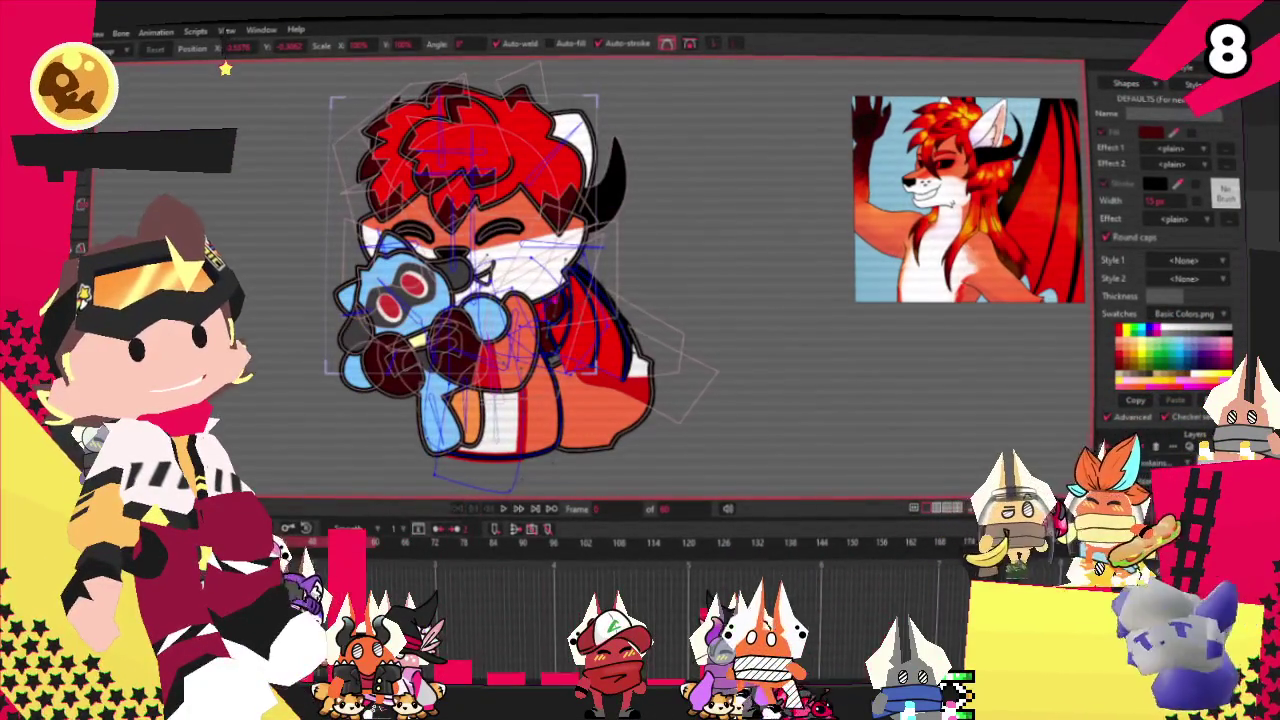
Step: Bring up the File menu with Alt+F
key("alt+f")
key("Escape")
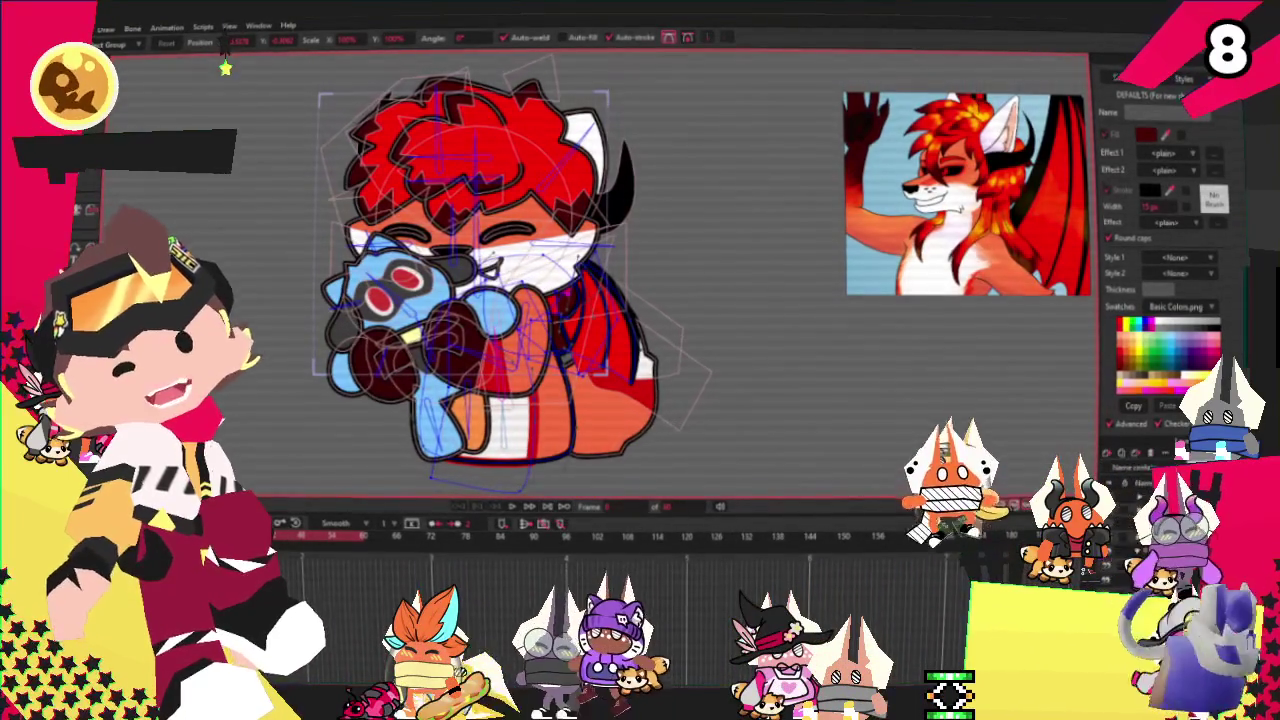
key("Escape")
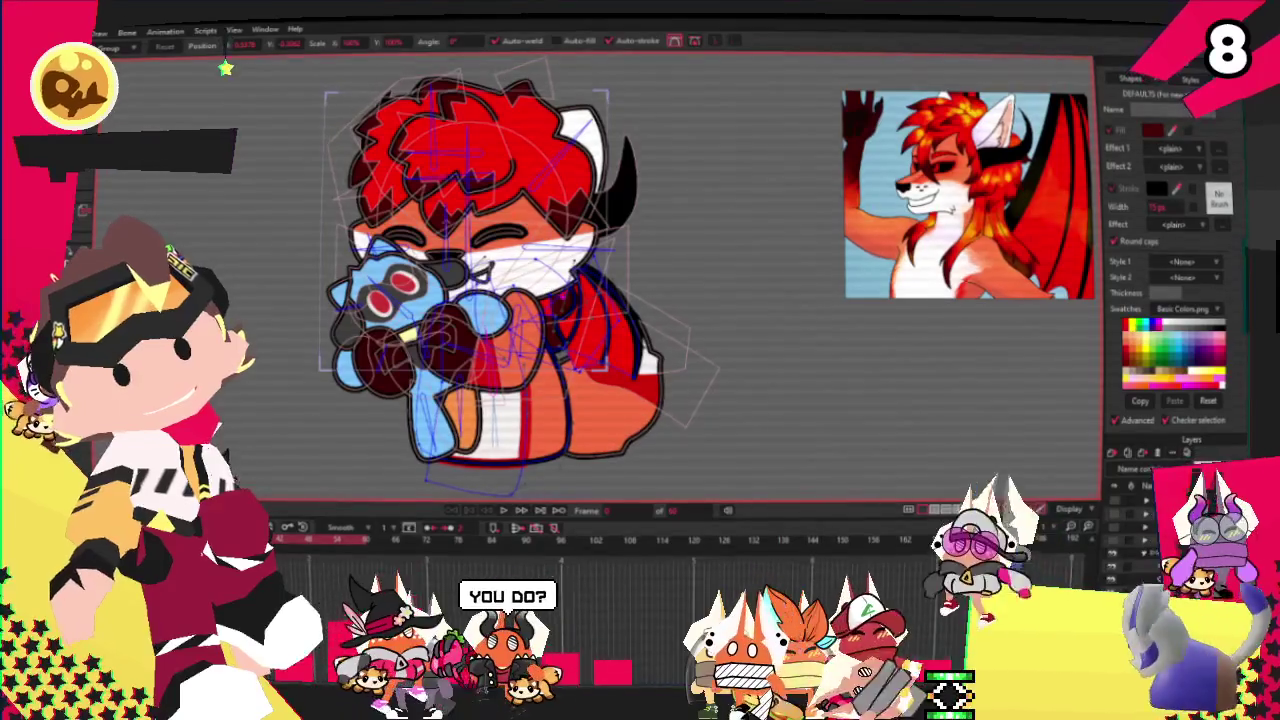
key("alt+f")
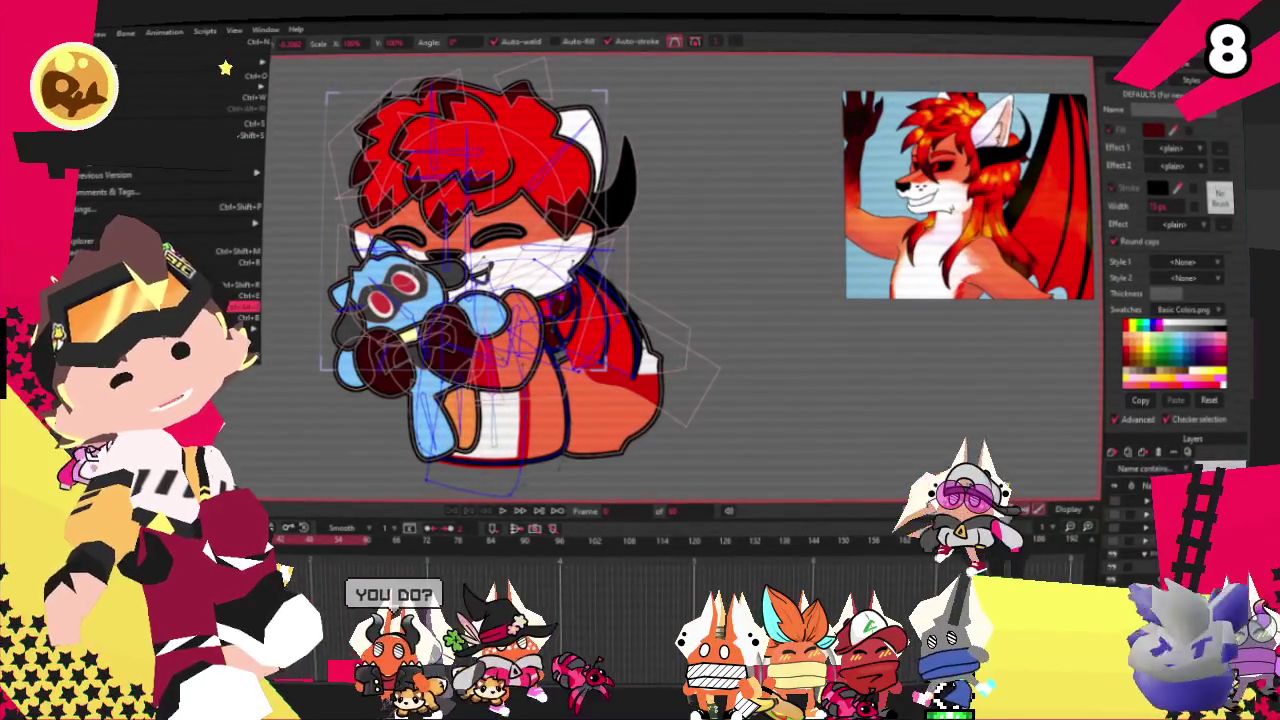
Step: Close the File menu without choosing anything, then open the reference board's context menu
key("Escape")
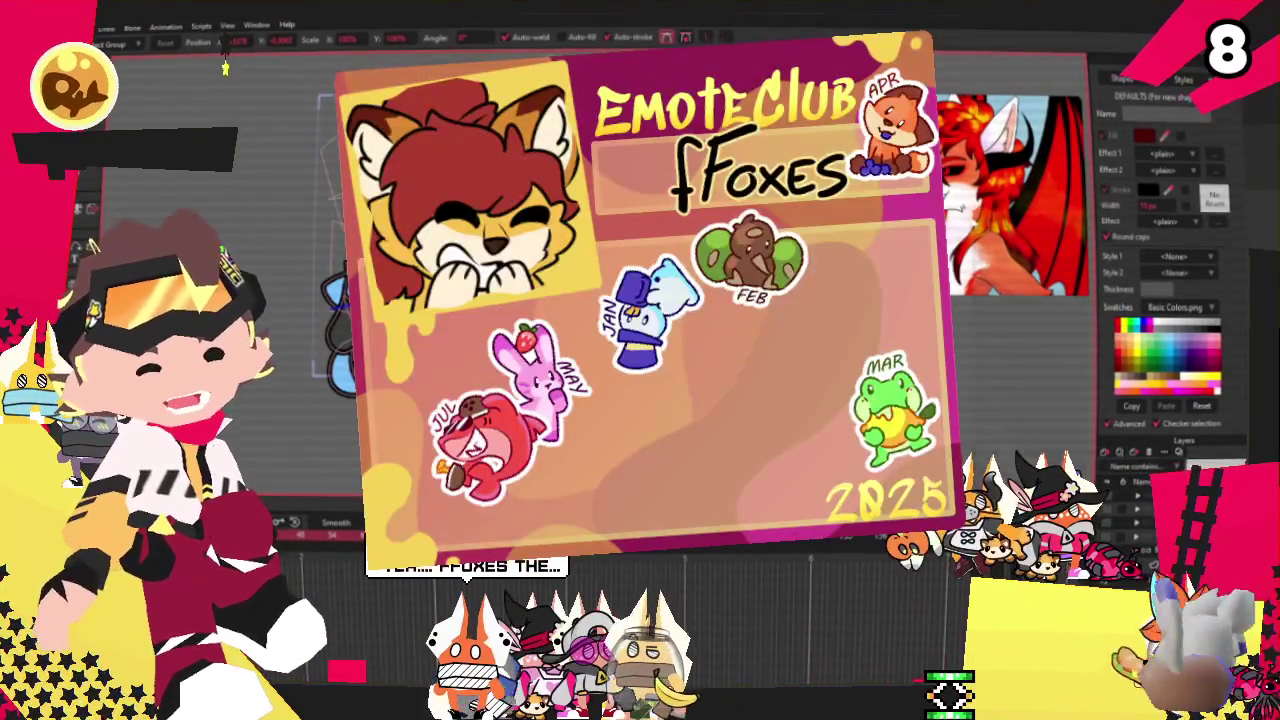
right_click(972, 222)
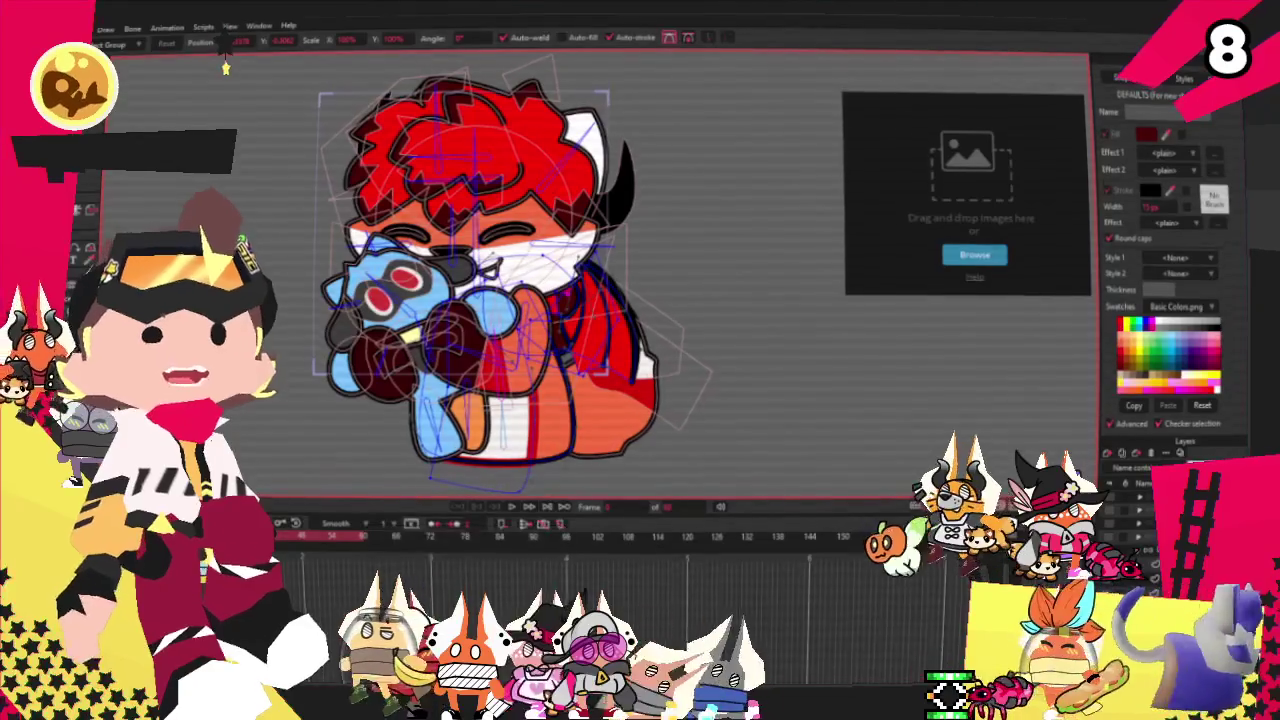
Step: Browse in the skull-dragon reference images and enlarge the skull creature image
left_click(979, 196)
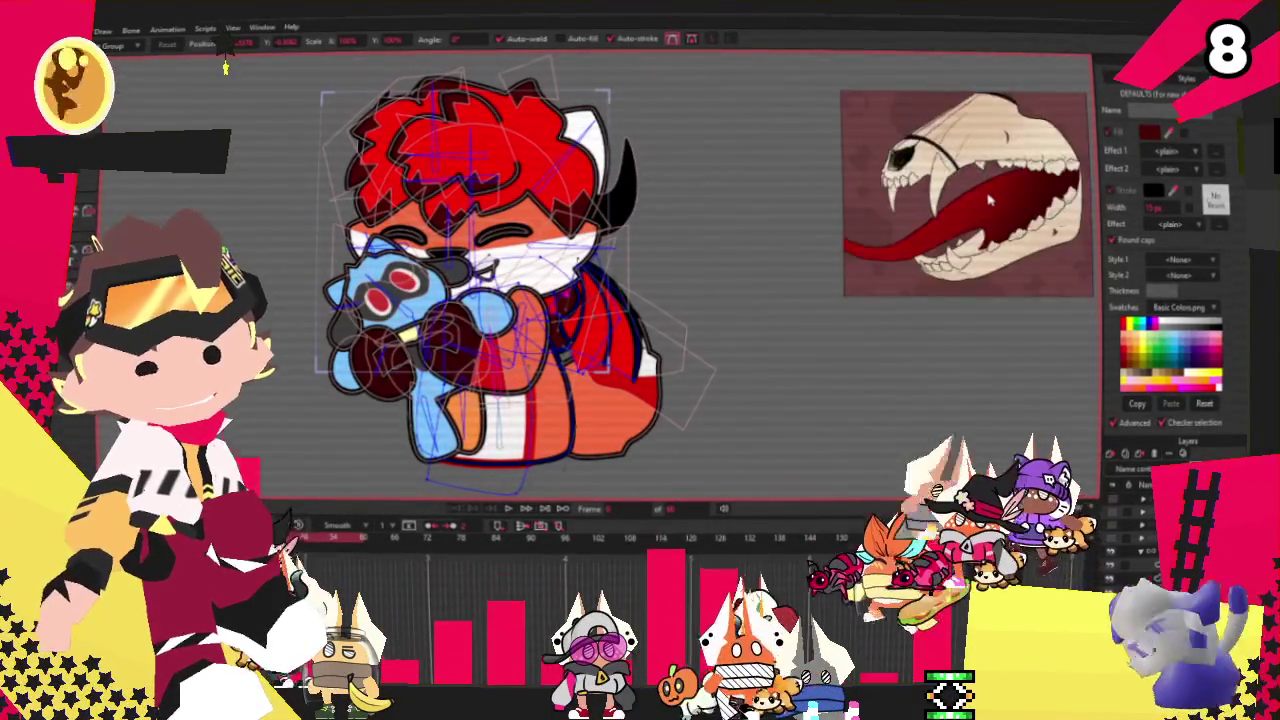
left_click(995, 205)
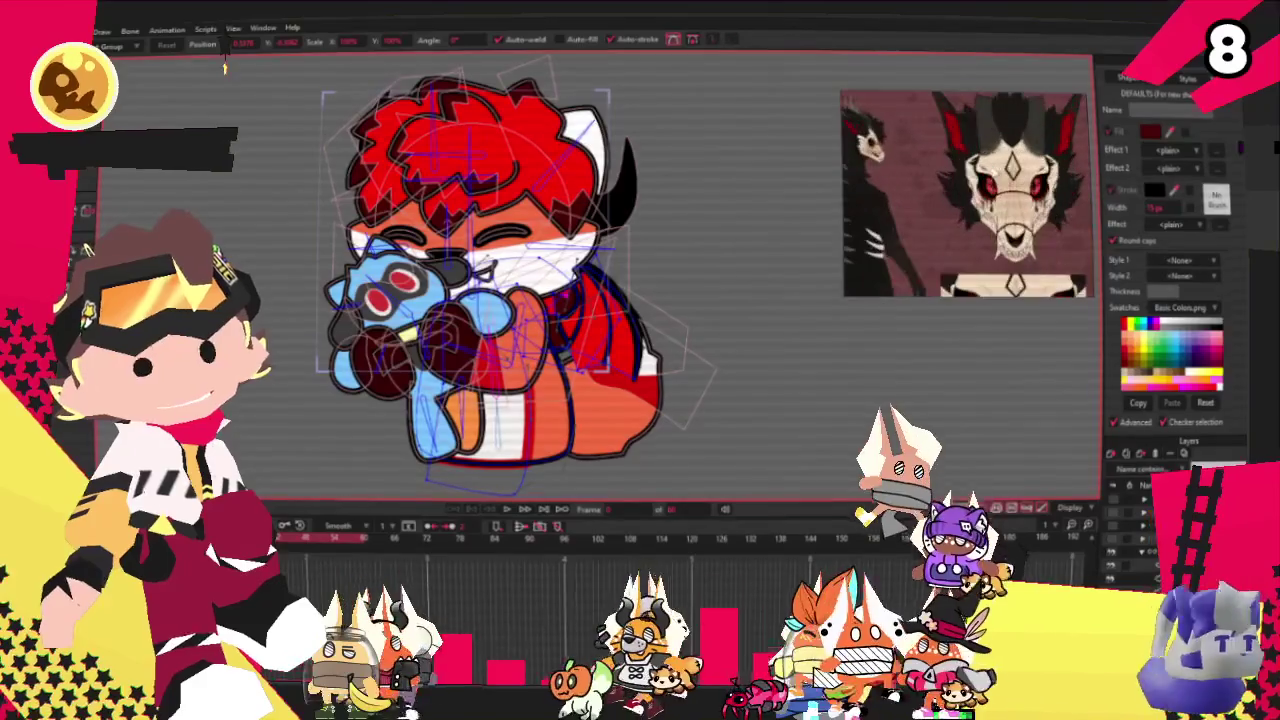
Step: Zoom the reference board out to show all images and start a new untitled board
left_click(1012, 178)
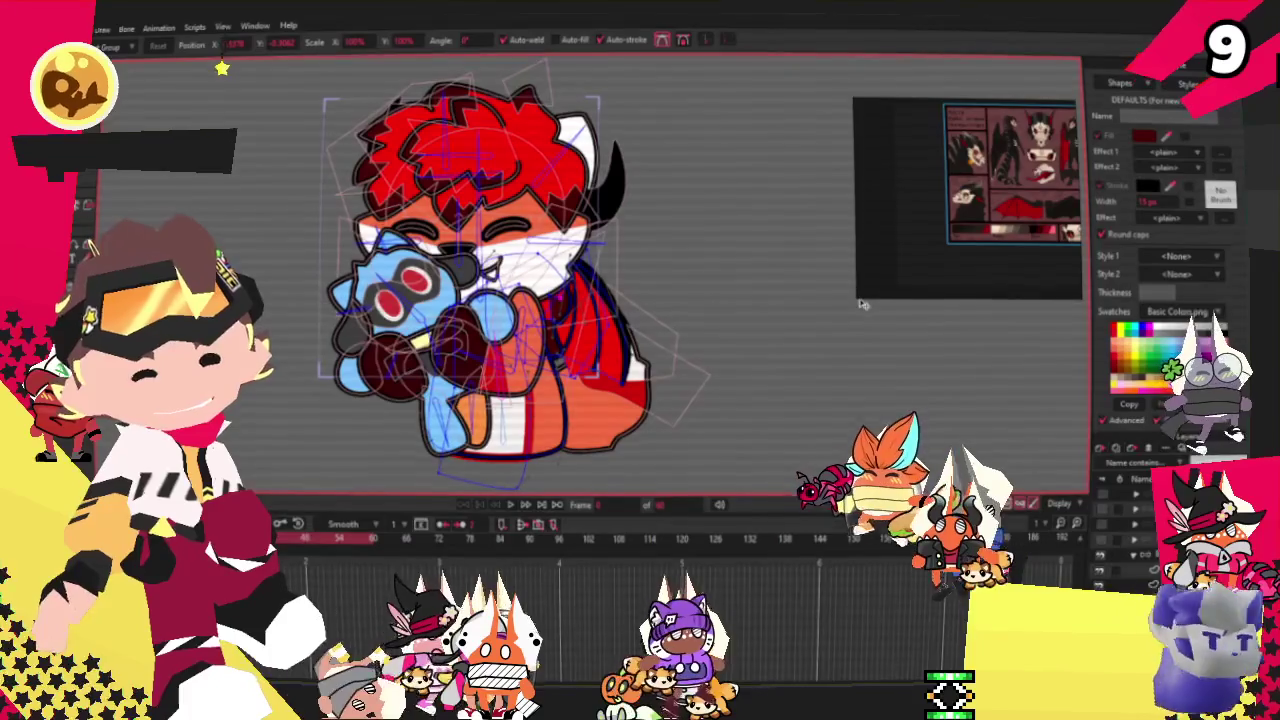
key("ctrl+n")
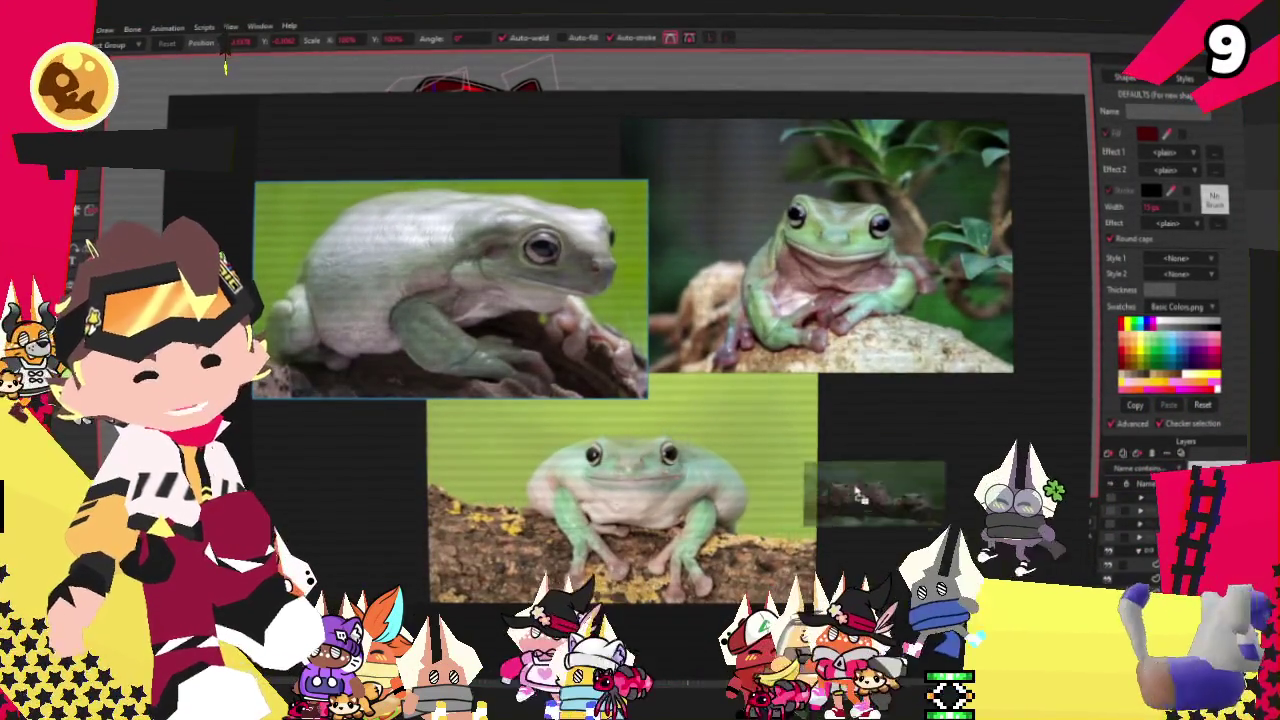
Step: Drag one more frog photo into the collage on the new board
scroll(622, 355, "up", 2)
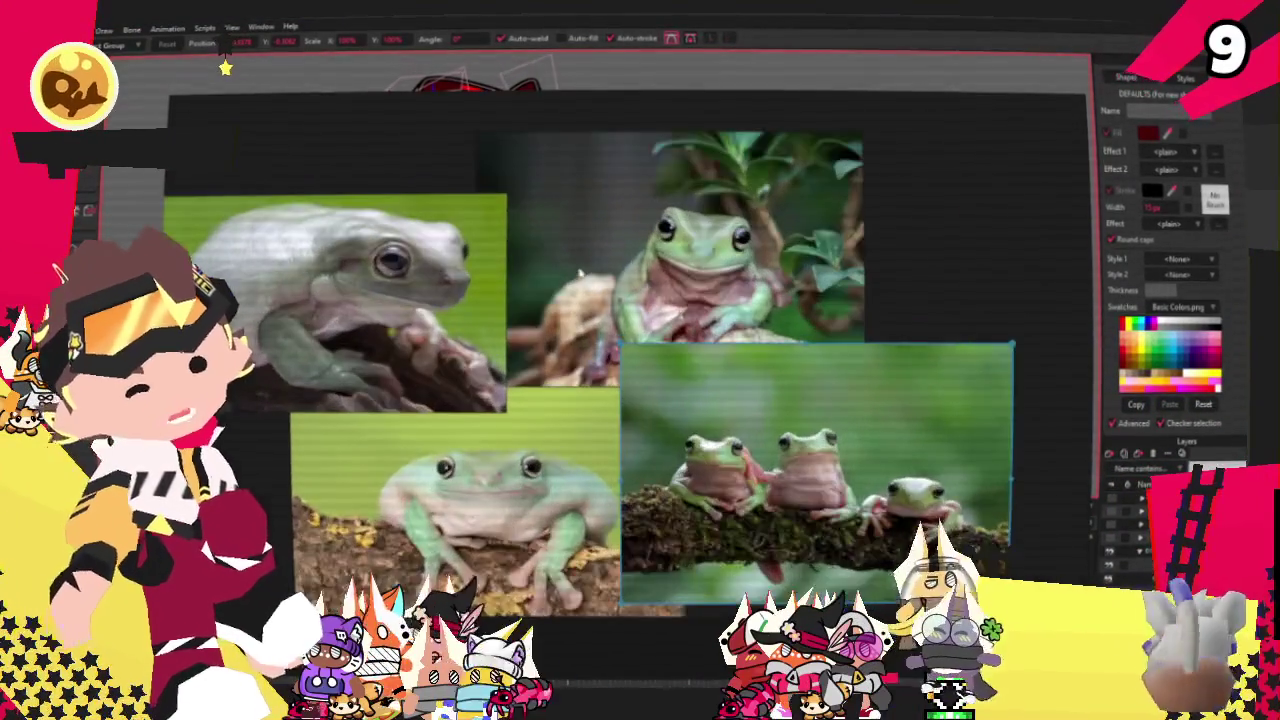
scroll(690, 468, "down", 2)
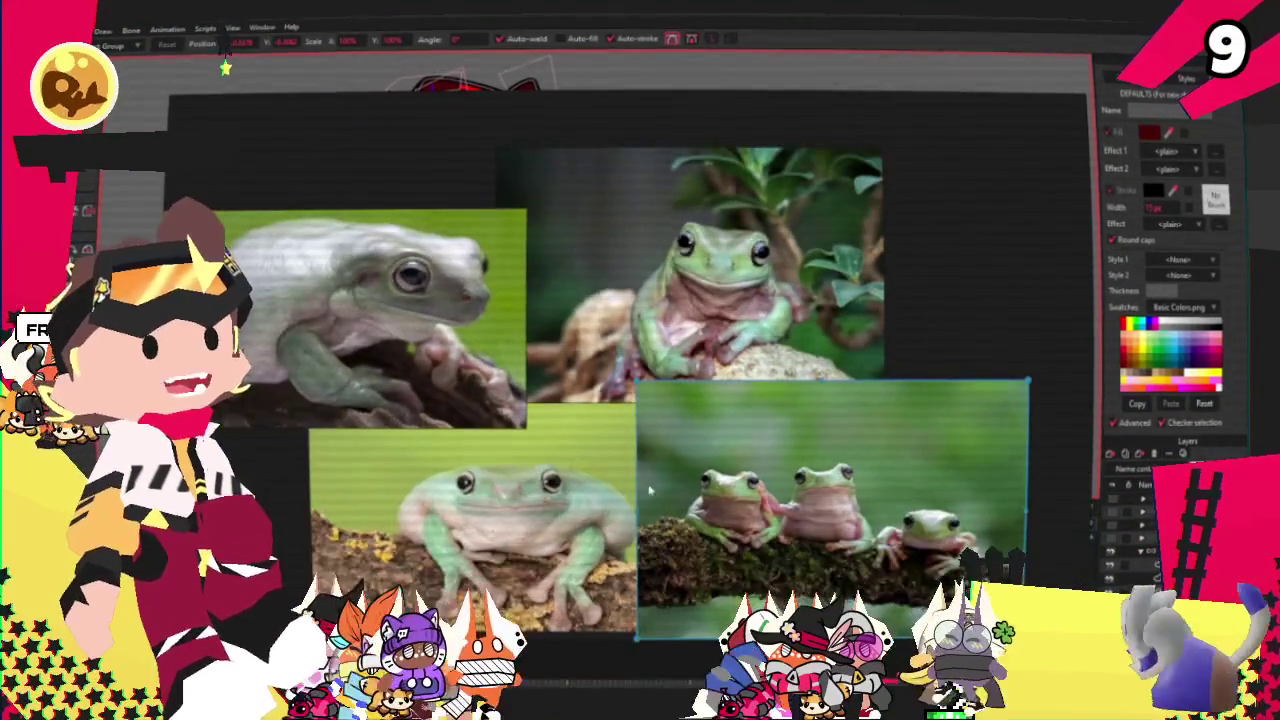
scroll(595, 508, "up", 3)
scroll(560, 520, "up", 2)
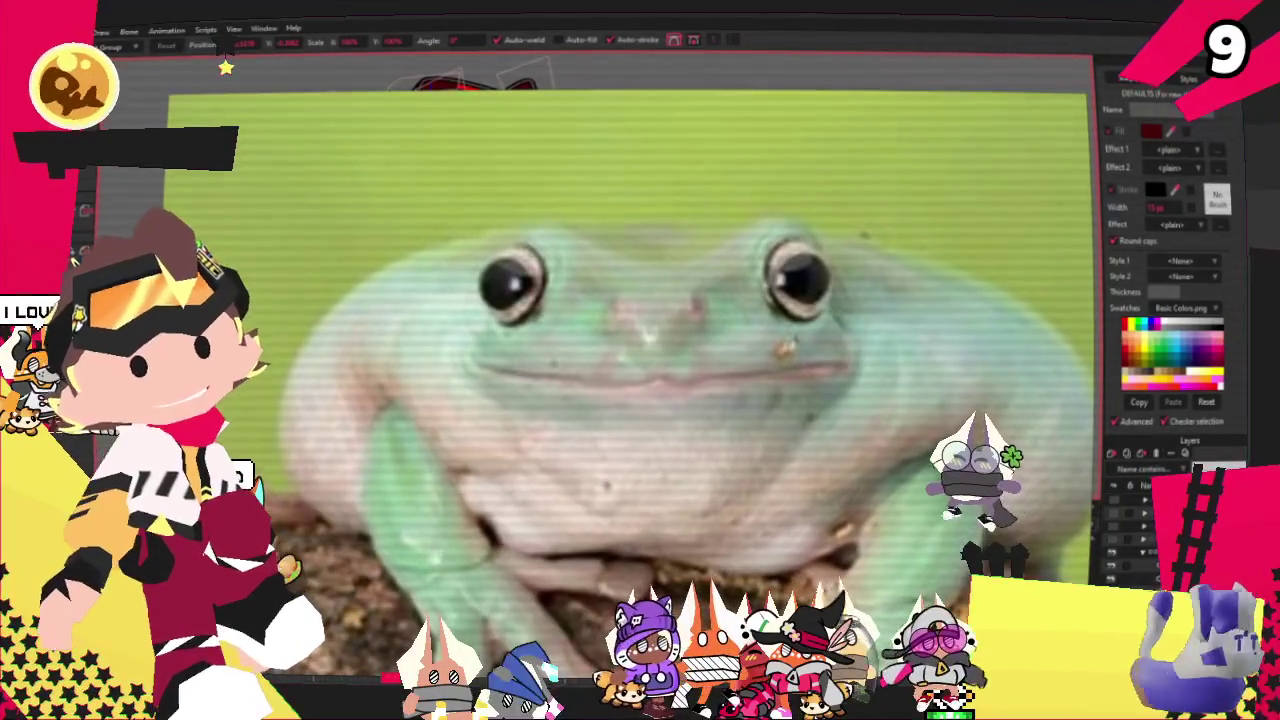
mouse_move(1090, 360)
left_mouse_down()
mouse_move(685, 368)
mouse_move(345, 415)
left_mouse_up()
Step: Move the frog images onto the dragon reference board
scroll(685, 368, "down", 2)
scroll(685, 368, "down", 2)
scroll(345, 415, "up", 2)
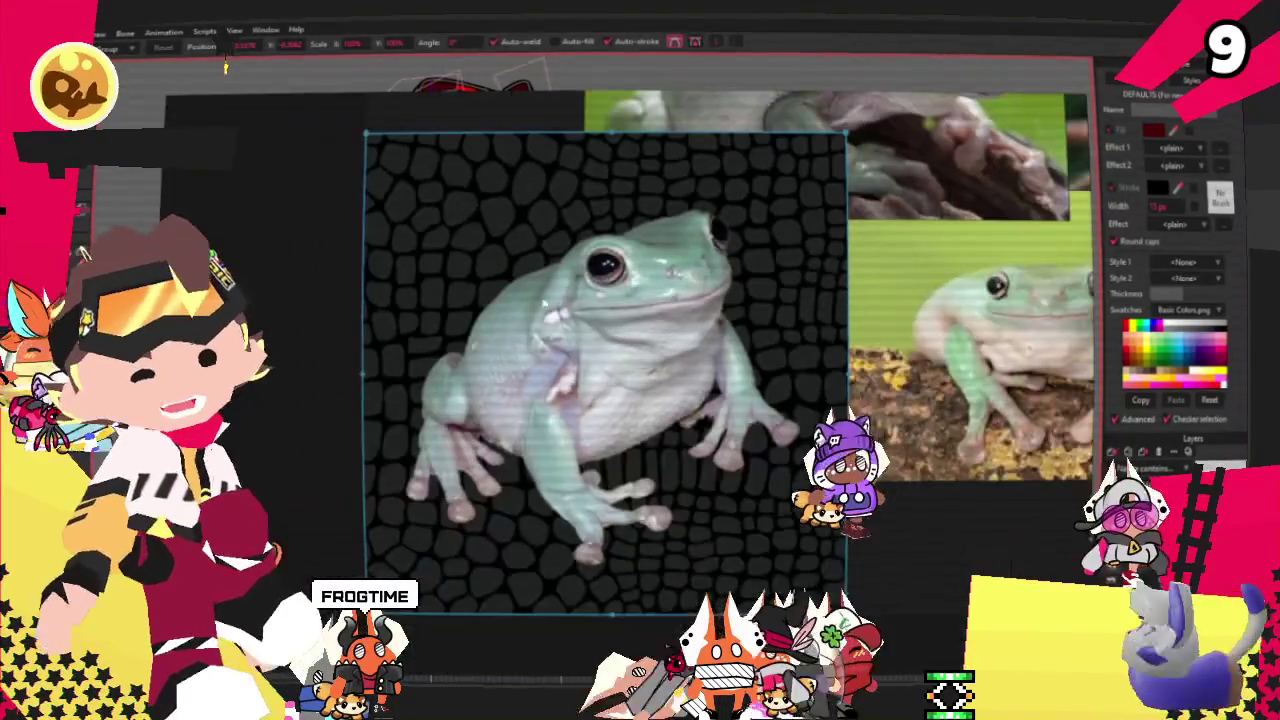
scroll(520, 308, "up", 1)
scroll(540, 300, "up", 2)
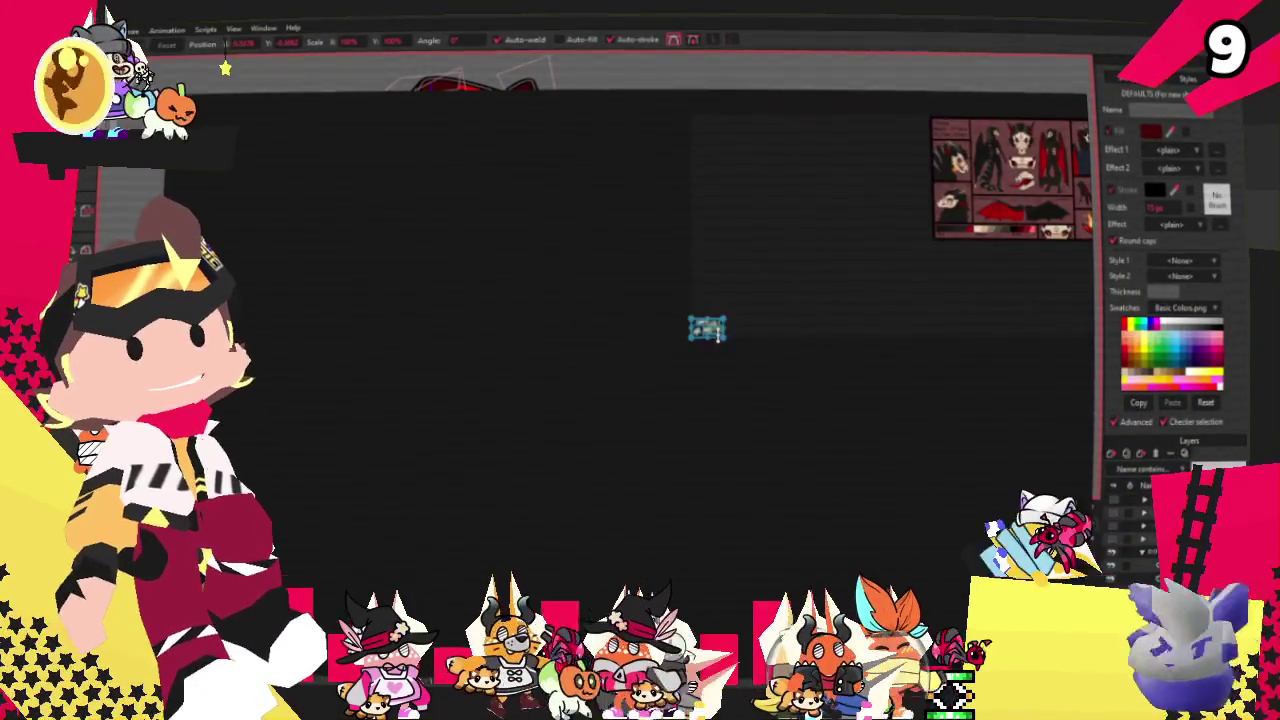
left_click_drag(736, 330, 942, 152)
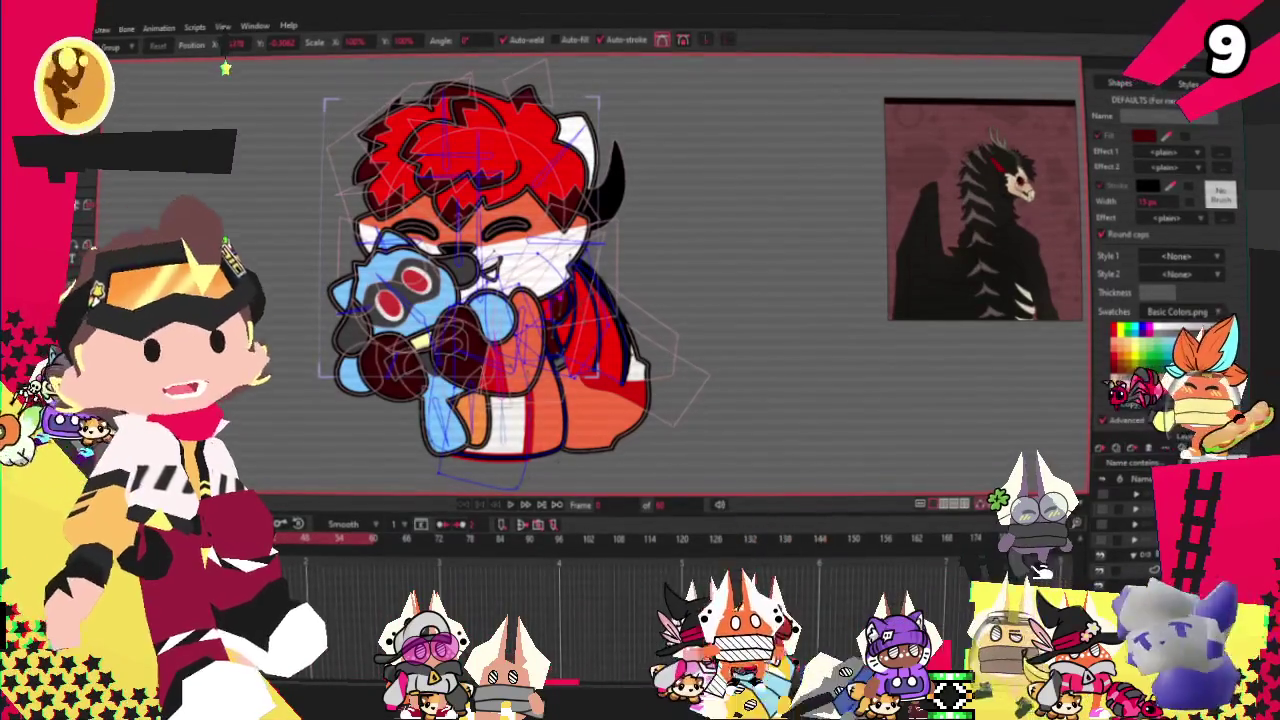
Step: Enlarge the reference board, paste a toad photo, and view it full-size then back
left_click_drag(888, 319, 230, 610)
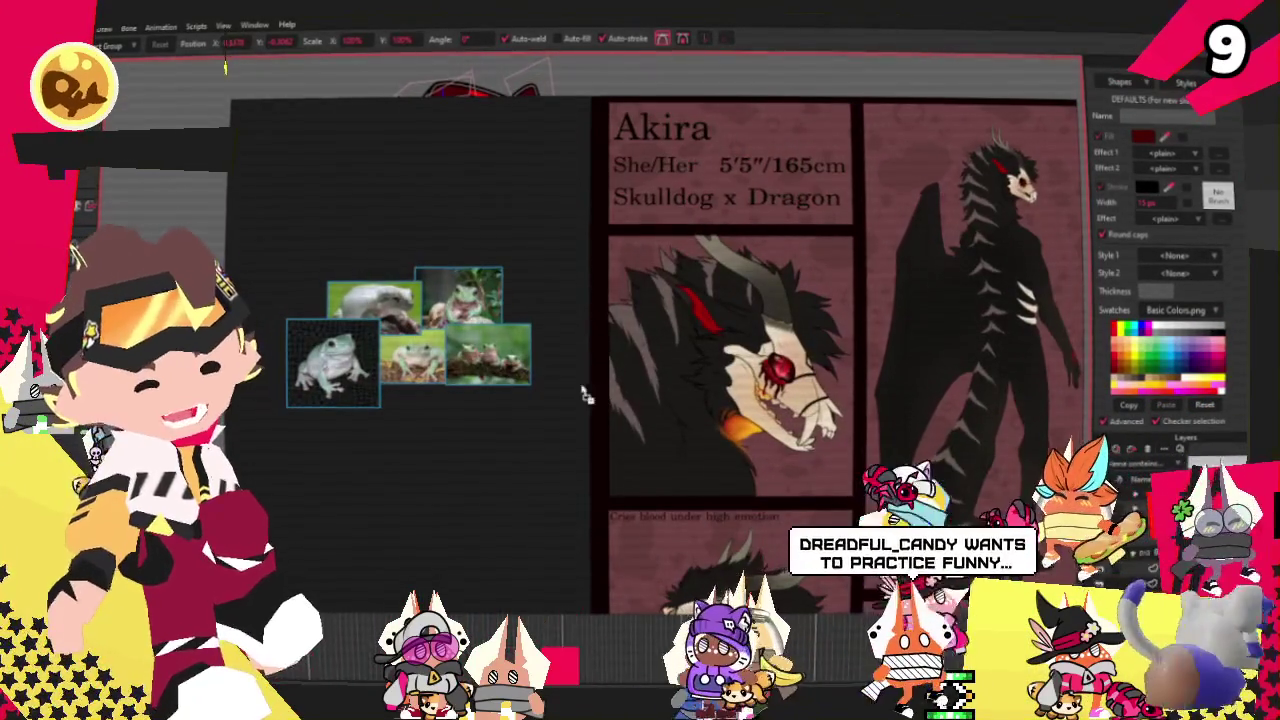
key("ctrl+v")
double_click(591, 410)
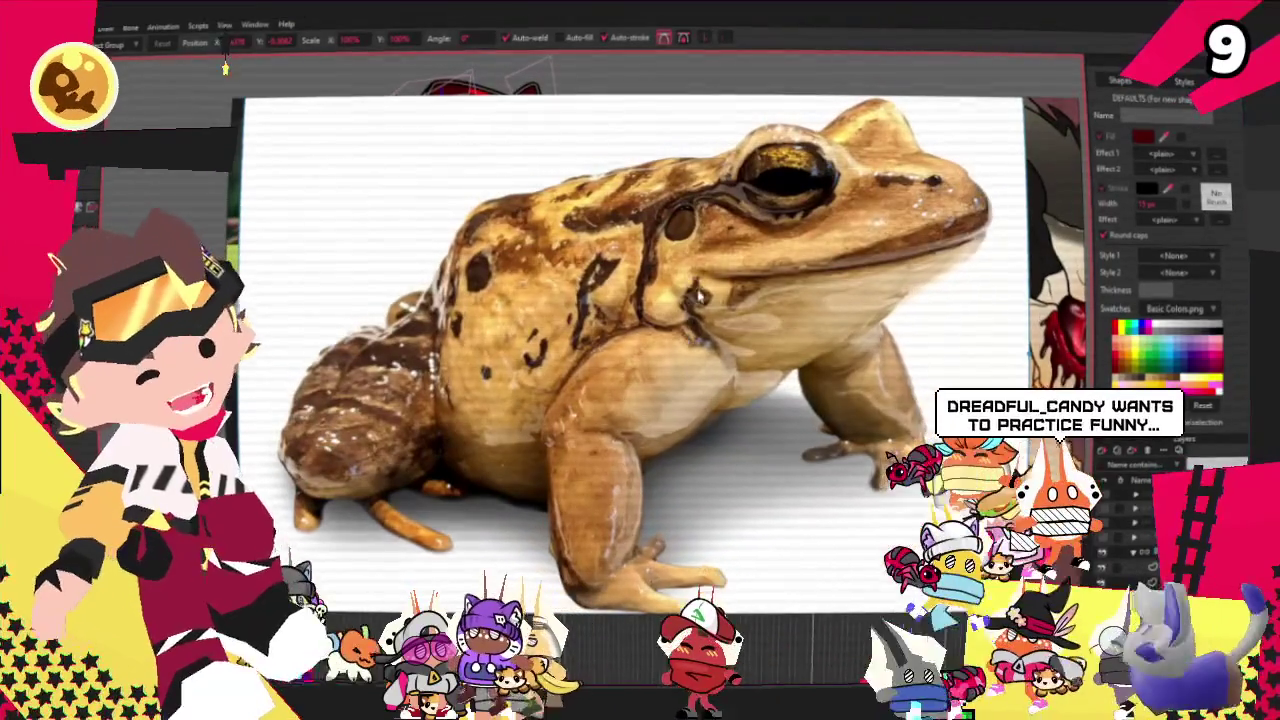
double_click(689, 382)
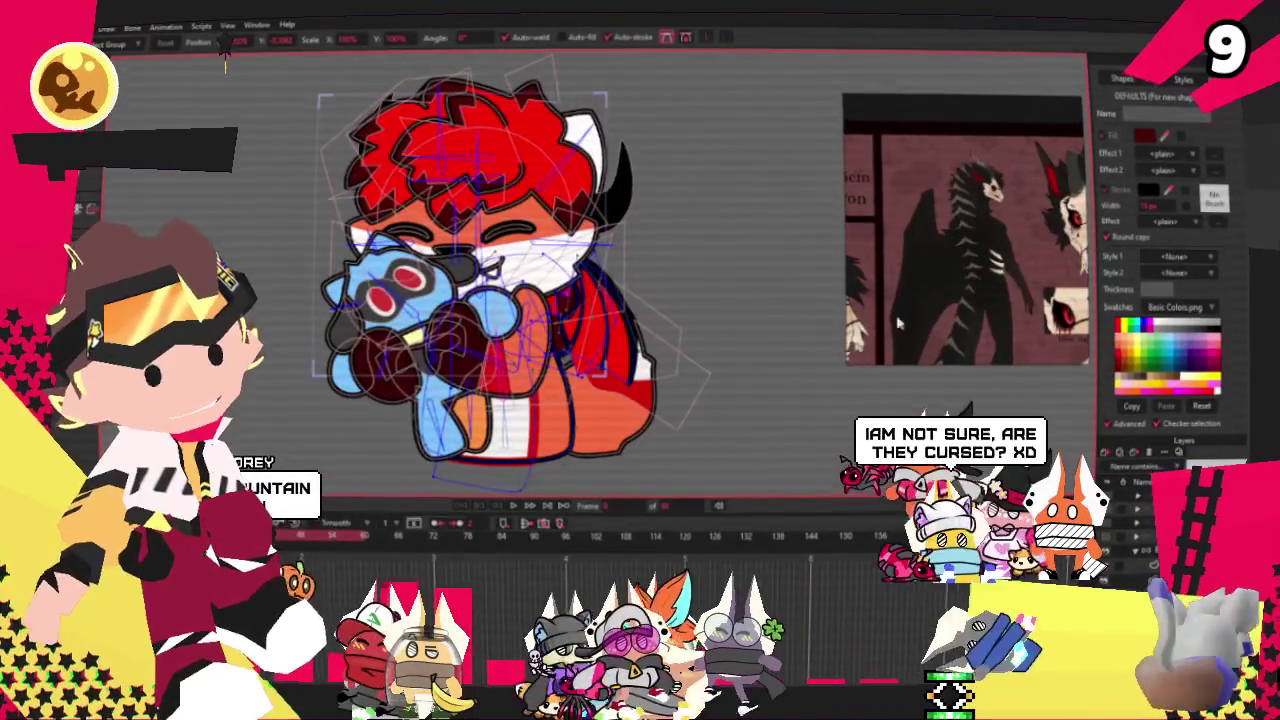
Step: Zoom the view and switch over to the brown fox and plush drawing
scroll(993, 265, "up", 3)
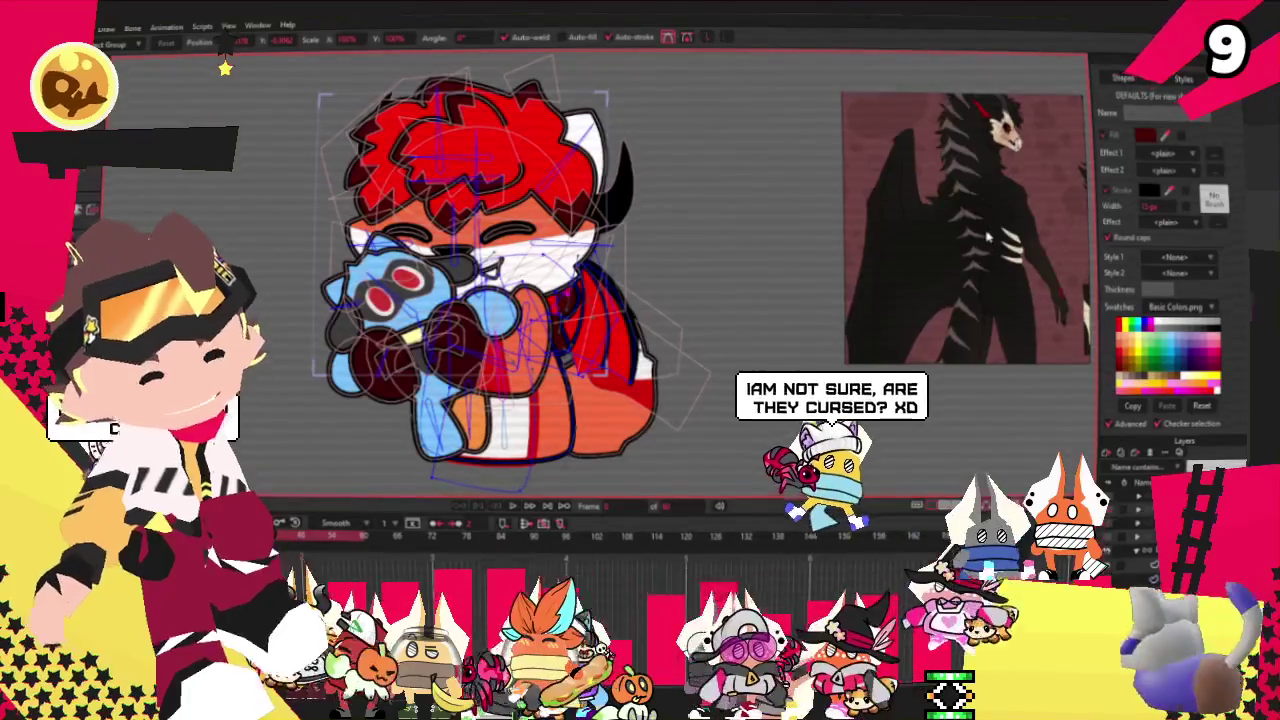
scroll(985, 240, "down", 3)
scroll(967, 197, "up", 2)
scroll(967, 197, "up", 2)
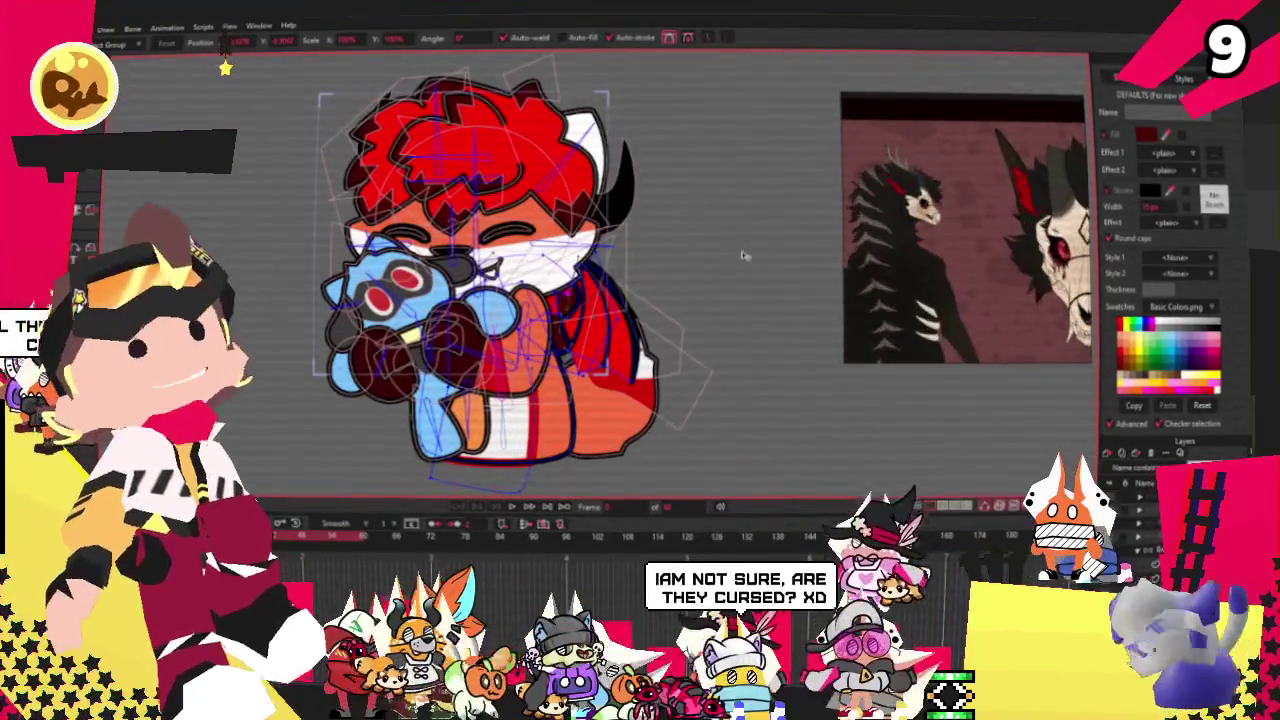
scroll(225, 68, "up", 1)
scroll(225, 68, "up", 1)
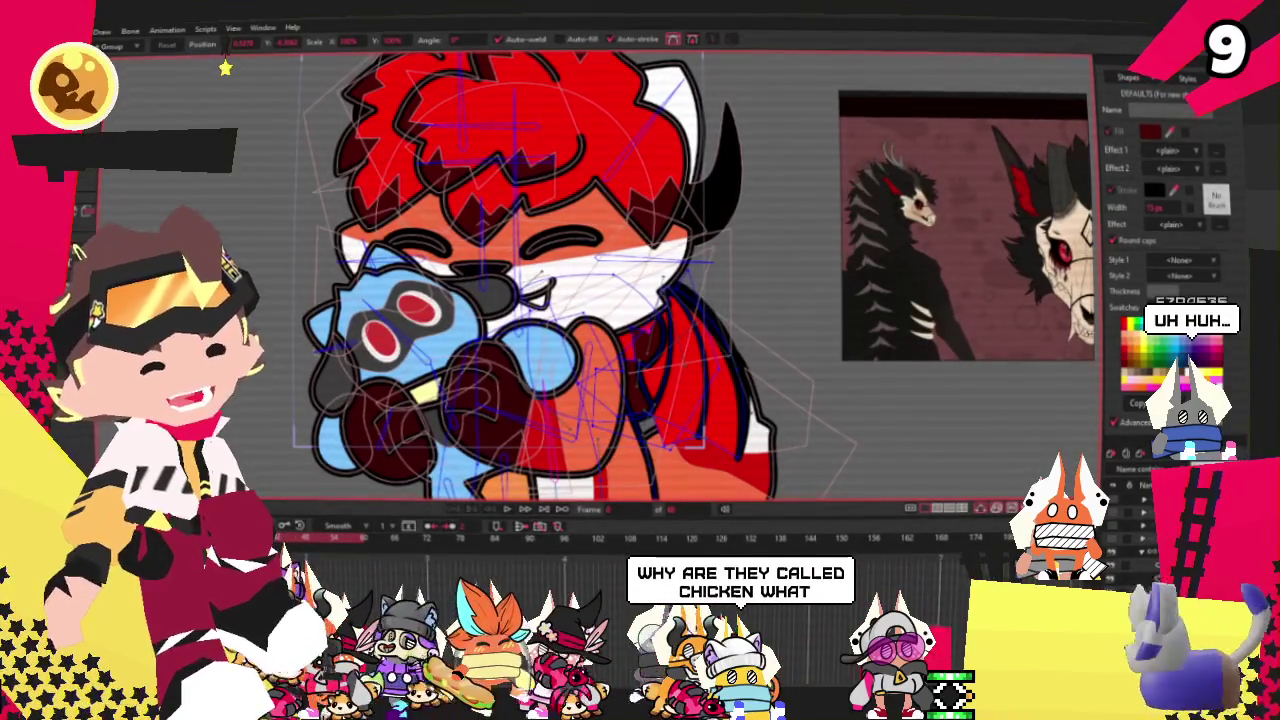
key("b")
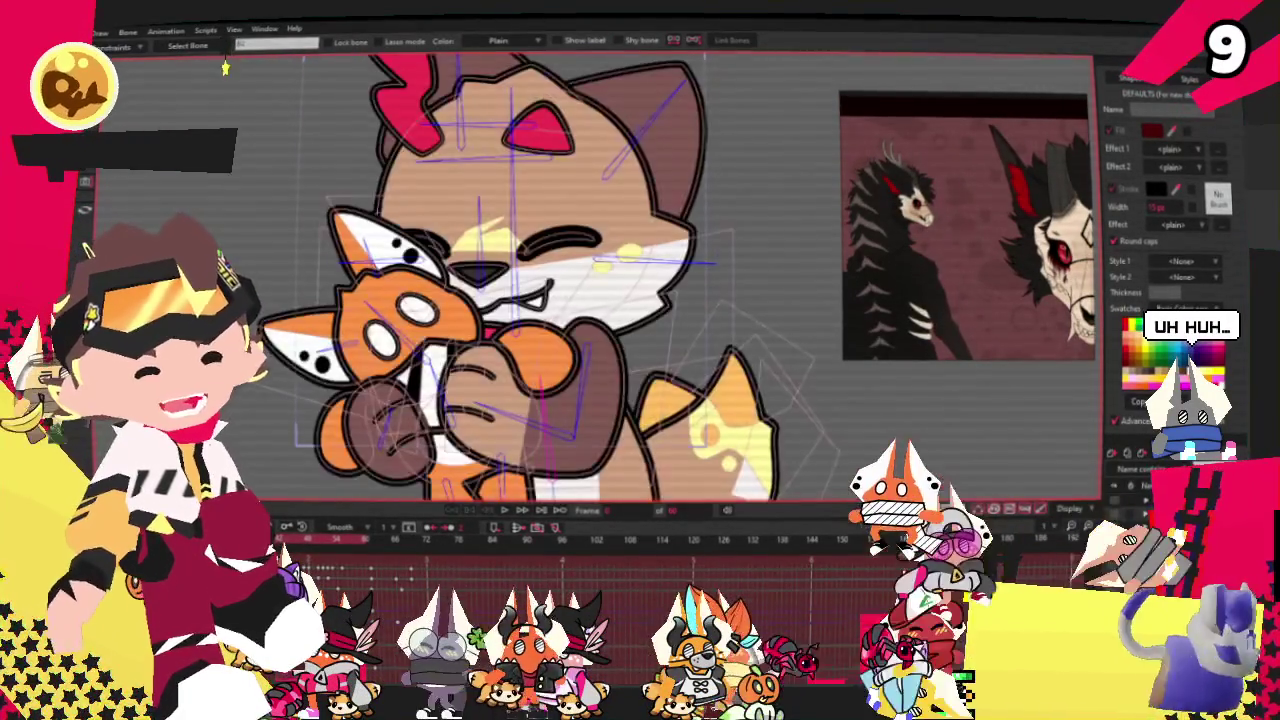
Step: Bring up the brown fox hugging its orange plush drawing and clear the bone selection
left_click(224, 67)
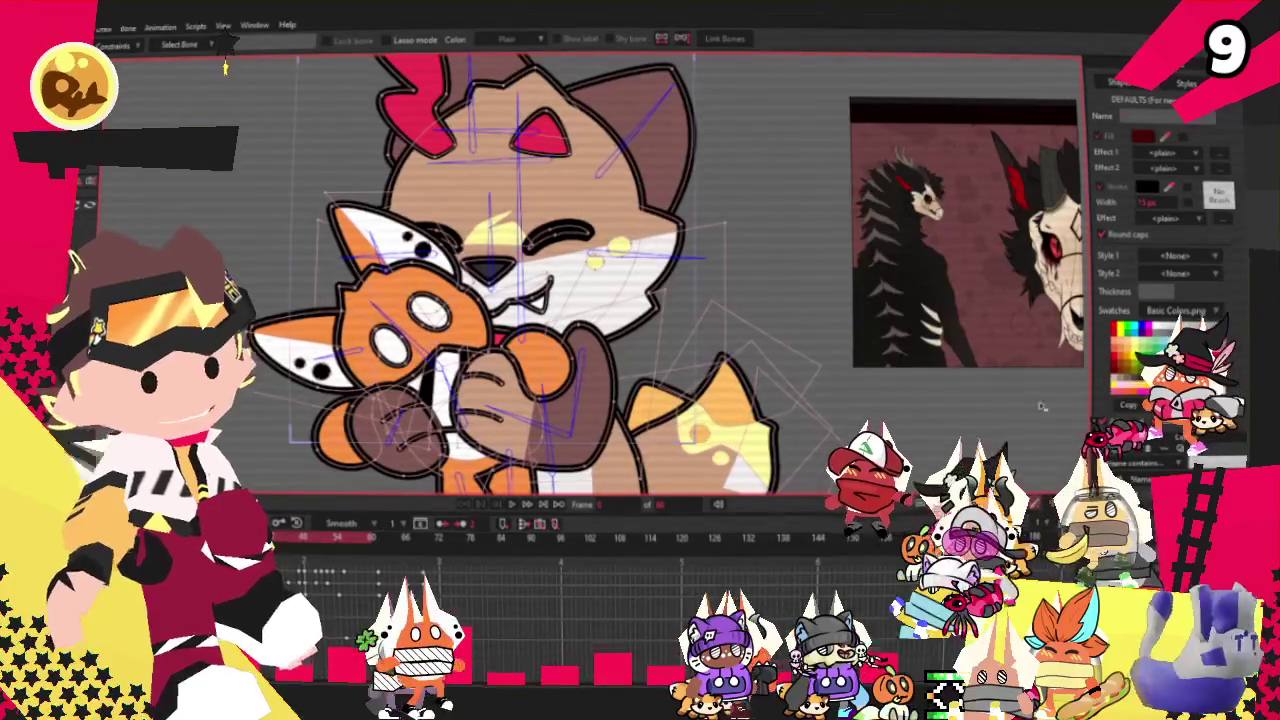
scroll(860, 458, "down", 5)
scroll(860, 458, "up", 6)
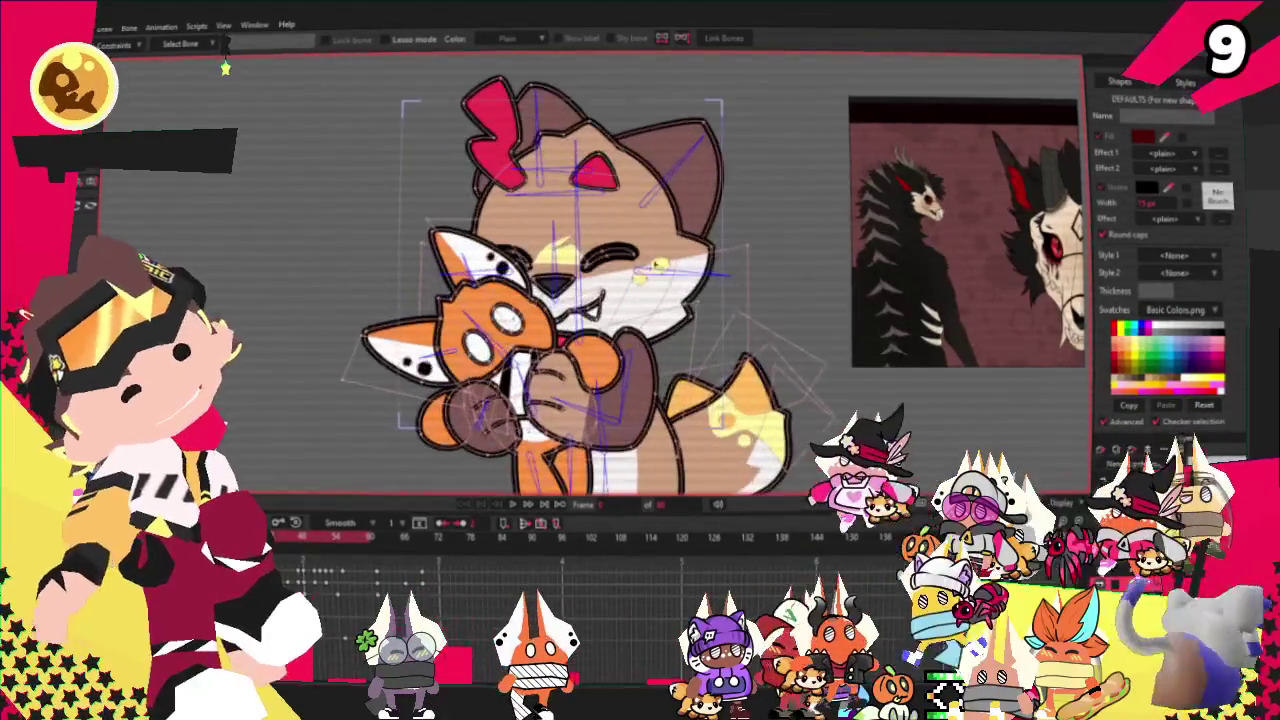